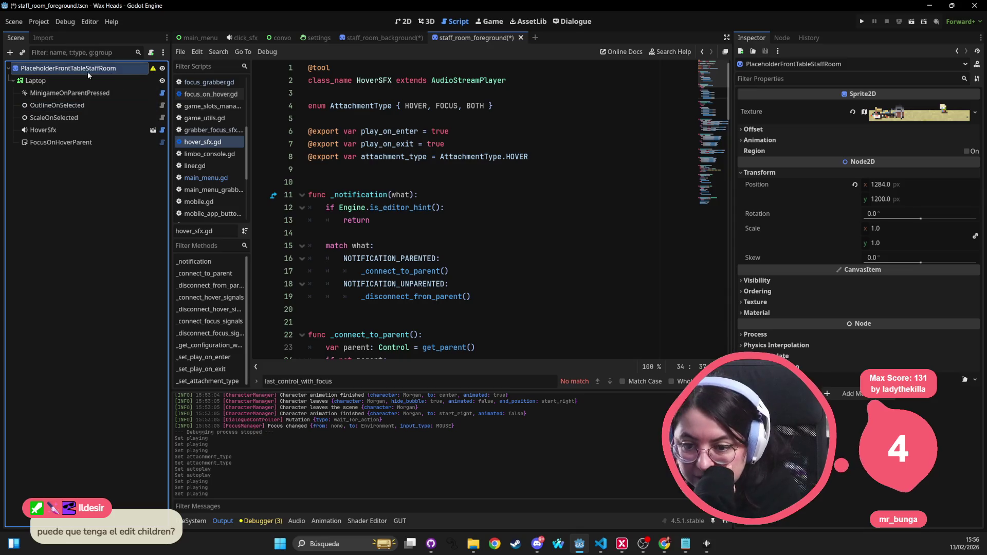
Select the Laptop's HoverSfx node, compare it with the background scene's door HoverSfx, and save.
click(84, 93)
click(95, 104)
click(83, 118)
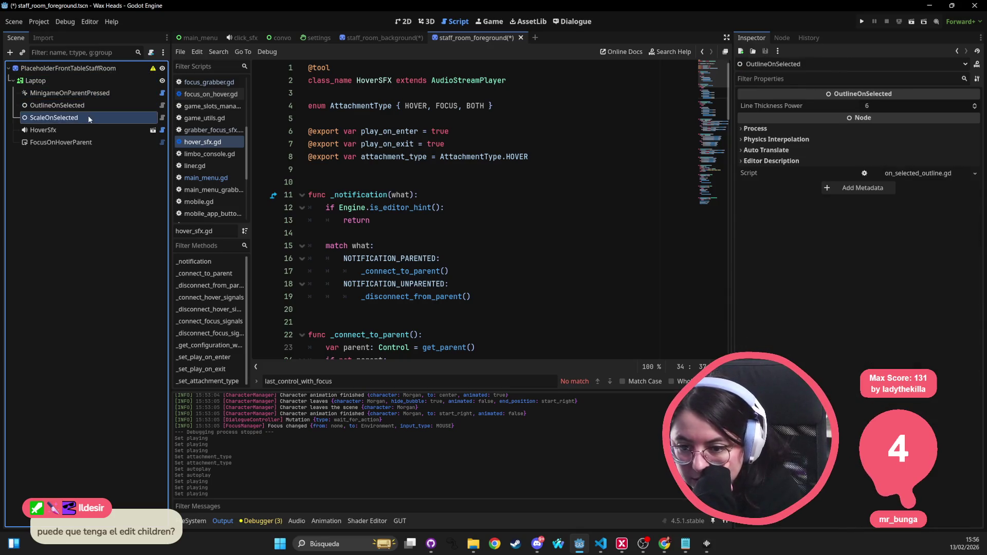
click(80, 130)
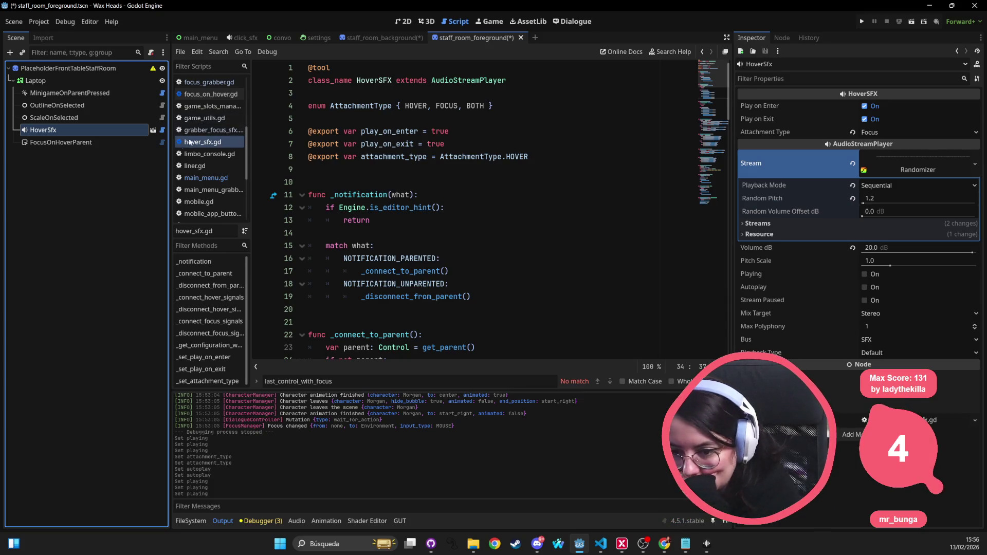
click(370, 39)
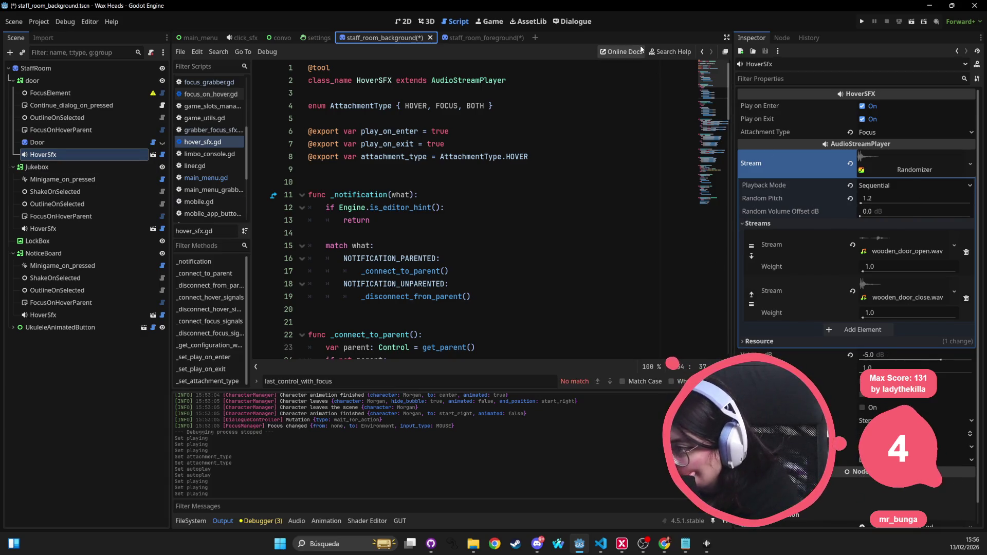
click(478, 39)
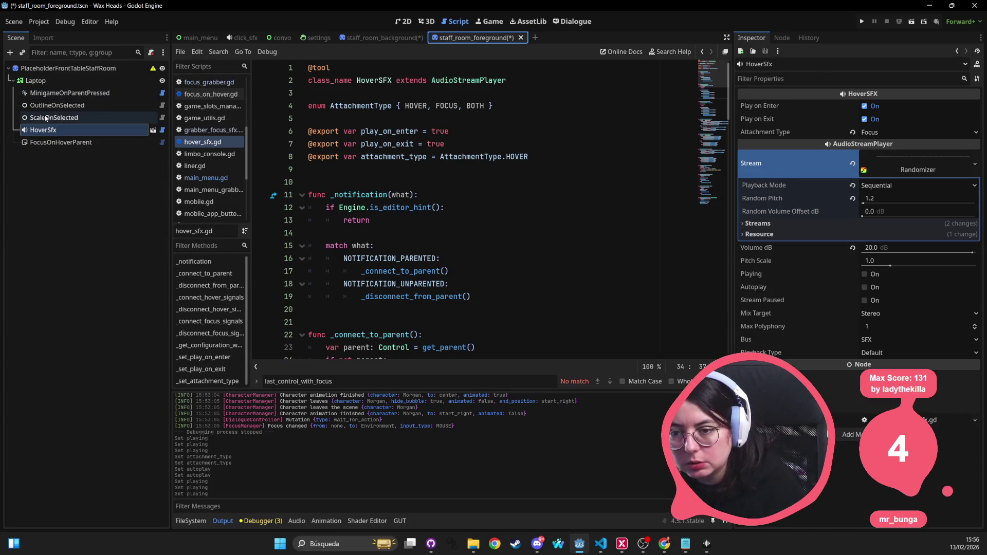
key(ctrl+s)
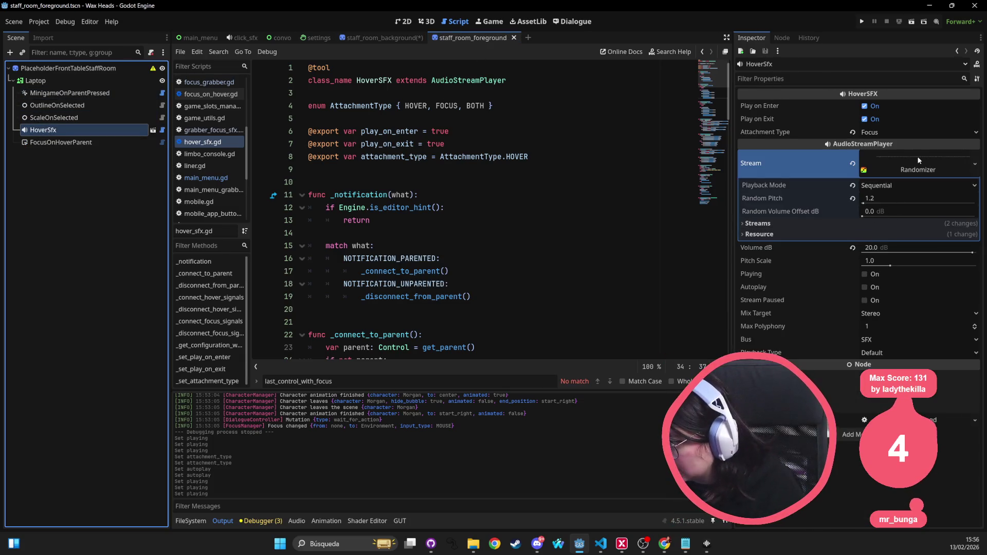
Expand the randomizer's streams to confirm laptop_focused.wav and laptop_unfocused.wav.
click(898, 170)
click(903, 167)
click(903, 168)
click(903, 167)
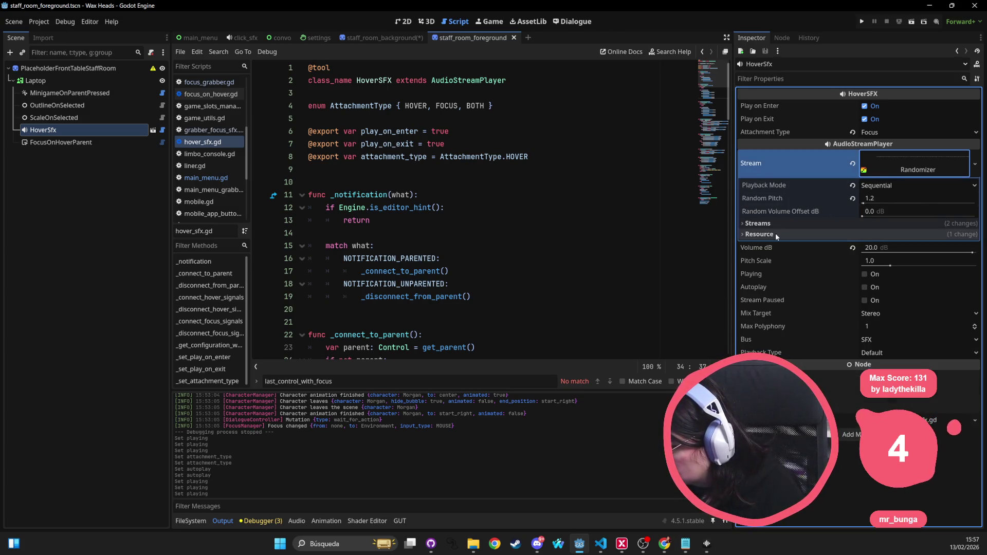
click(766, 223)
click(895, 246)
click(889, 248)
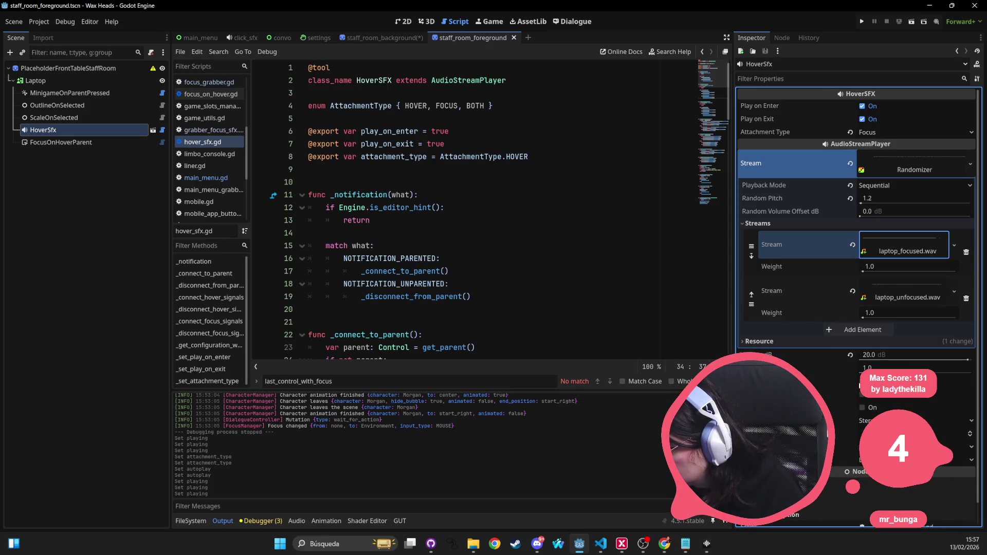
click(915, 381)
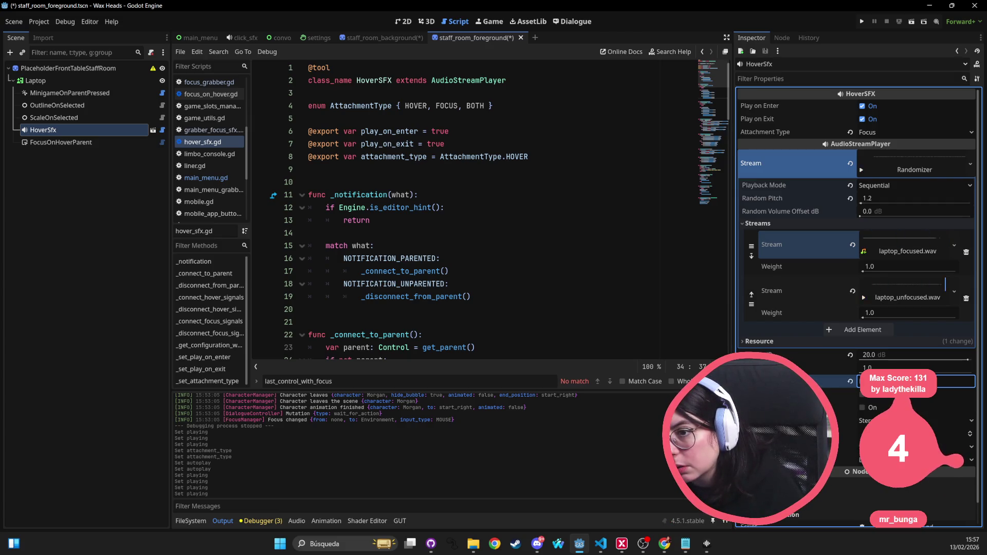
Launch the project to test the Laptop hover sounds.
click(445, 208)
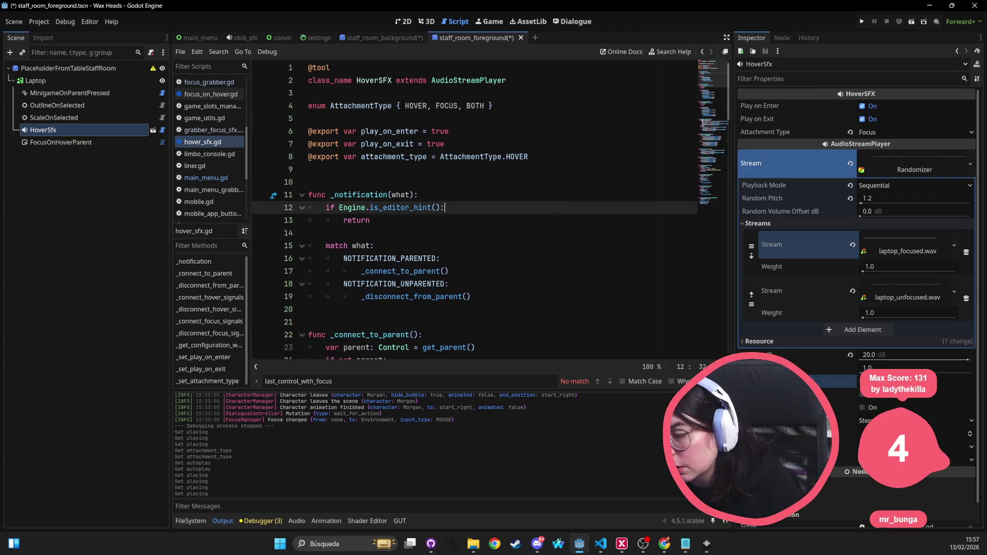
click(513, 156)
click(862, 21)
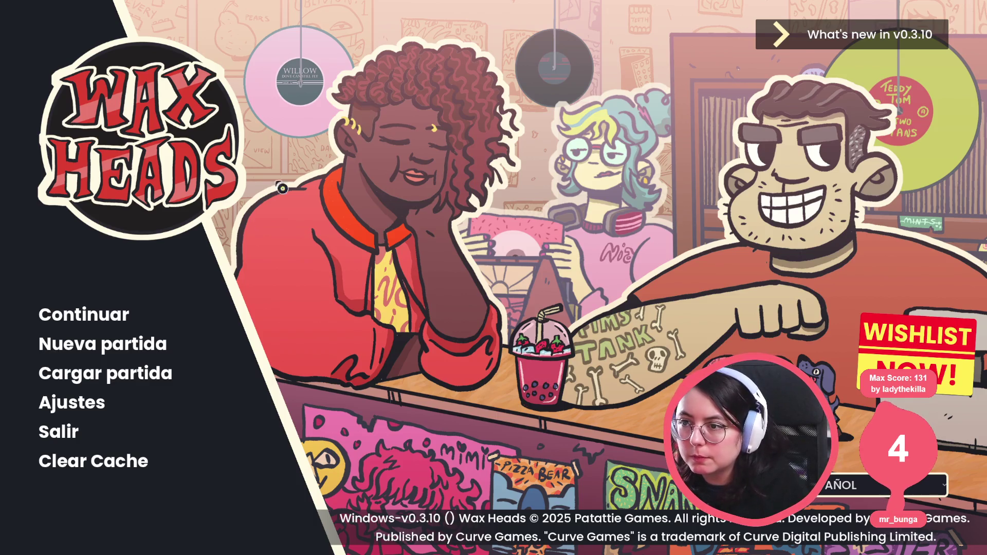
Continue the saved game, advance Morgan's dialogue, and try each phone app's sound.
click(123, 314)
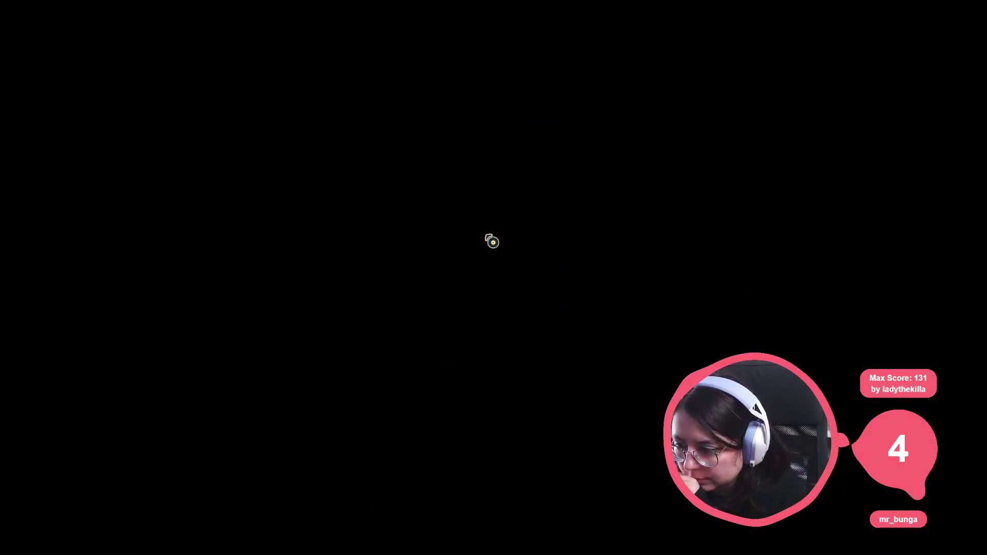
click(489, 238)
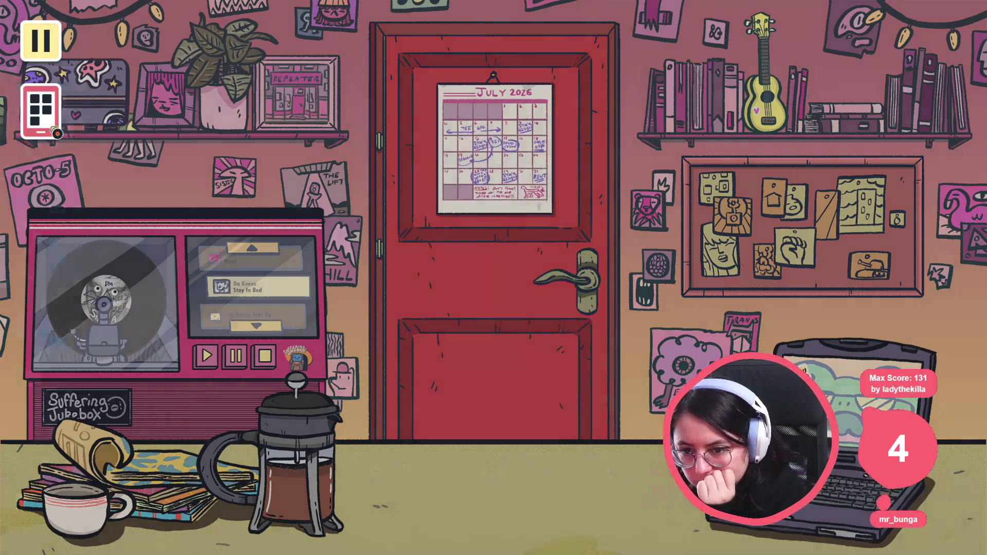
click(41, 111)
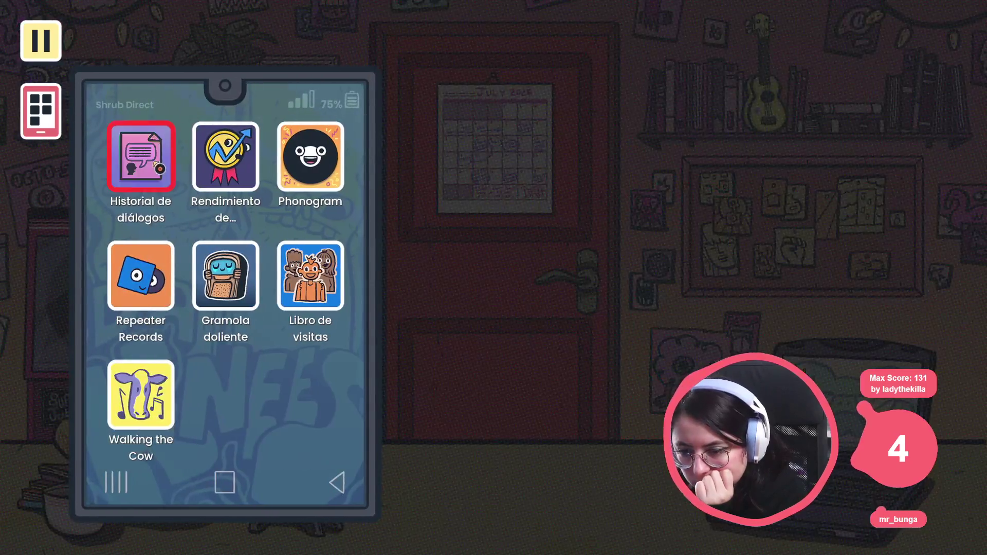
click(228, 172)
click(316, 175)
click(311, 278)
click(237, 278)
click(154, 285)
click(339, 286)
Cycle through the phone apps again, including Walking the Cow, then close the phone and quit with F8.
scroll(622, 201, down, 2)
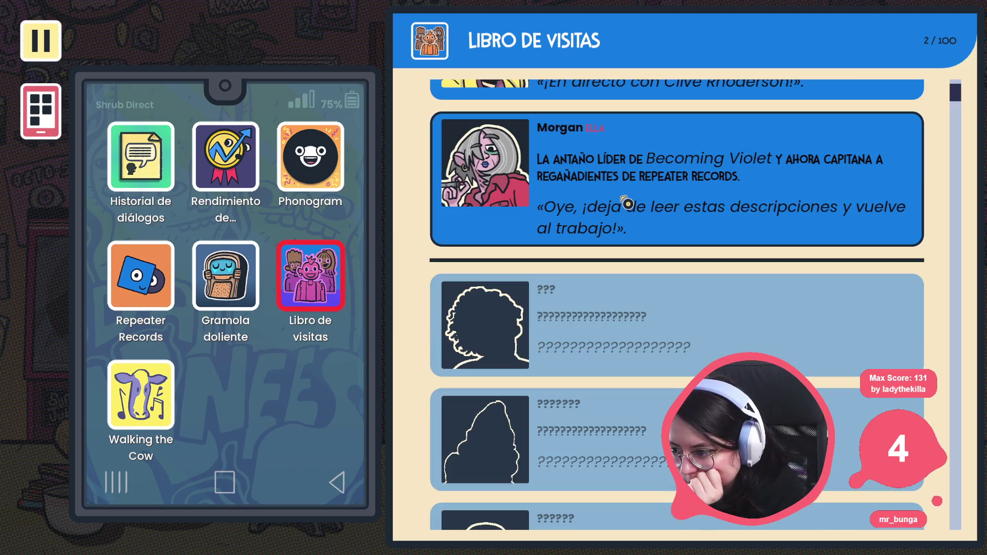
click(226, 277)
click(142, 282)
click(142, 395)
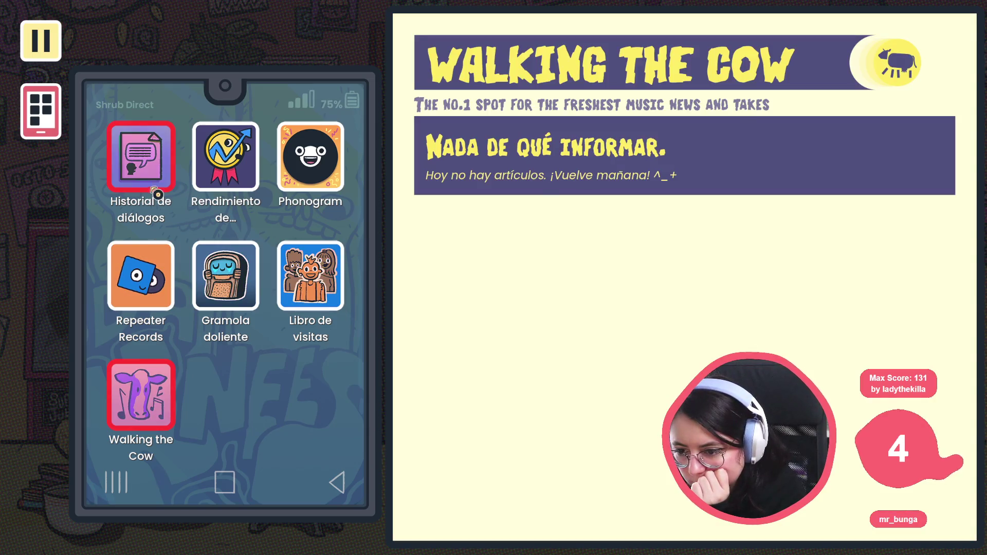
click(226, 157)
click(310, 156)
click(41, 110)
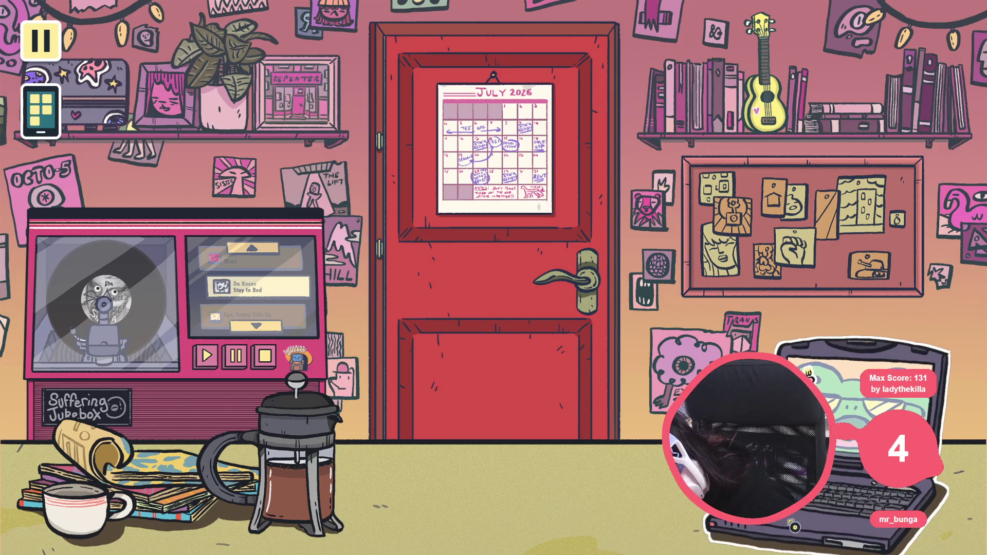
key(F8)
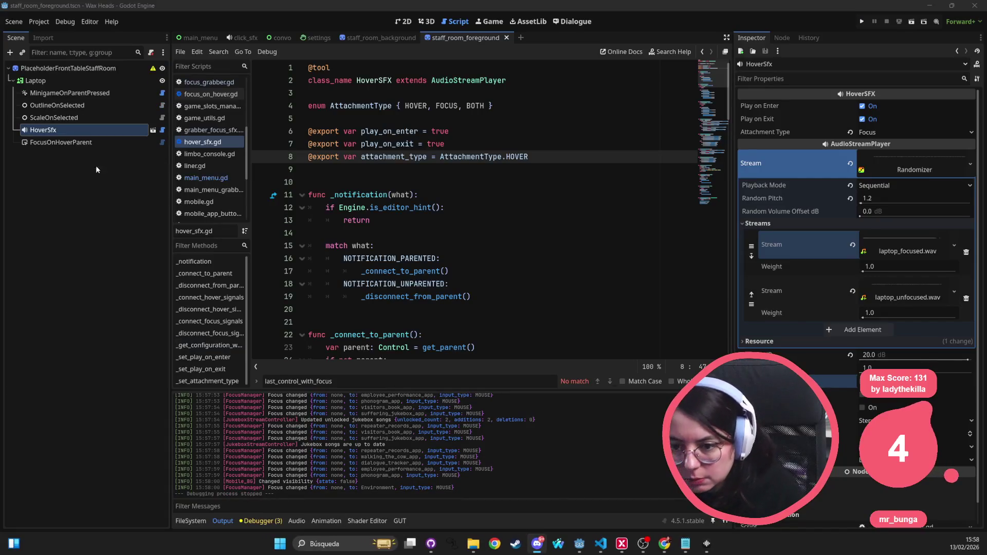
Delete the Laptop's HoverSfx and drag a fresh hover_sfx.tscn instance under the Laptop.
click(52, 130)
key(Delete)
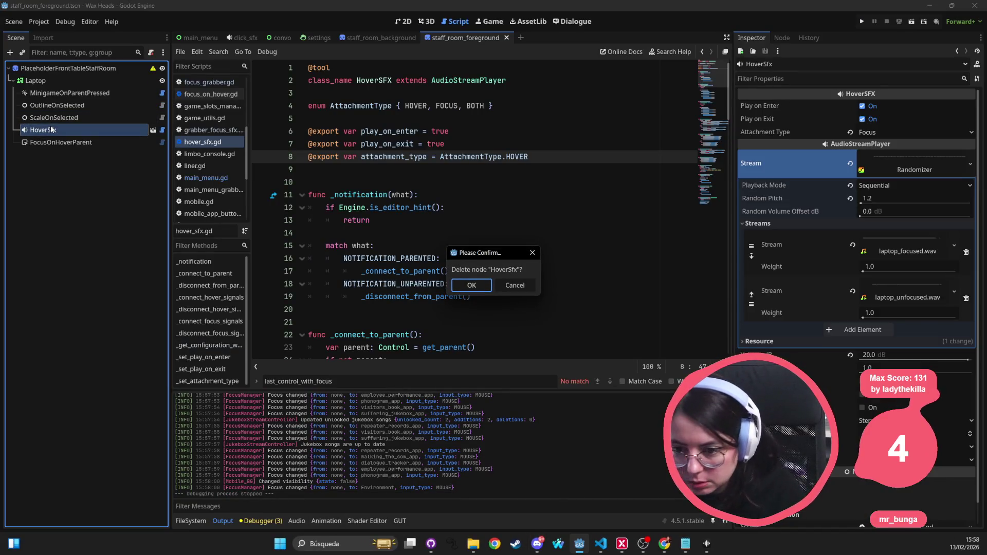
click(471, 285)
click(190, 521)
click(319, 400)
click(314, 412)
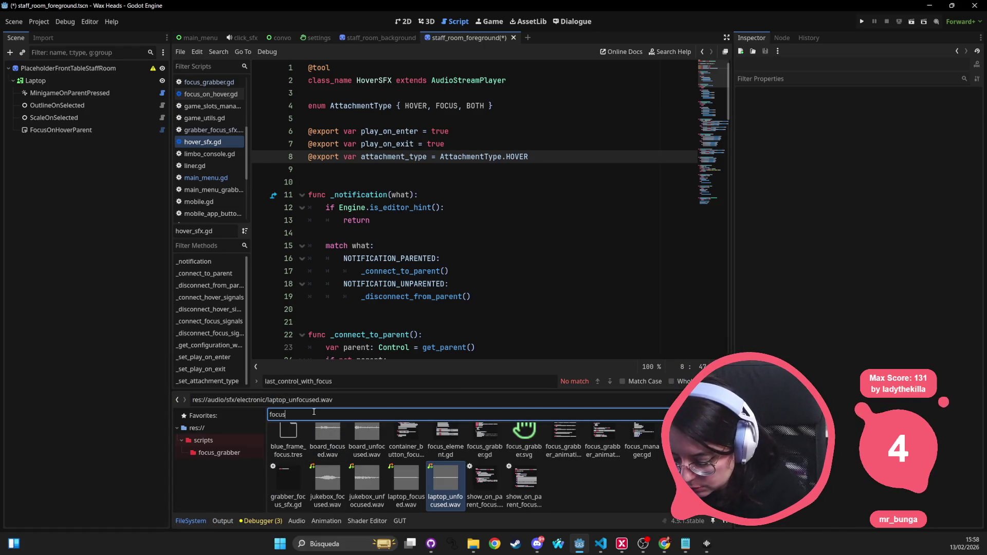
key(BackSpace)
key(BackSpace)
key(BackSpace)
text(hover_sfx)
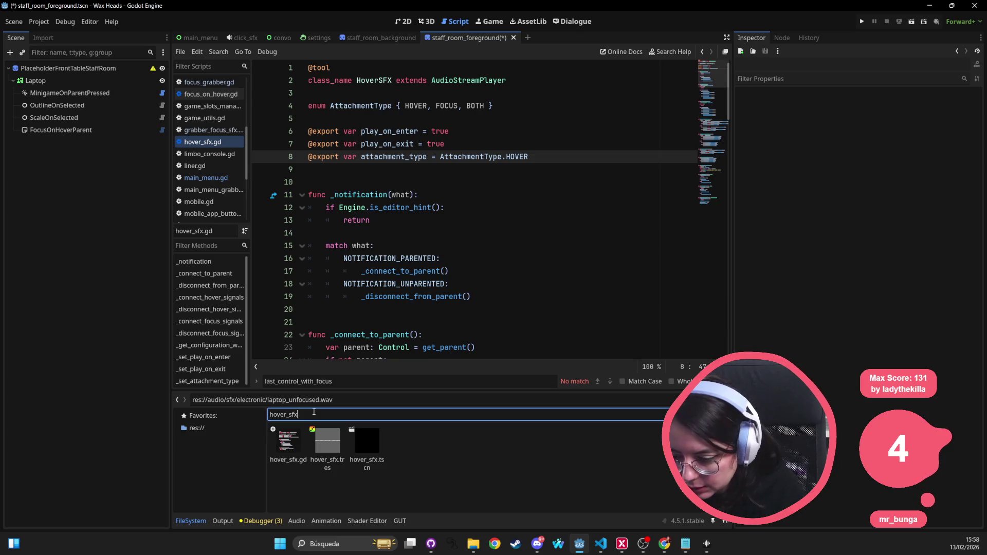
mouse_move(366, 441)
mouse_down()
mouse_move(60, 124)
mouse_move(60, 75)
mouse_up()
Save, do a quick test run, set Attachment Type to Focus, and relaunch the game.
key(ctrl+s)
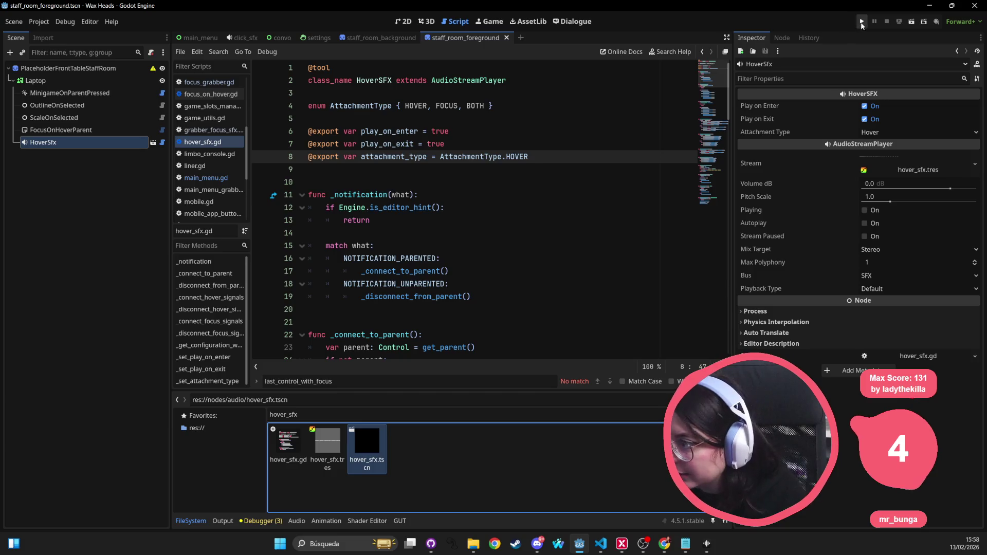
click(861, 23)
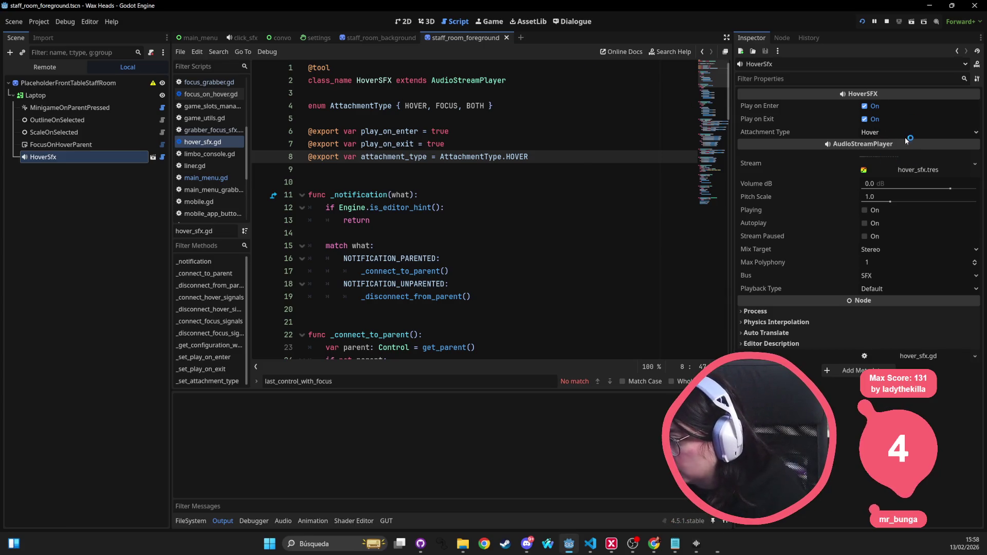
click(886, 22)
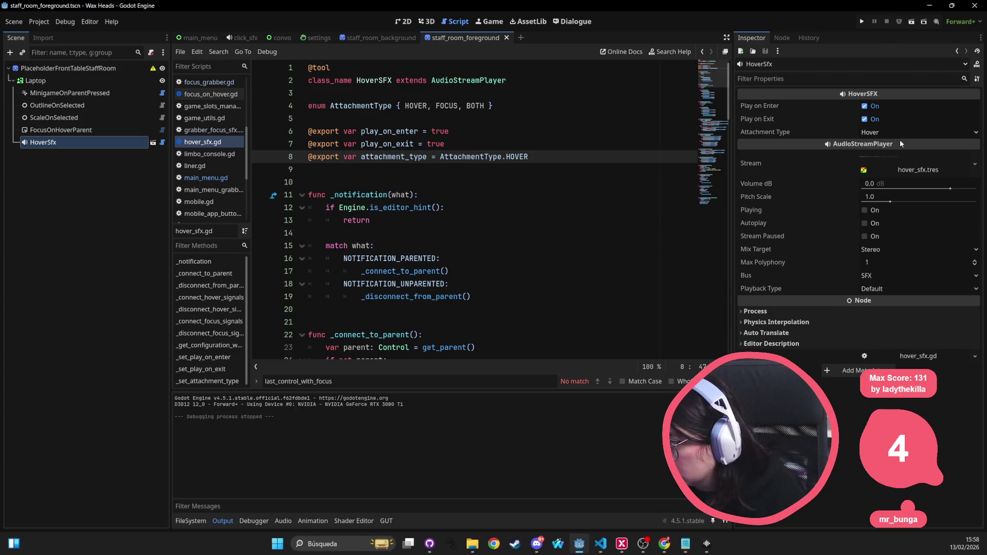
click(900, 132)
click(894, 154)
click(860, 22)
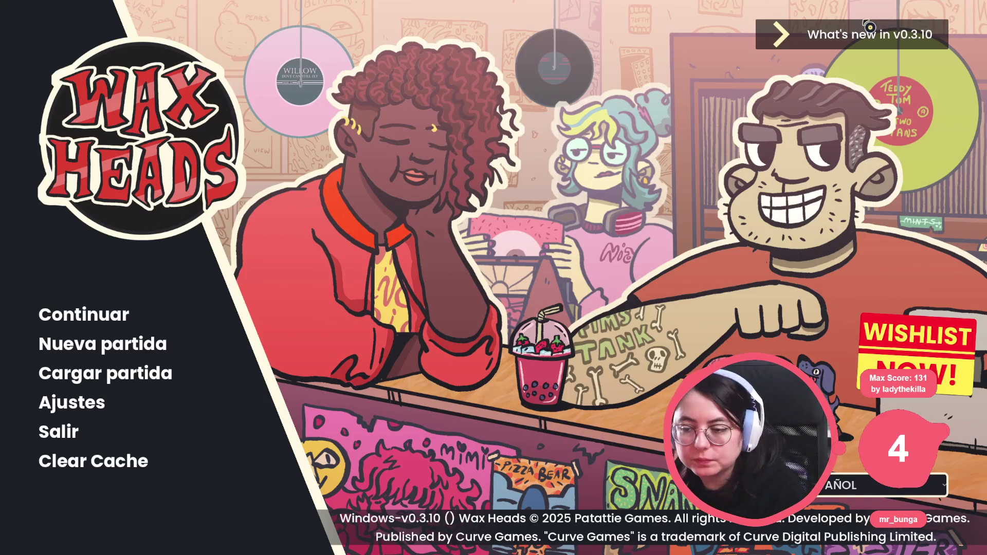
Continue the saved game, advance Morgan's dialogue into the room, then quit with F8.
click(79, 316)
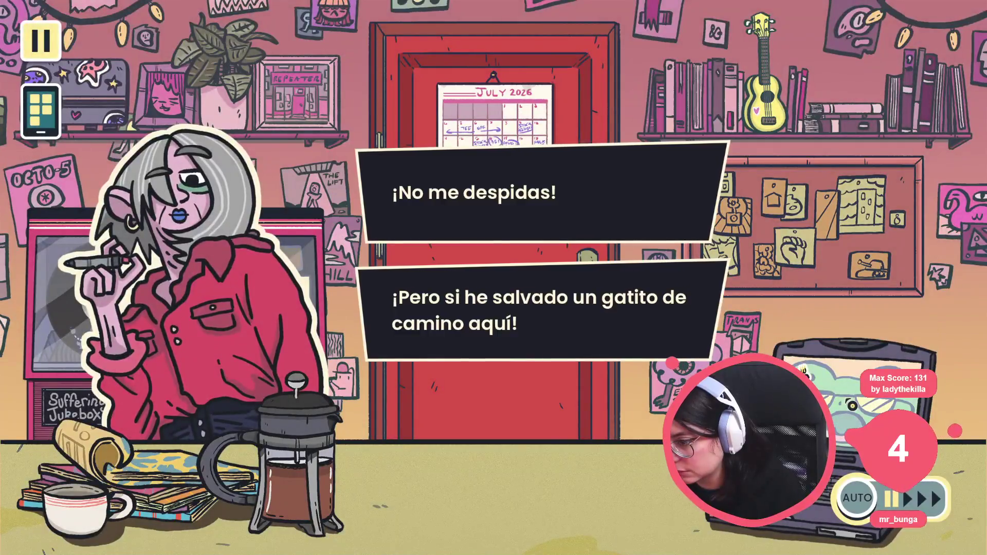
click(680, 236)
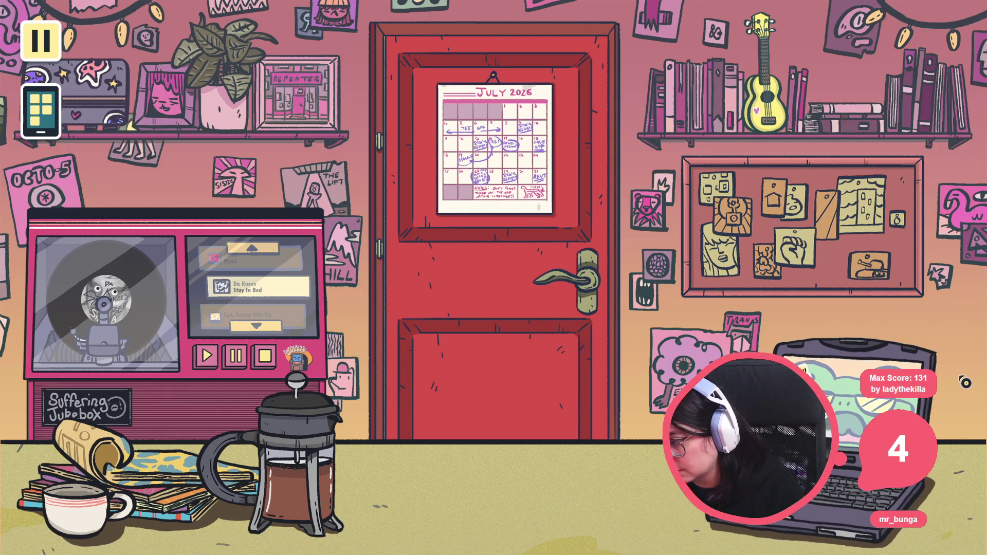
key(F8)
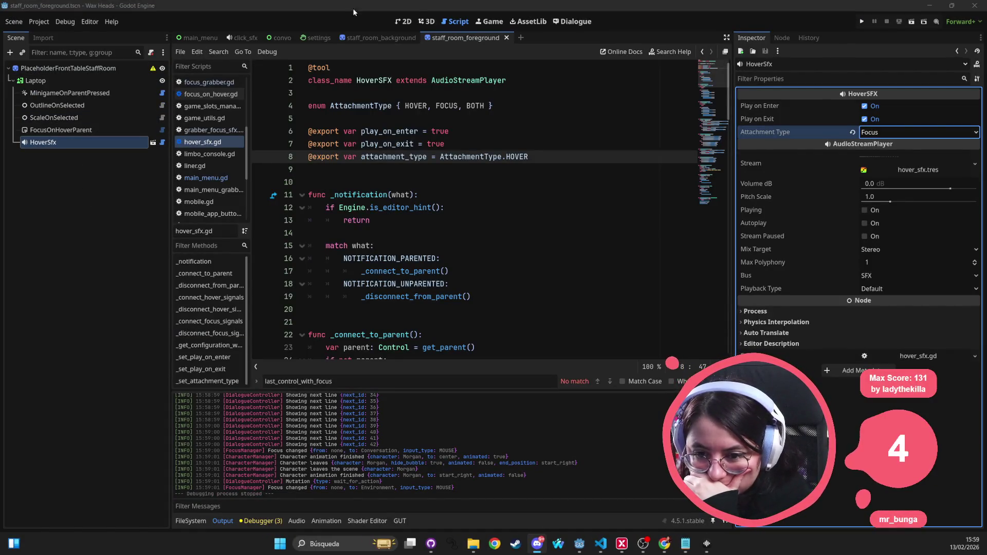
Reopen staff_room_foreground and expand HoverSfx's hover_sfx.tres randomizer in the Inspector.
key(ctrl+F1)
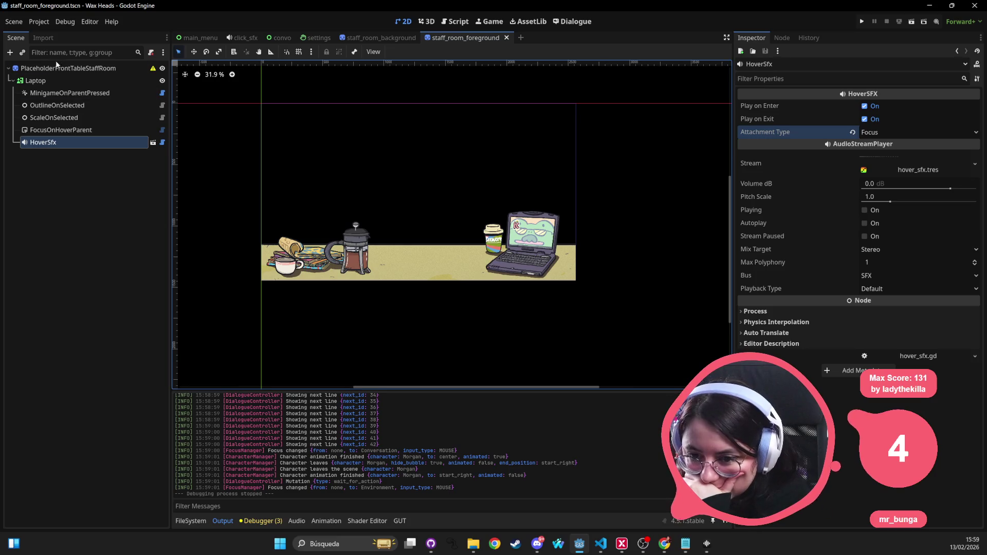
click(57, 68)
drag(425, 174, 451, 176)
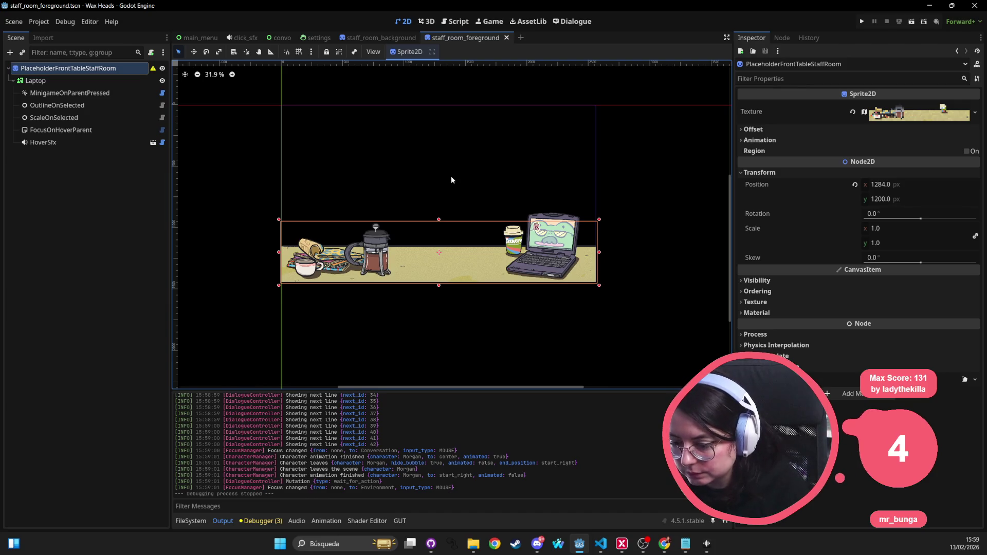
click(452, 175)
key(shift+alt+o)
text(staff_room_)
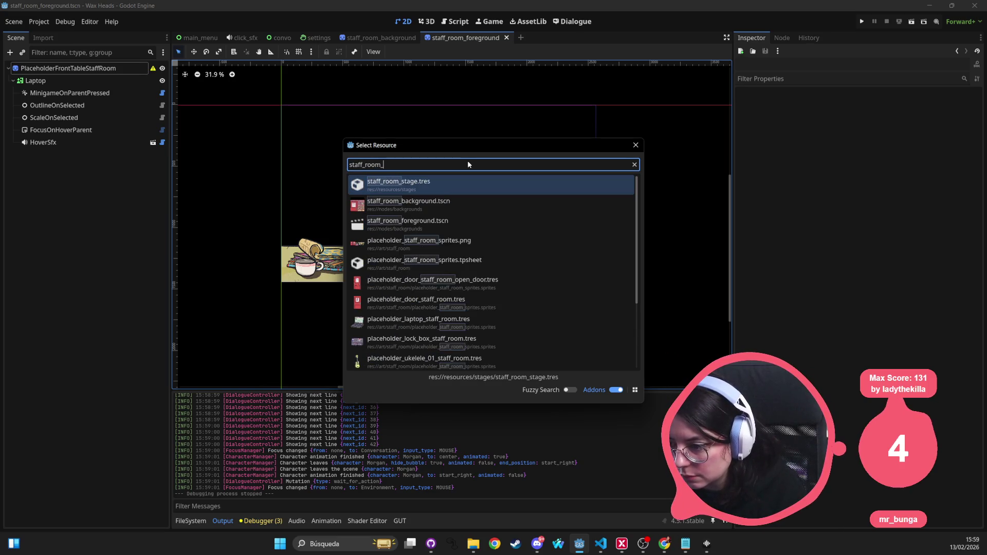
text(fore)
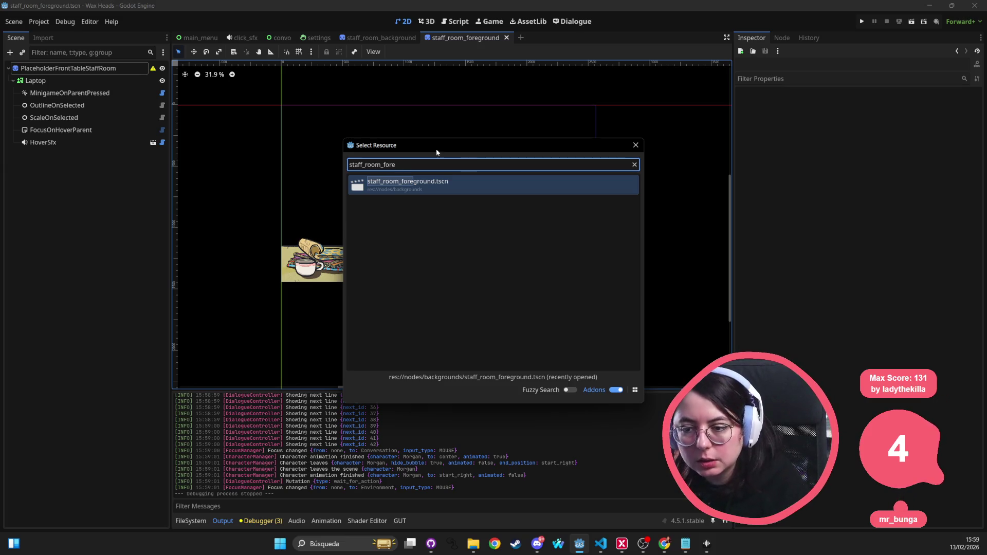
key(Return)
click(112, 140)
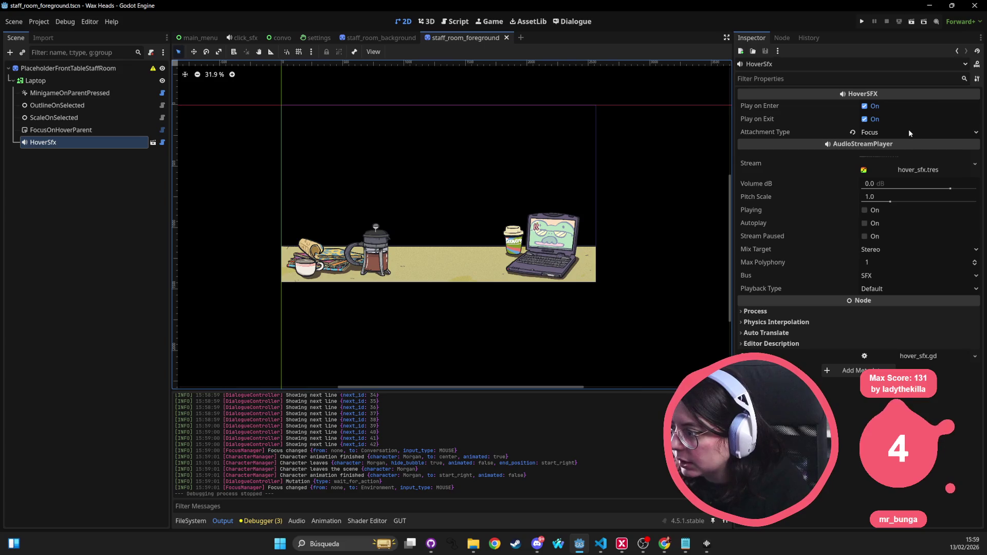
click(900, 167)
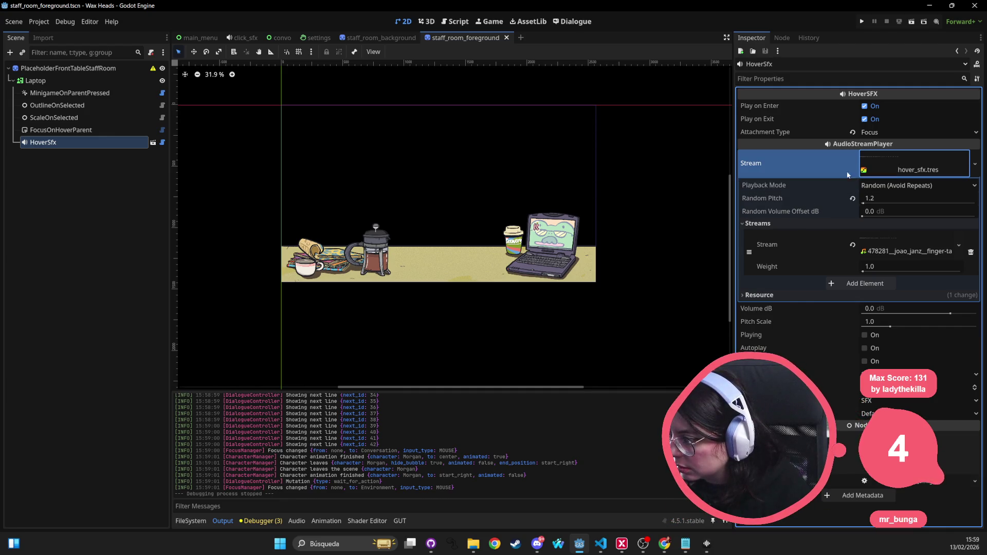
Check FocusOnHoverParent's Process settings, reselect HoverSfx, and run the game to test the hover sound.
click(99, 130)
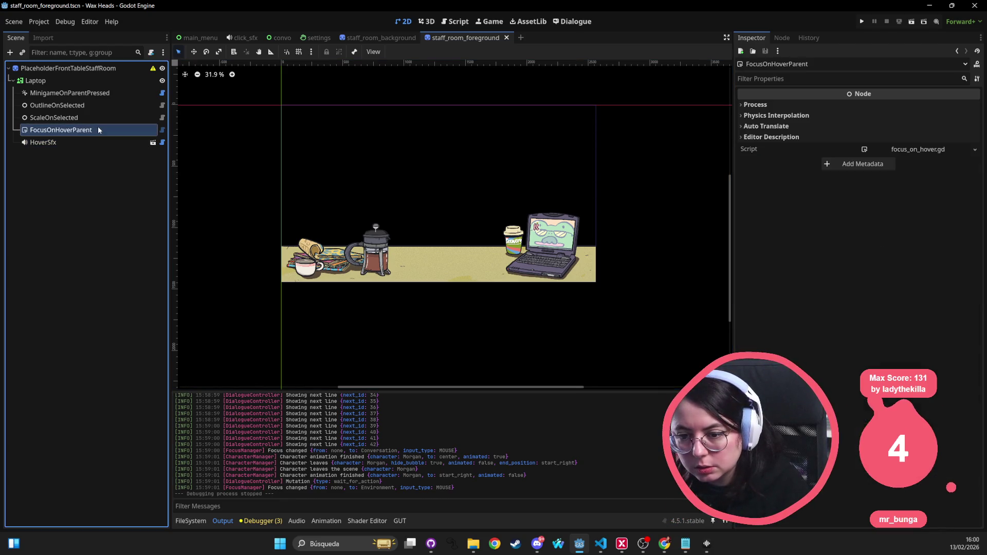
click(811, 105)
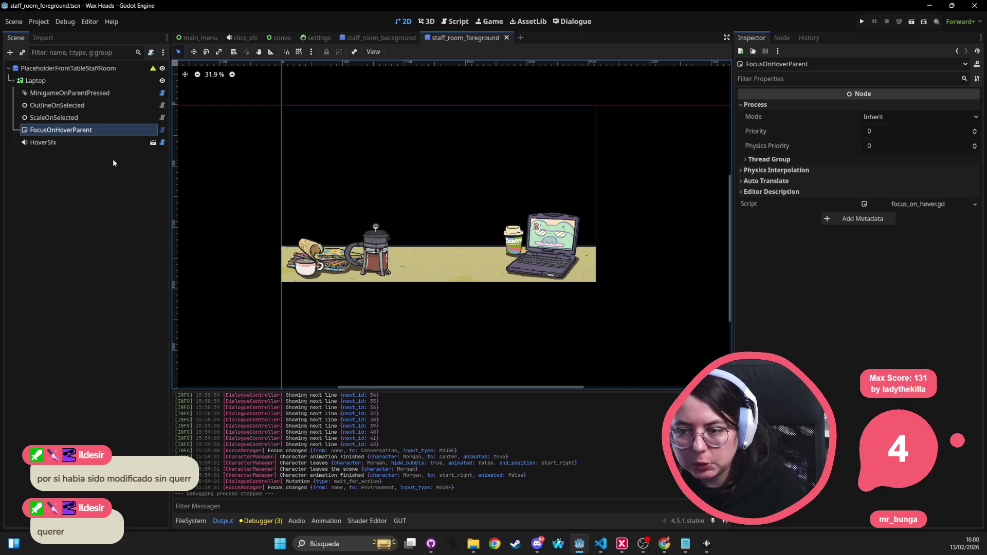
click(92, 80)
key(Down)
key(Down)
key(Down)
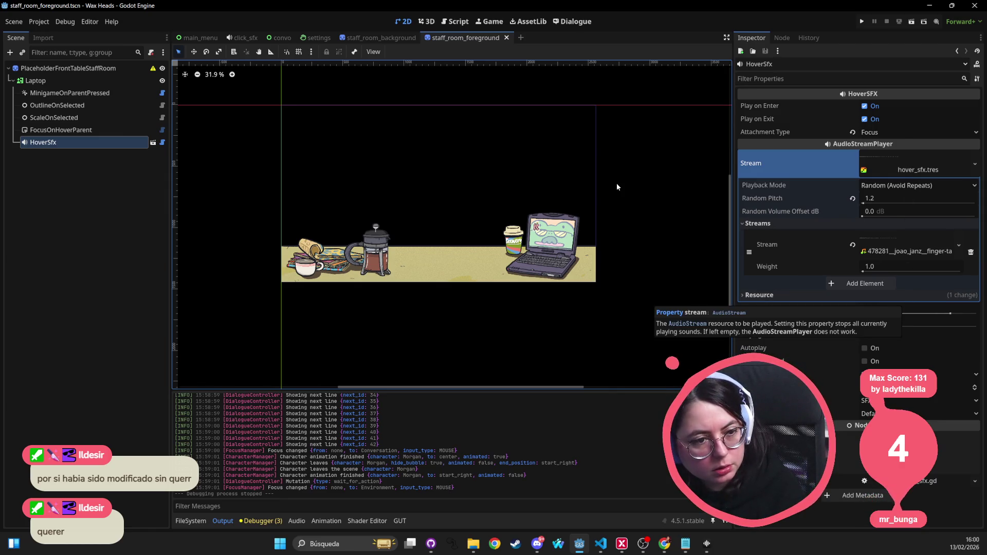
drag(602, 165, 564, 154)
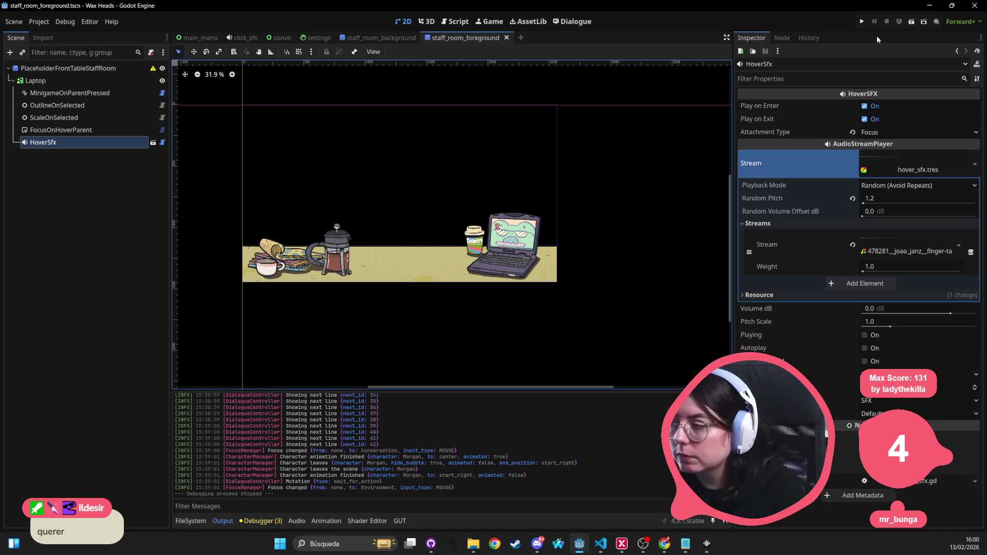
click(863, 20)
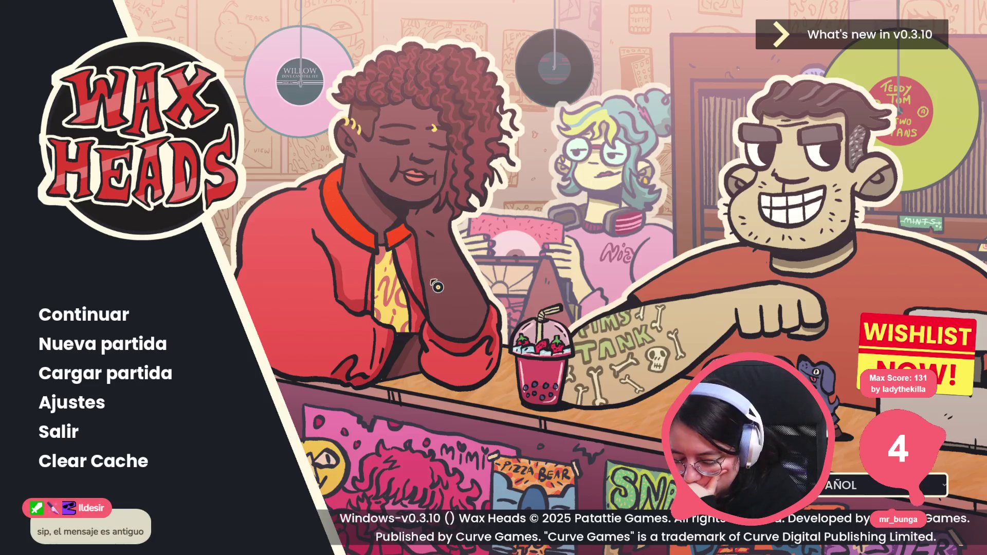
Continue the saved game, answer '¡No me despidas!', finish Morgan's dialogue, and return to Godot.
click(110, 315)
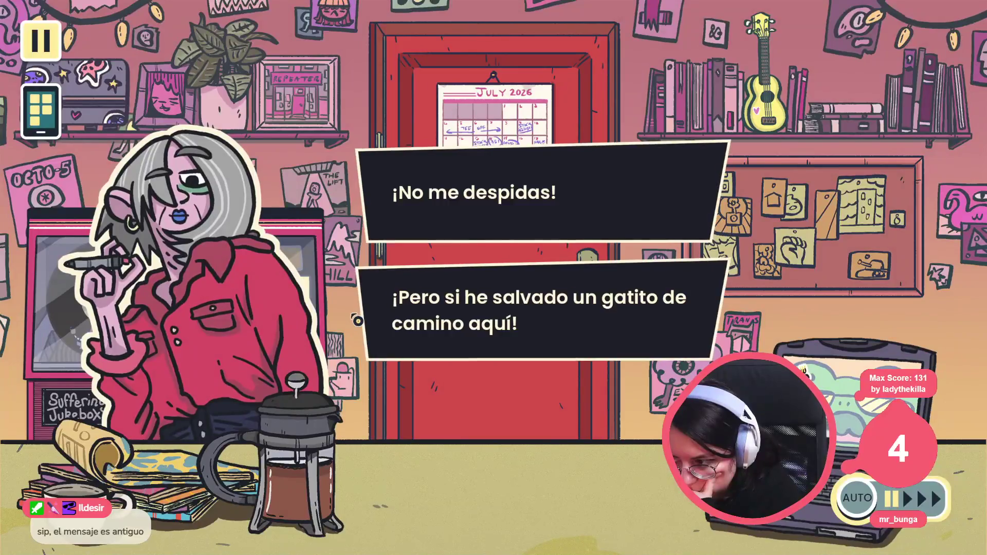
click(531, 223)
click(384, 289)
click(383, 290)
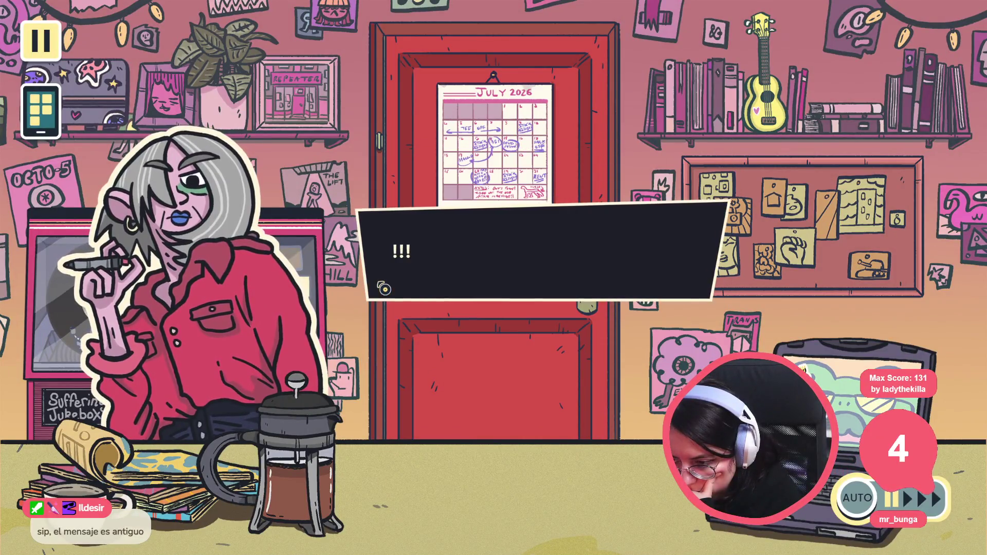
click(383, 291)
click(307, 359)
click(307, 359)
click(307, 359)
click(307, 359)
click(307, 359)
click(307, 359)
click(307, 359)
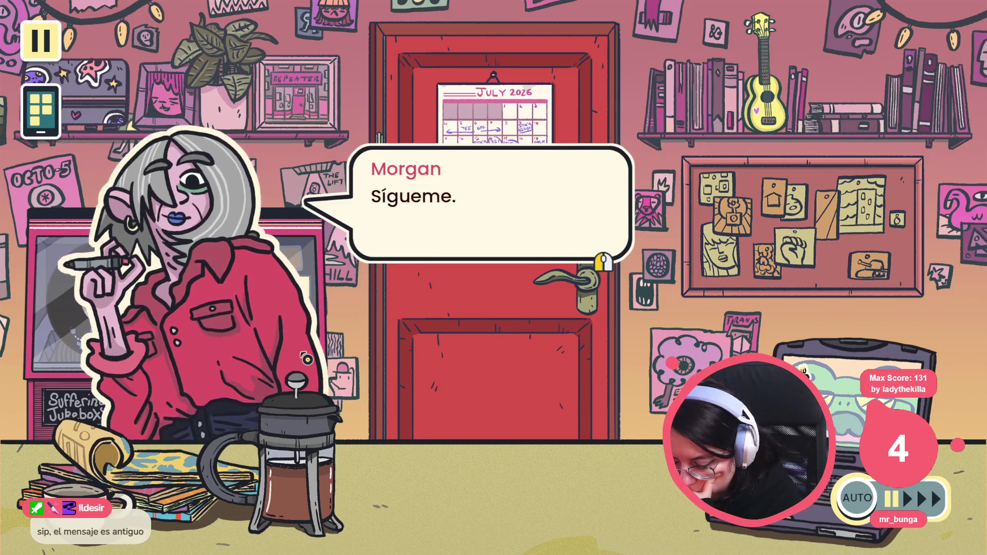
click(307, 359)
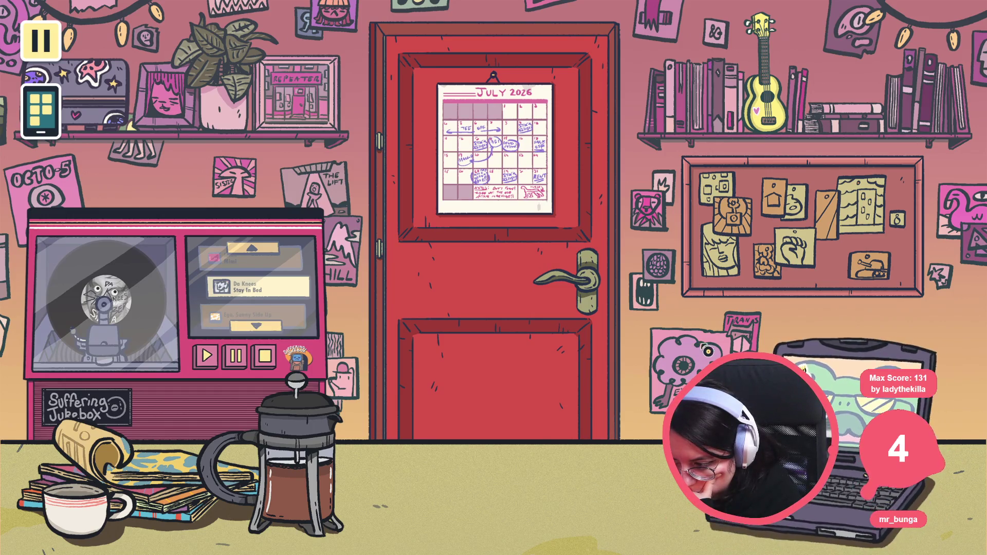
key(F8)
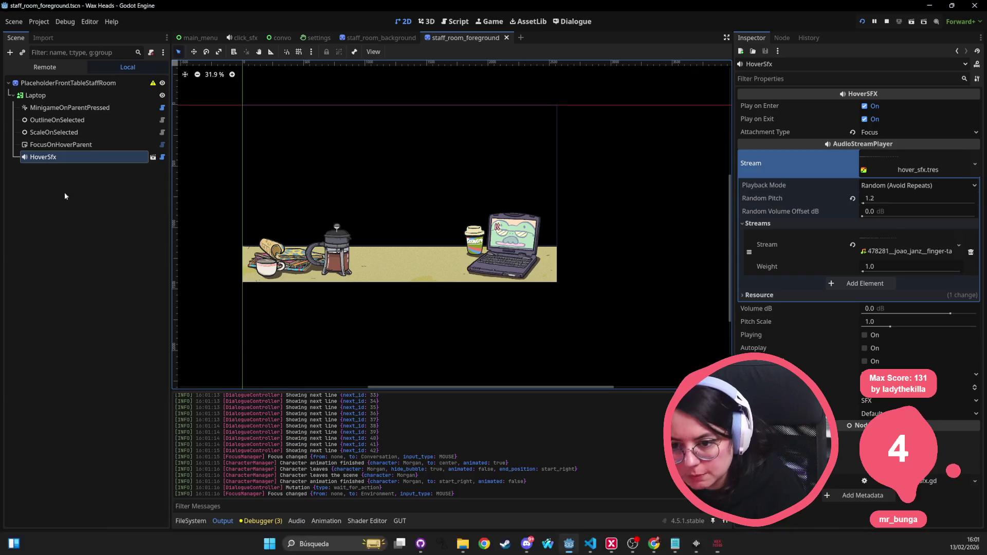
In the Remote tree, open CharacterManager > Environment and inspect the live Laptop and its HoverSfx.
click(51, 67)
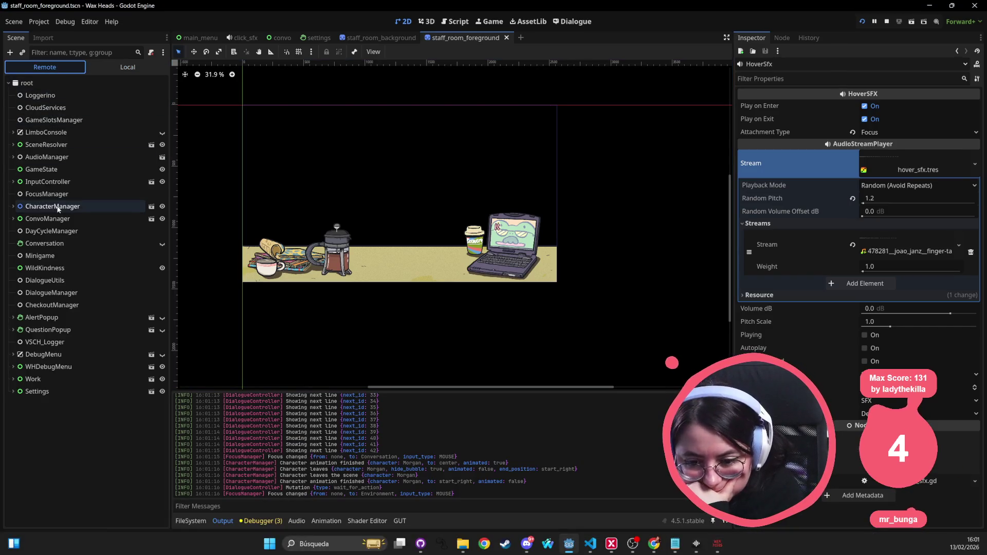
click(75, 56)
text(staff)
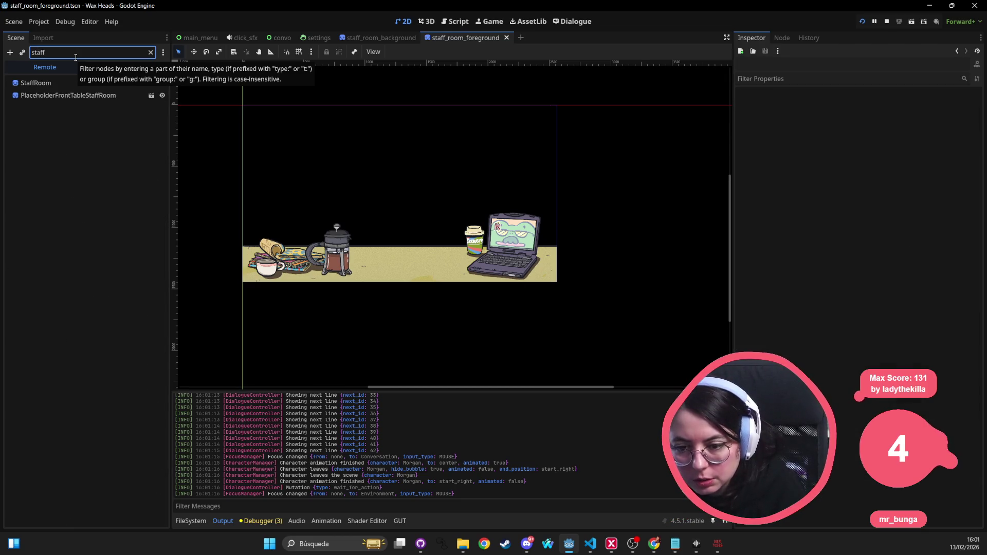
click(72, 95)
click(150, 52)
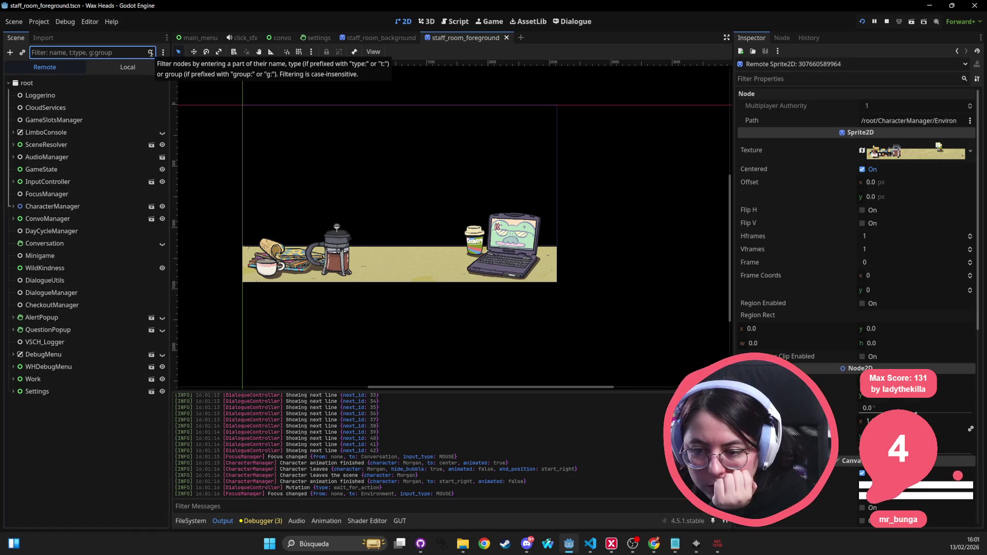
click(14, 206)
click(18, 244)
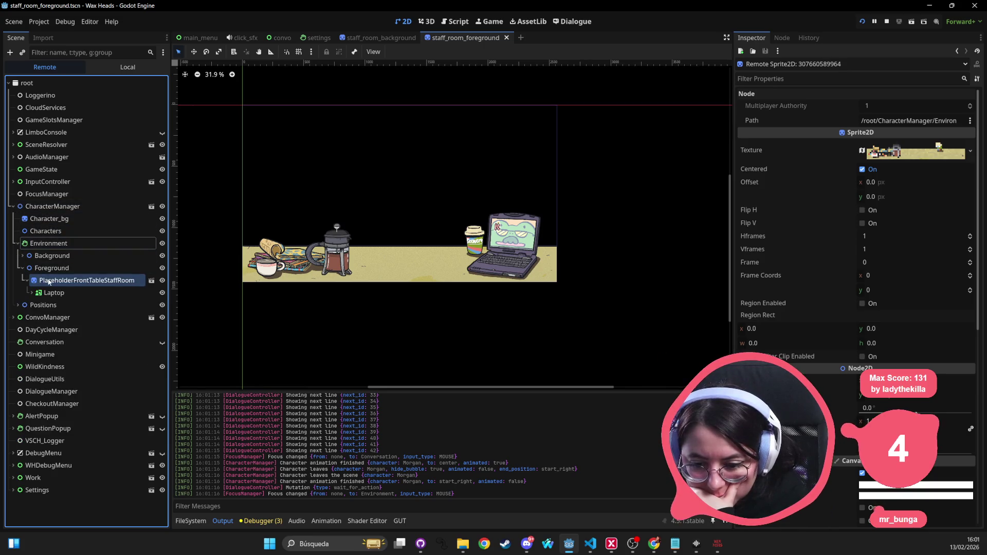
click(75, 295)
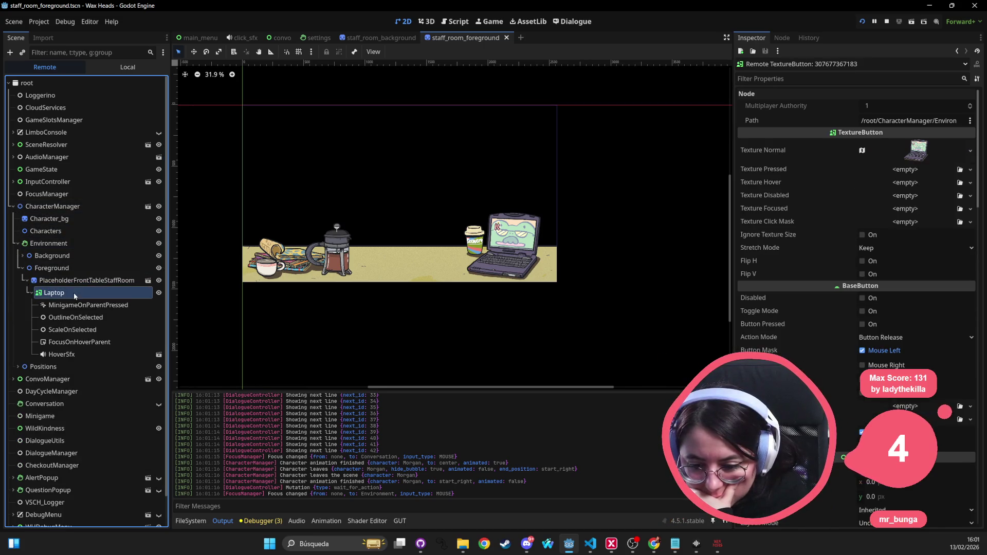
click(62, 354)
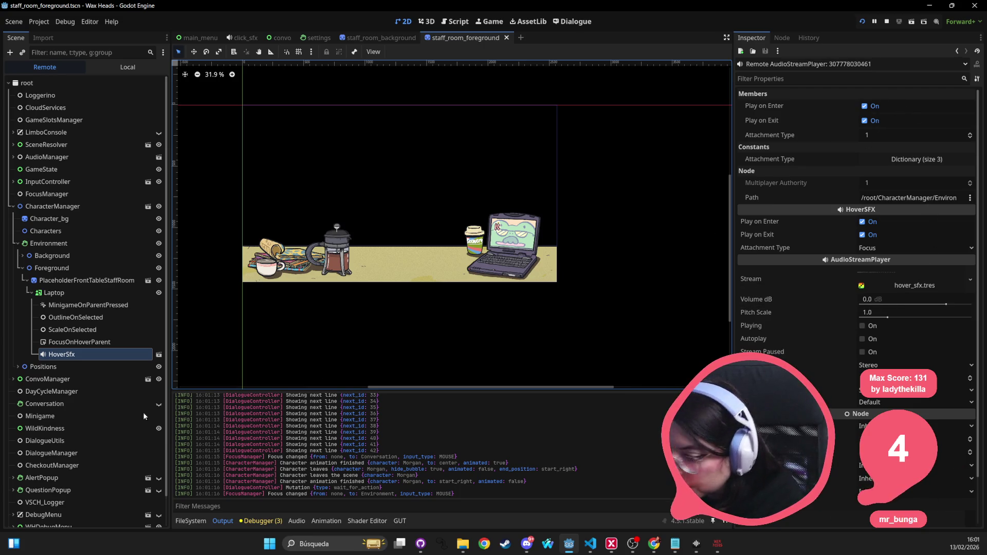
Recheck the live Laptop, expand Background > StaffRoom to inspect the door, then stop the game.
click(93, 295)
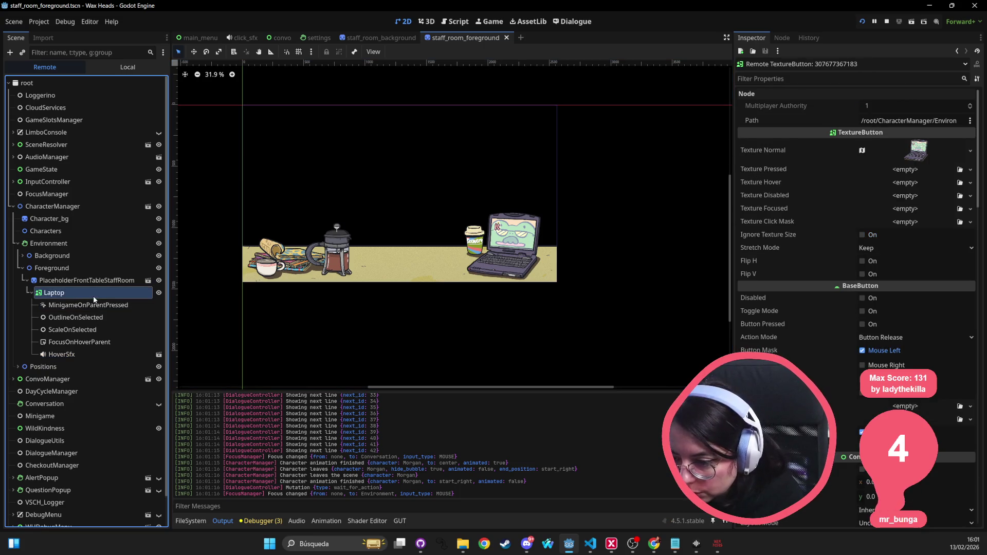
click(82, 280)
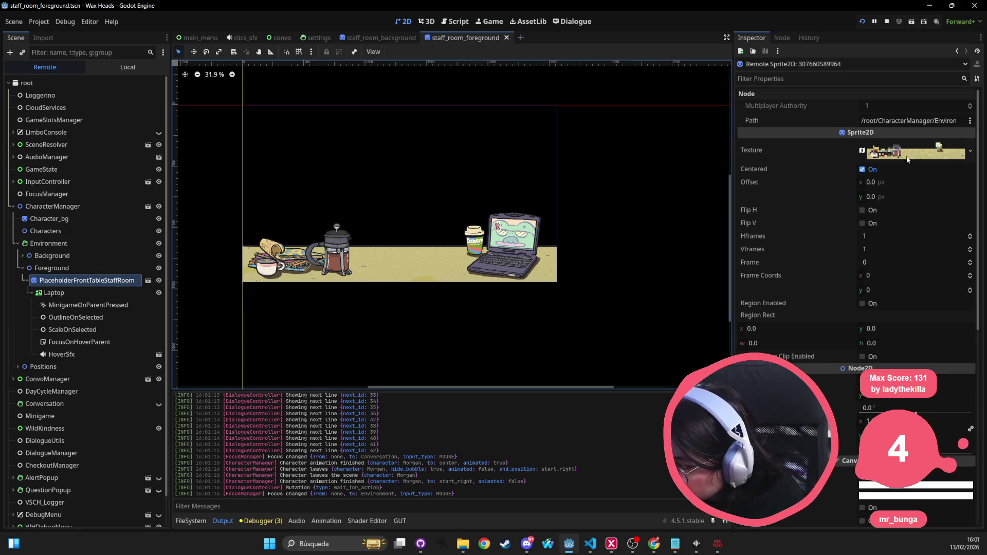
scroll(883, 352, down, 8)
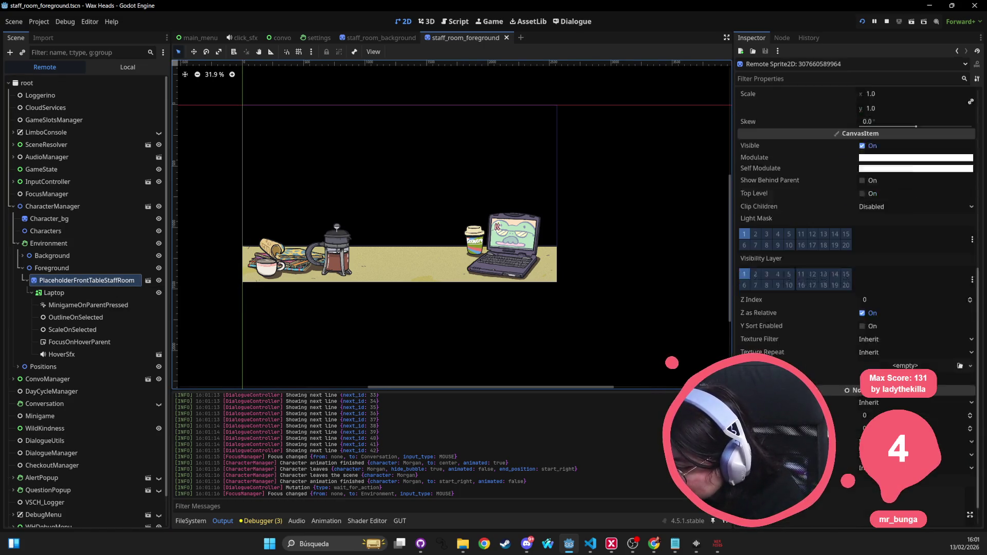
click(54, 292)
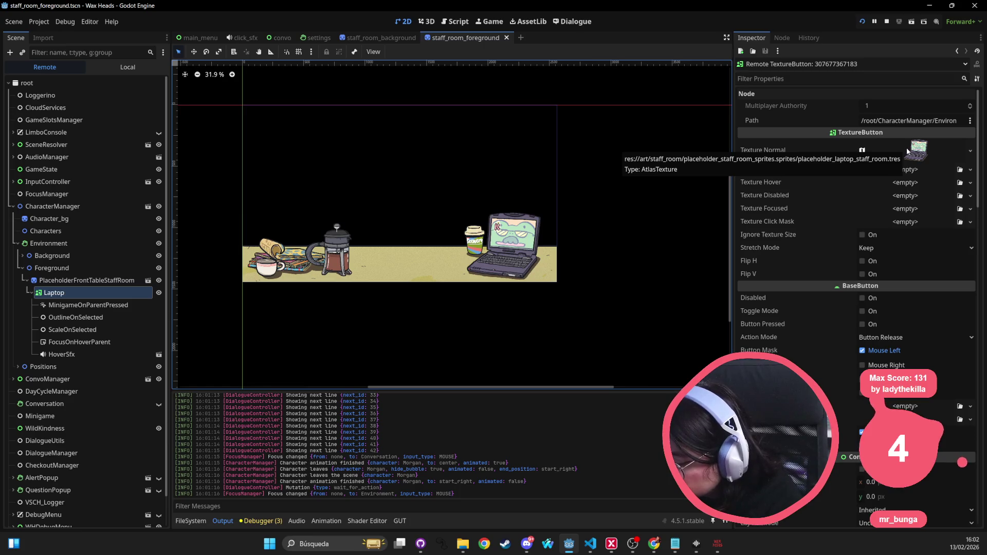
scroll(856, 232, down, 10)
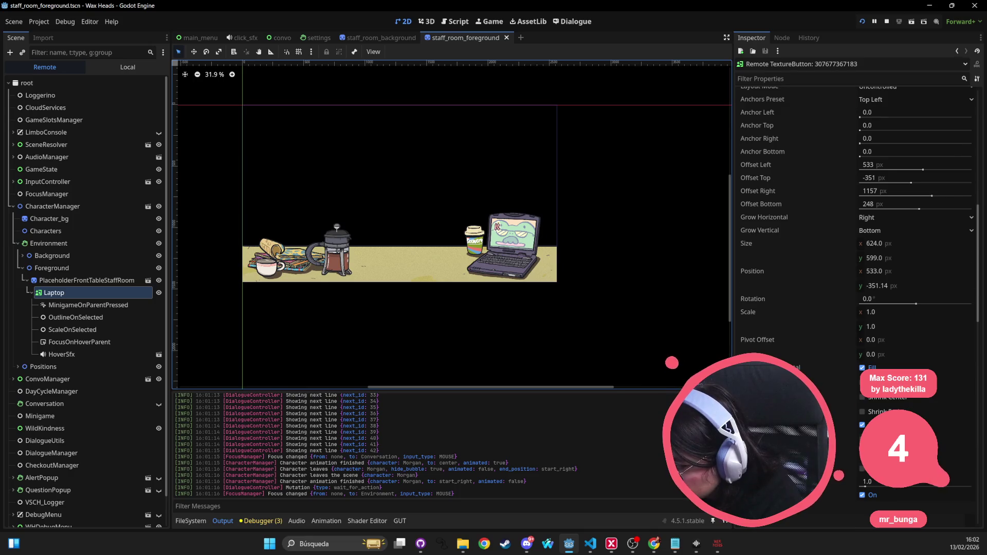
scroll(896, 362, up, 10)
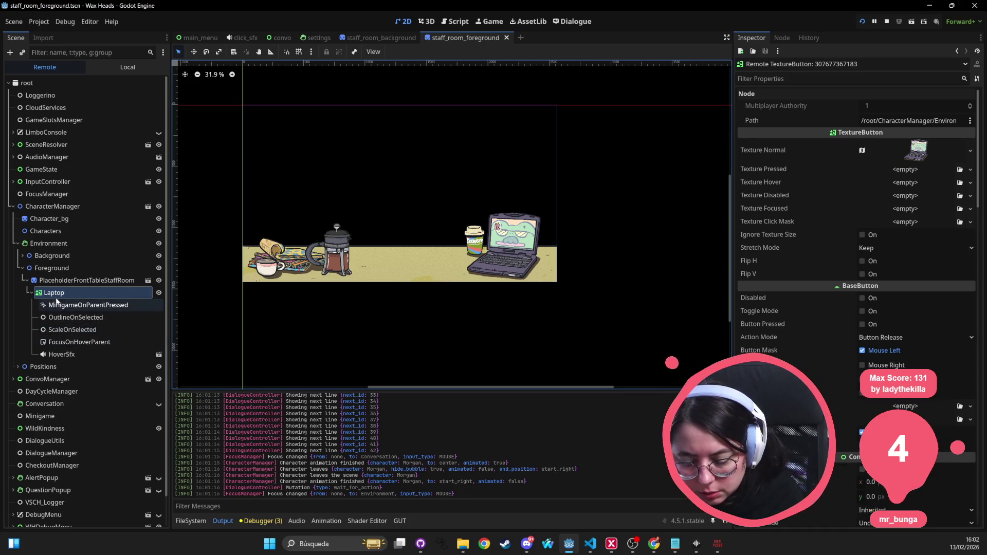
click(22, 256)
click(26, 267)
click(36, 281)
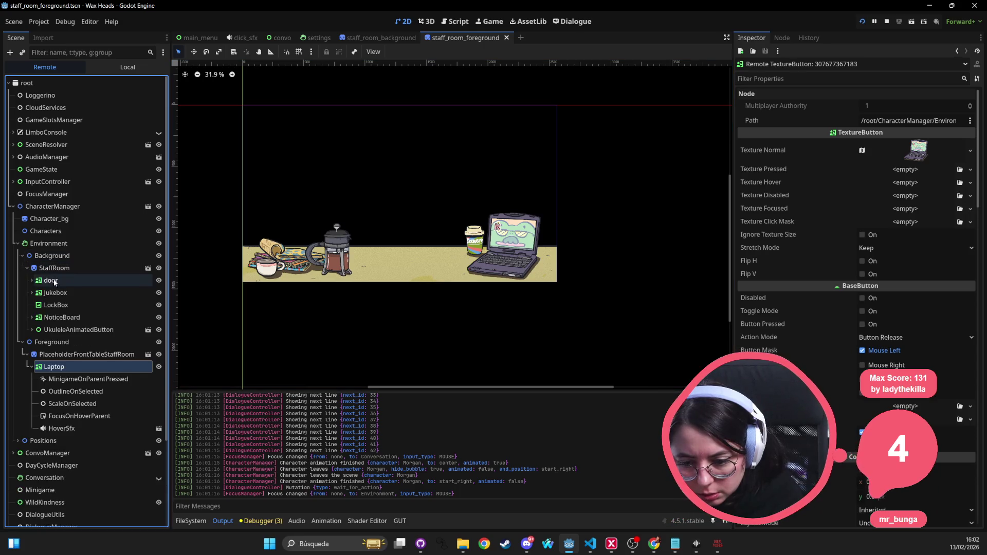
click(32, 280)
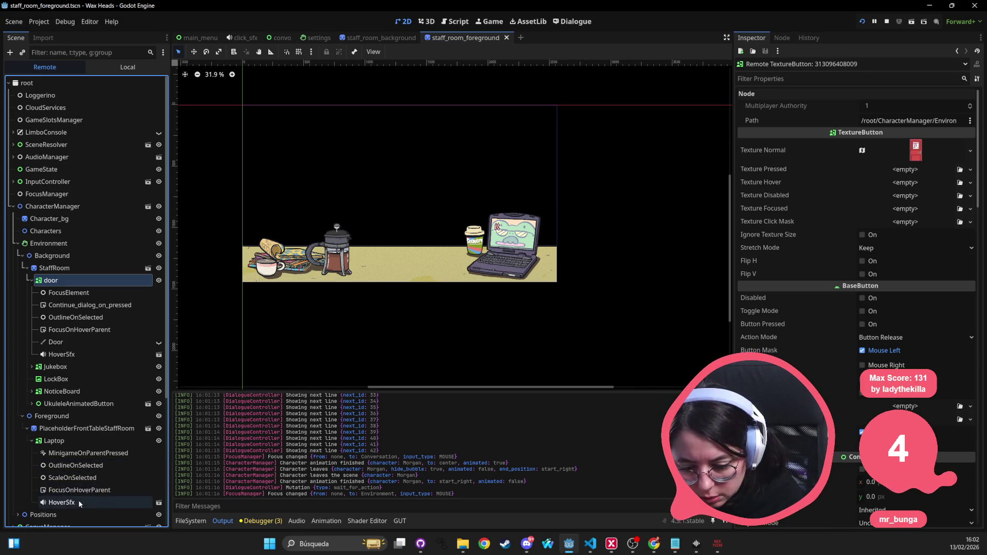
key(F8)
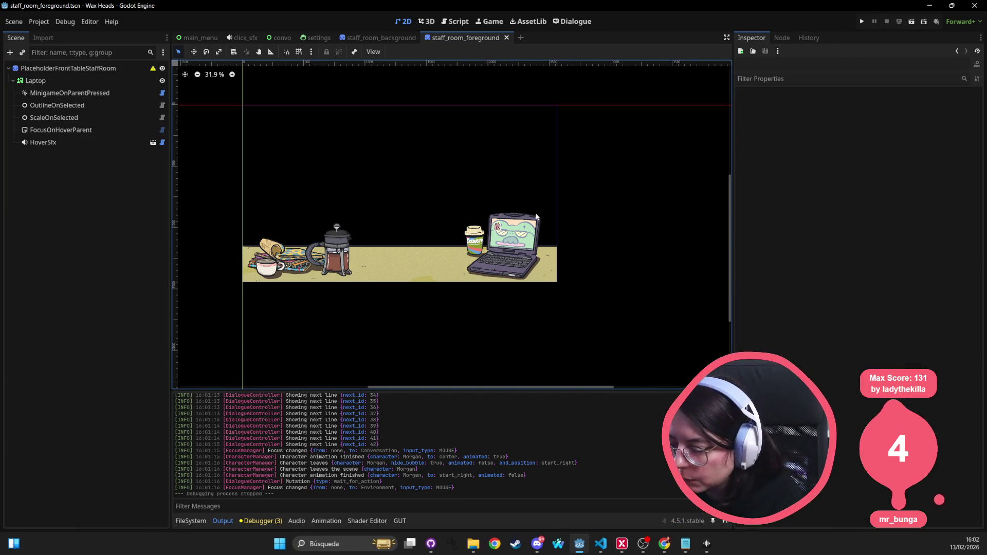
Add a FocusElement child node under the Laptop and save the foreground scene.
click(77, 81)
right_click(77, 81)
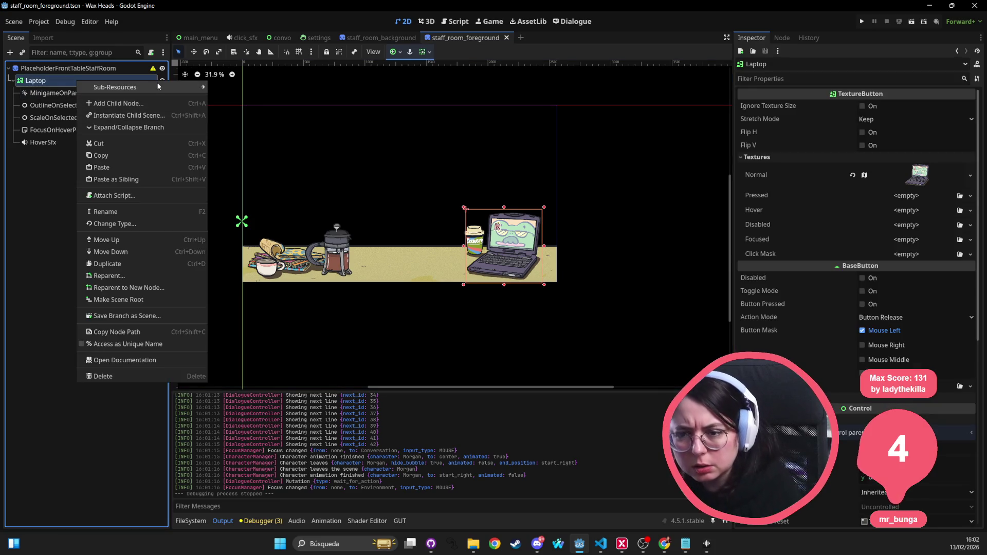
click(148, 105)
text(focusele)
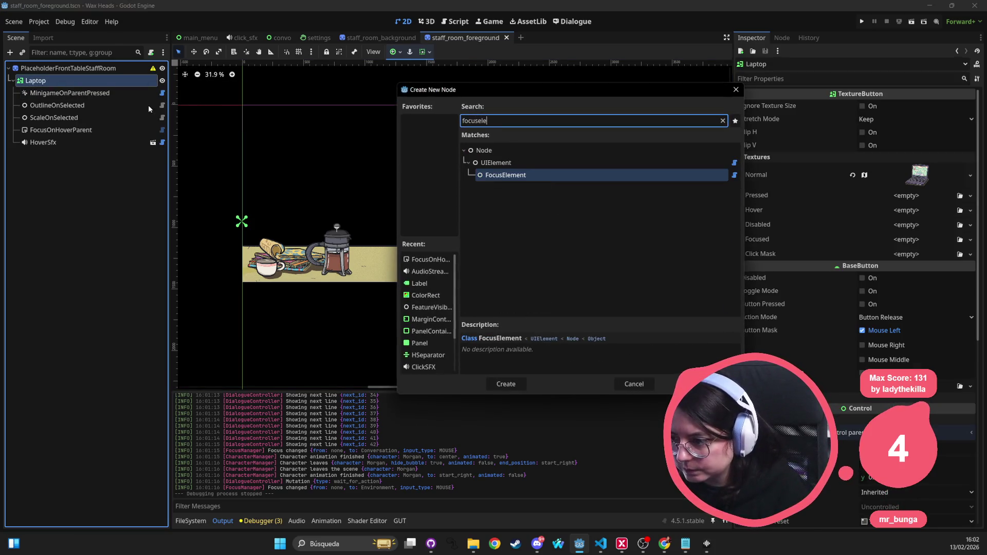
key(Return)
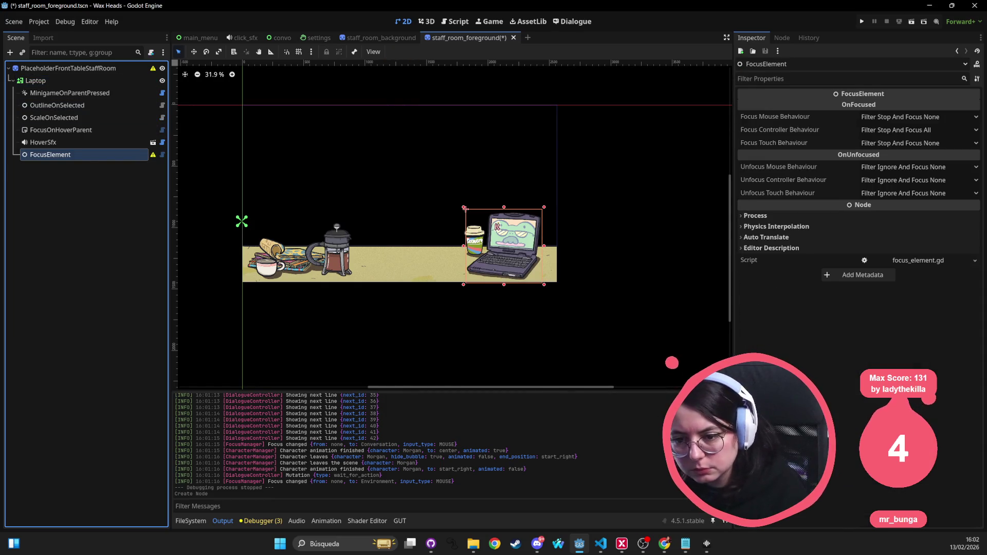
click(122, 144)
click(111, 154)
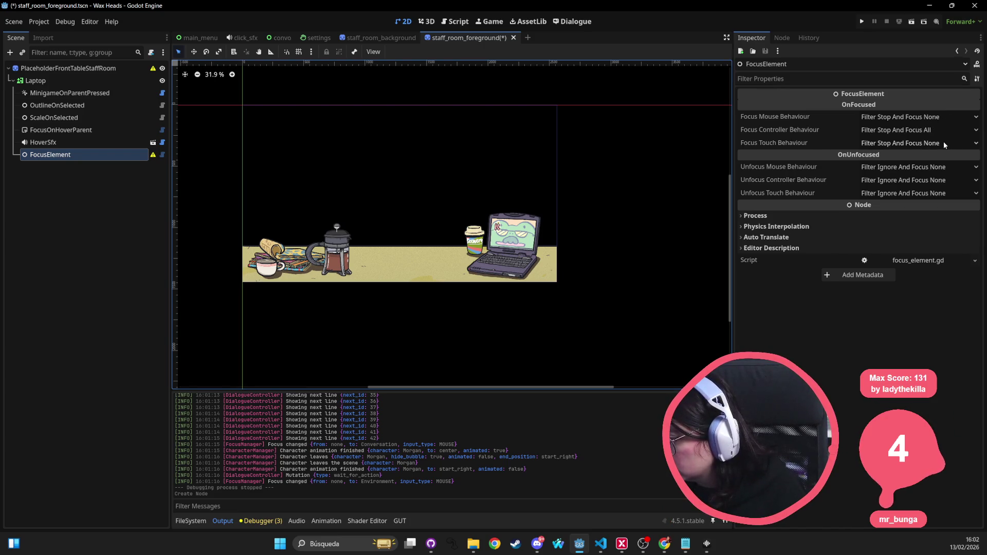
key(ctrl+s)
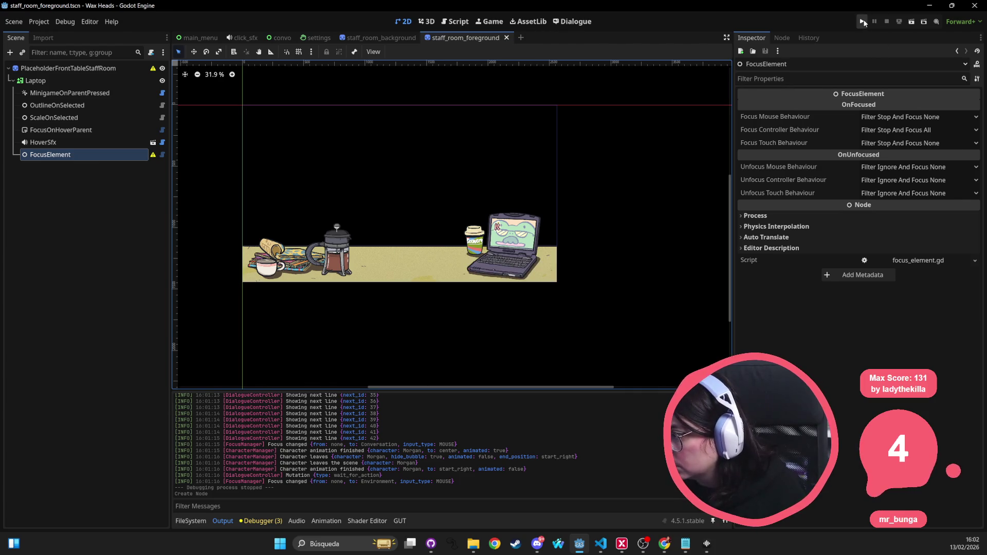
Set FocusElement's touch and mouse focus to Filter Stop And Focus Click, save, and open staff_room_background.
click(907, 146)
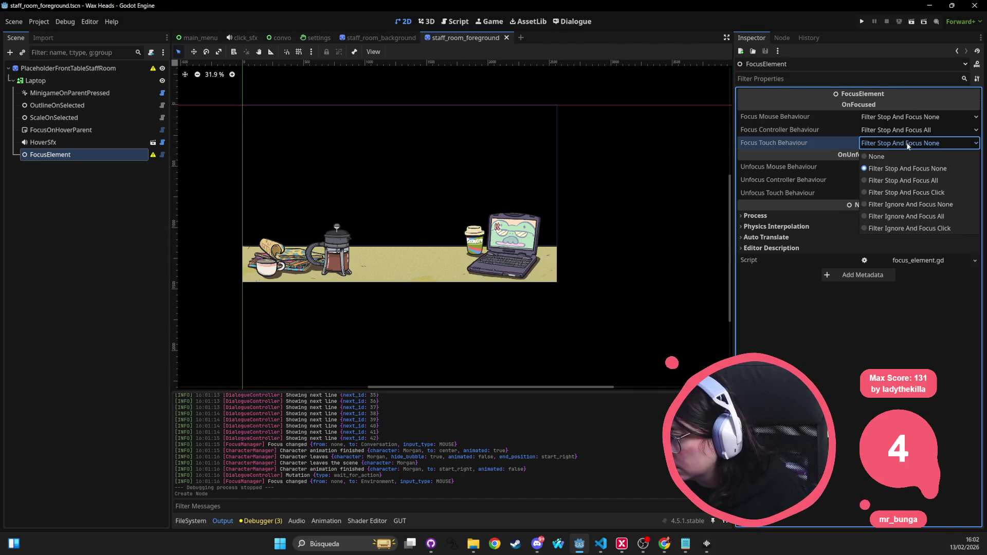
click(906, 195)
click(923, 117)
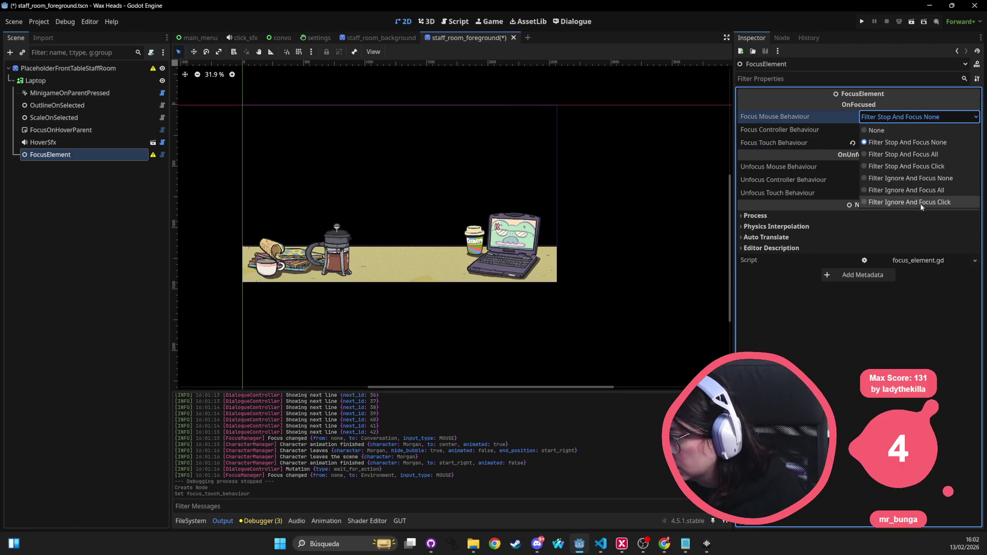
click(937, 166)
key(ctrl+s)
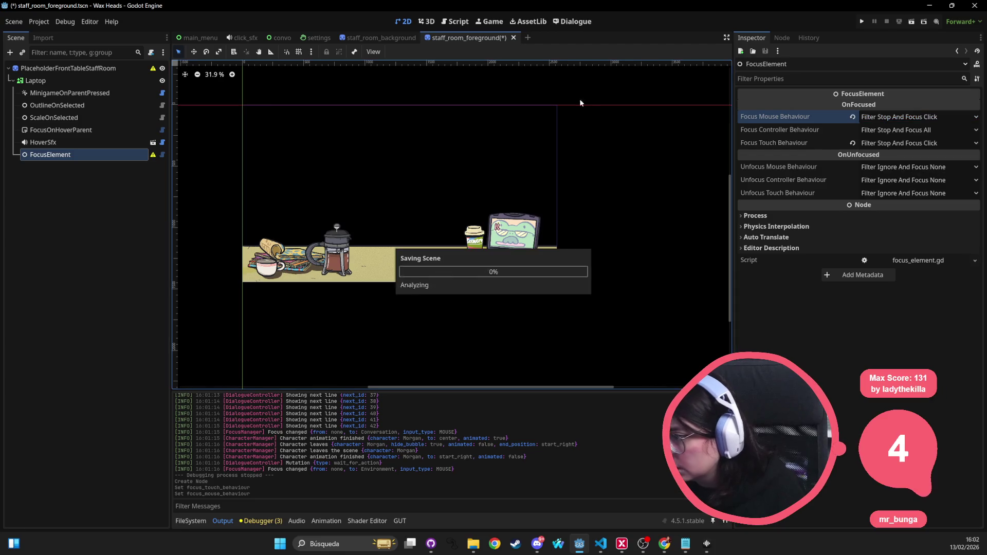
click(383, 38)
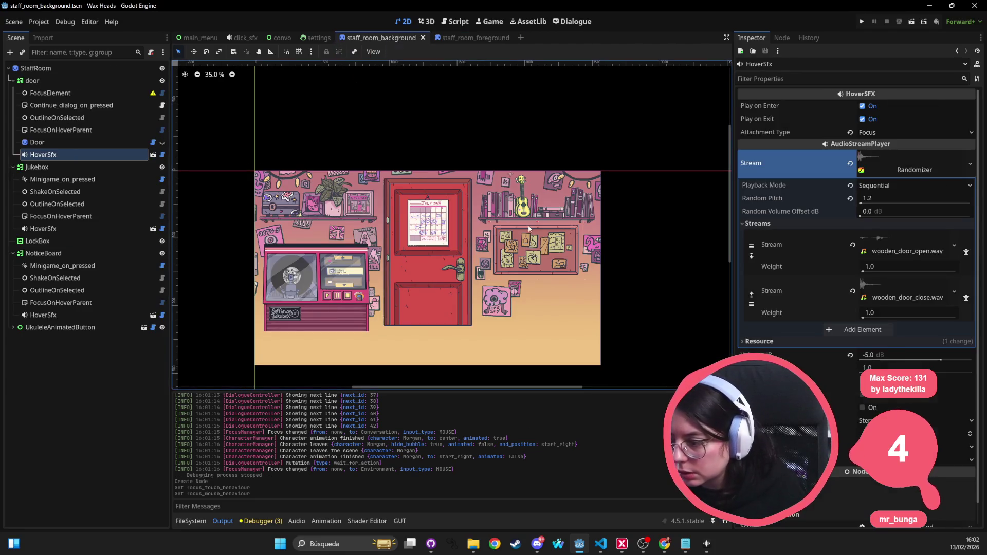
Inspect NoticeBoard and its Minigame_on_pressed child, expand UkuleleAnimatedButton, then right-click NoticeBoard.
click(529, 227)
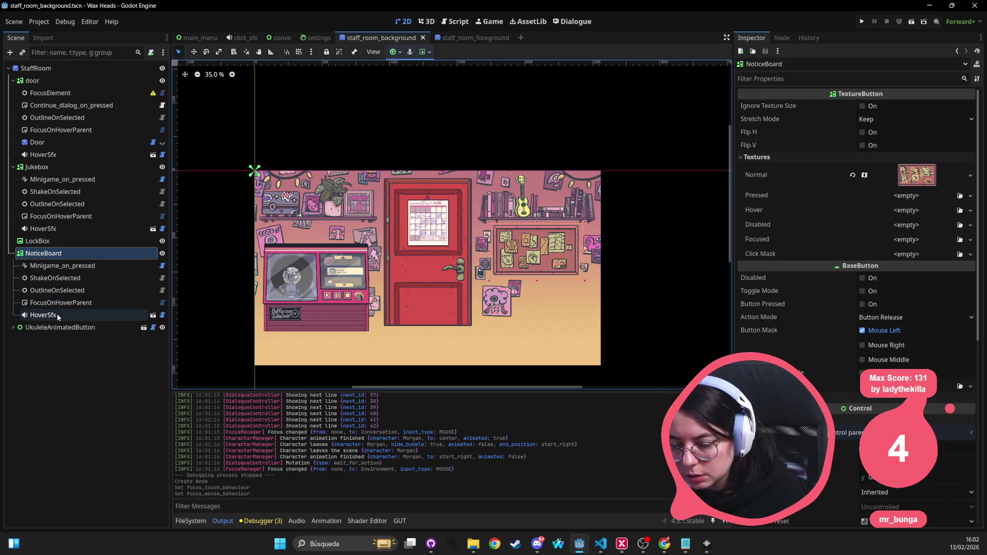
click(101, 266)
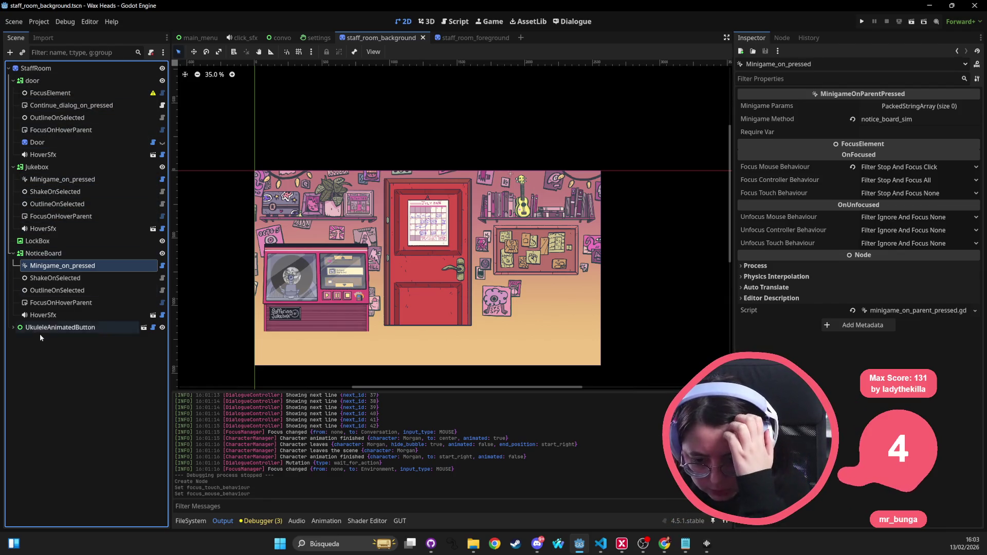
click(14, 328)
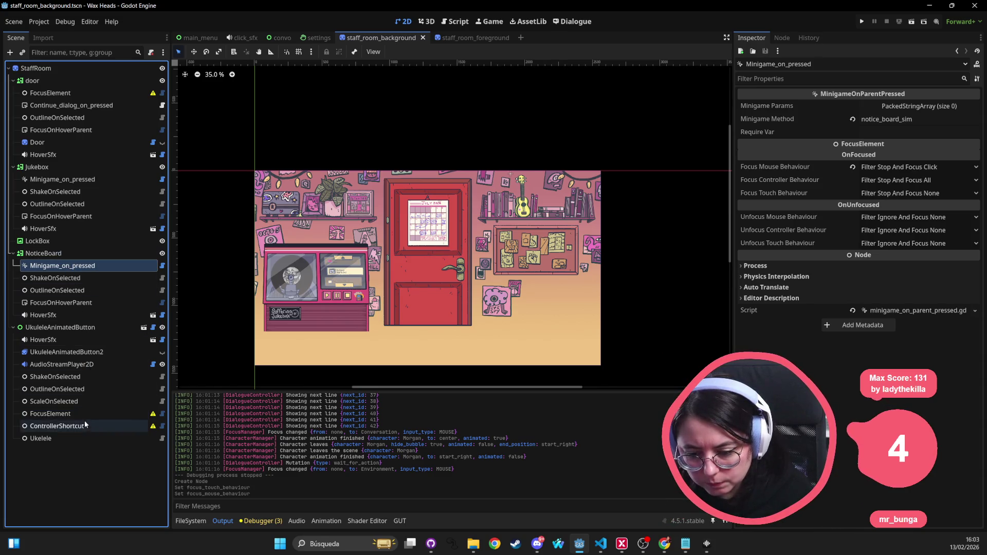
right_click(57, 266)
click(33, 258)
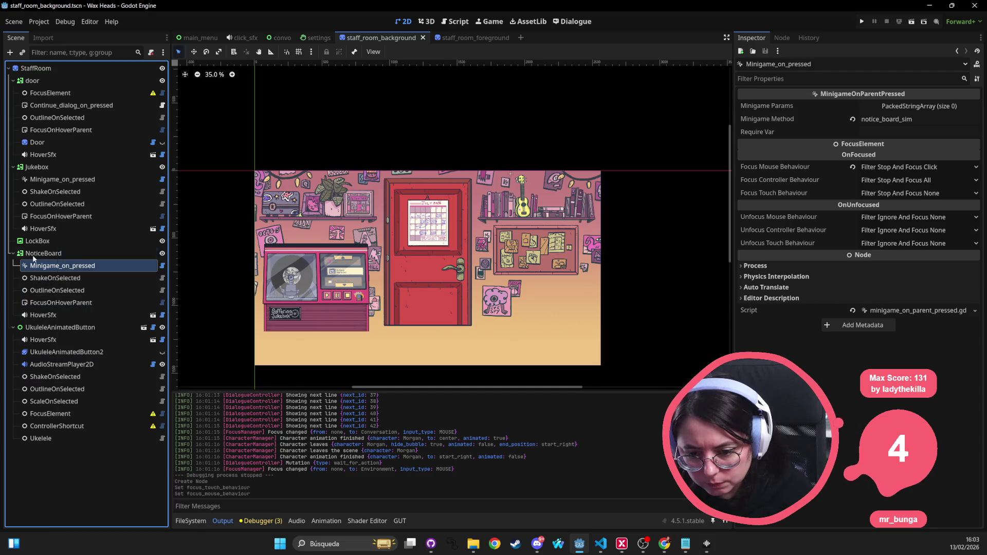
click(33, 253)
right_click(68, 253)
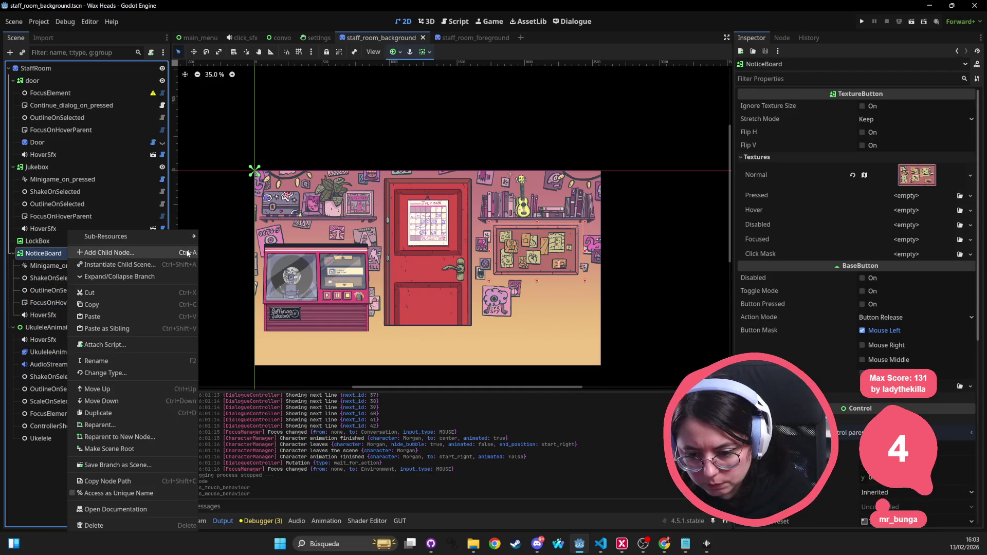
Add a FocusElement child under NoticeBoard and save the background scene.
click(130, 249)
text(f)
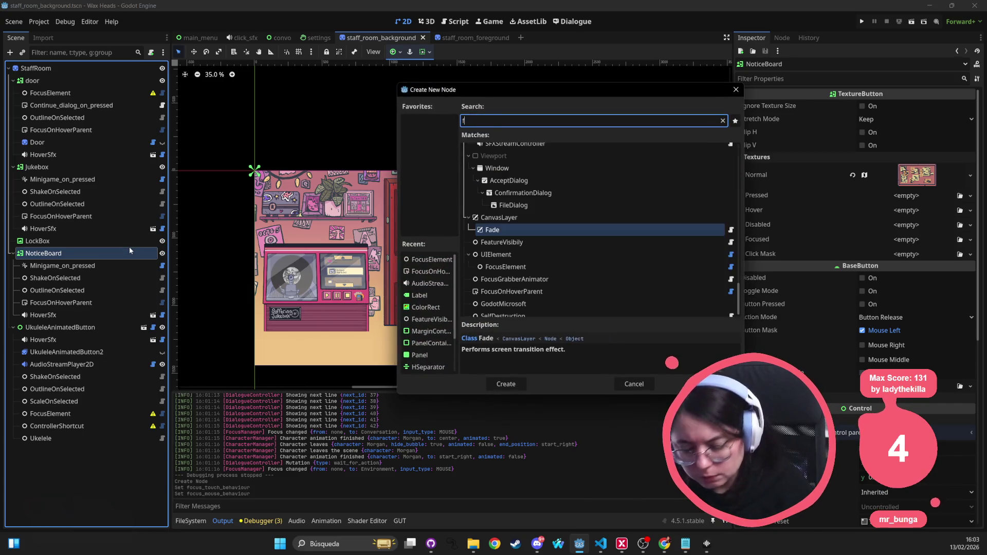
text(ocus)
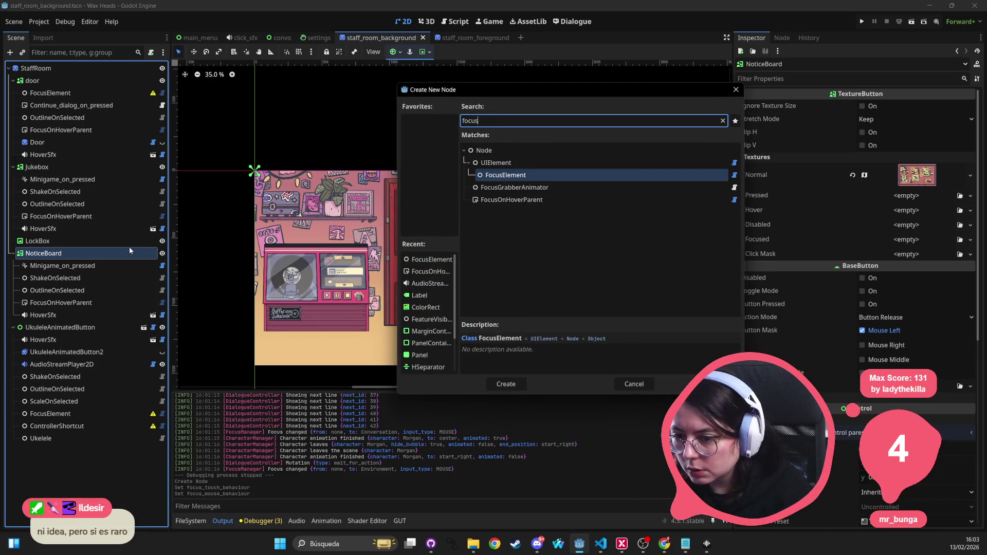
key(Return)
key(ctrl+s)
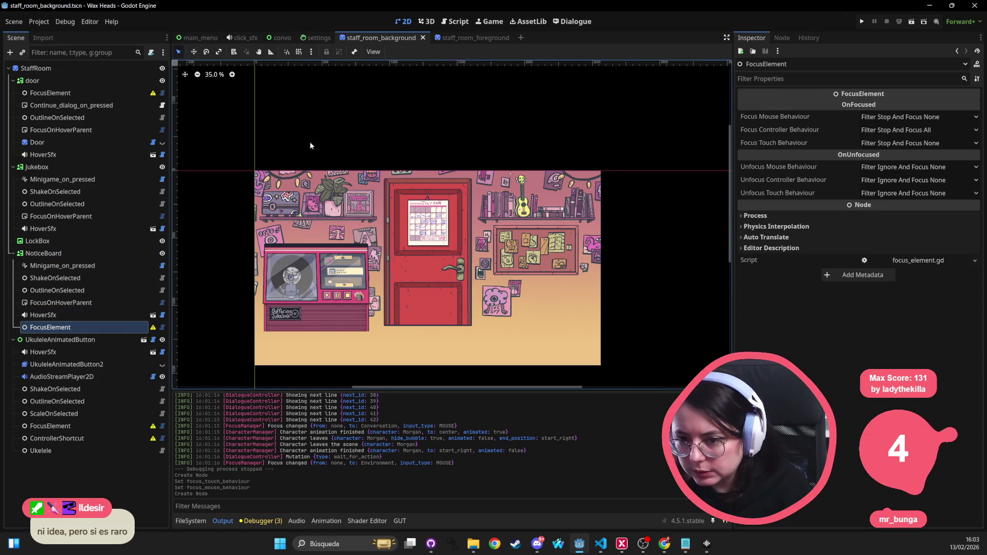
Set the FocusElement's mouse and touch focus behaviour to Filter Stop And Focus Click, then save.
click(940, 113)
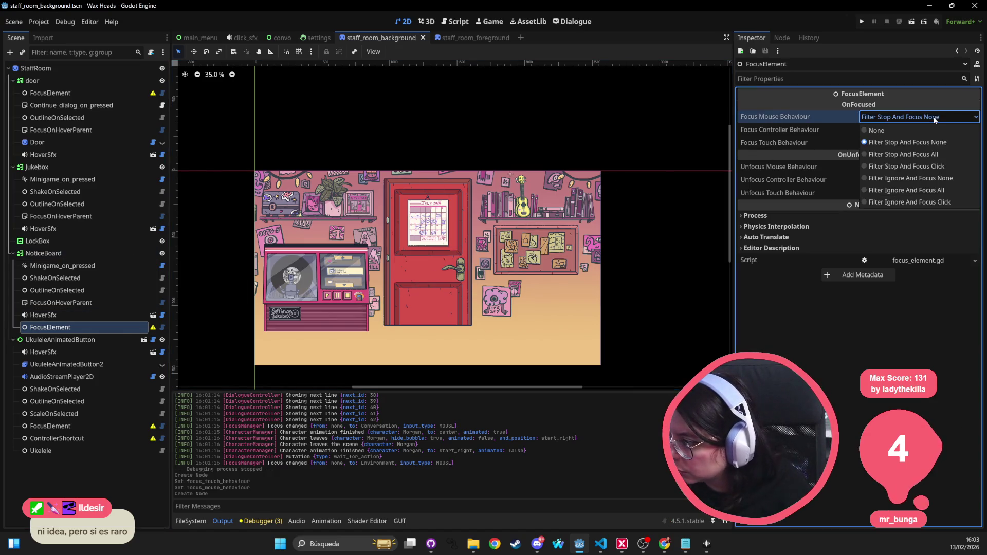
click(955, 155)
click(951, 146)
click(941, 114)
click(941, 114)
click(944, 155)
click(931, 144)
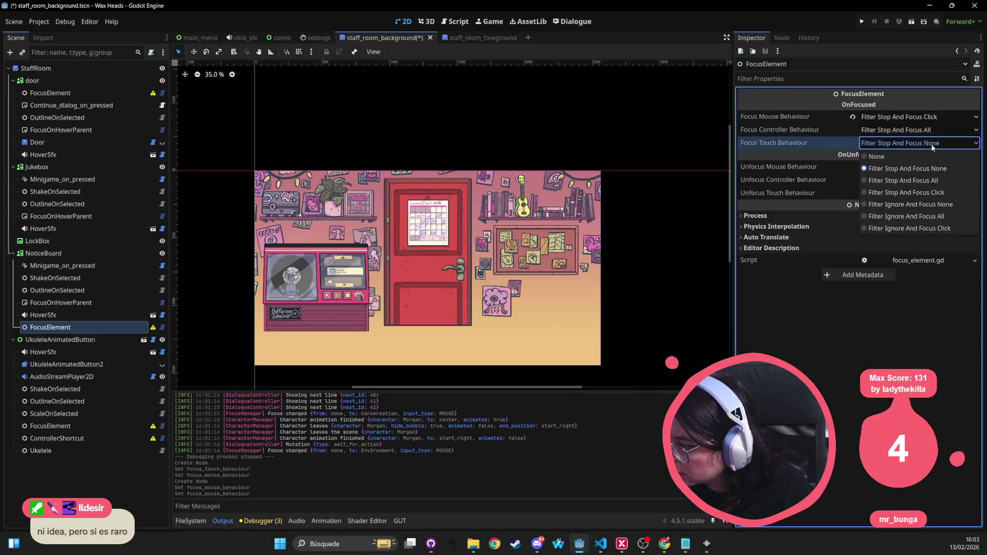
click(897, 155)
key(ctrl+s)
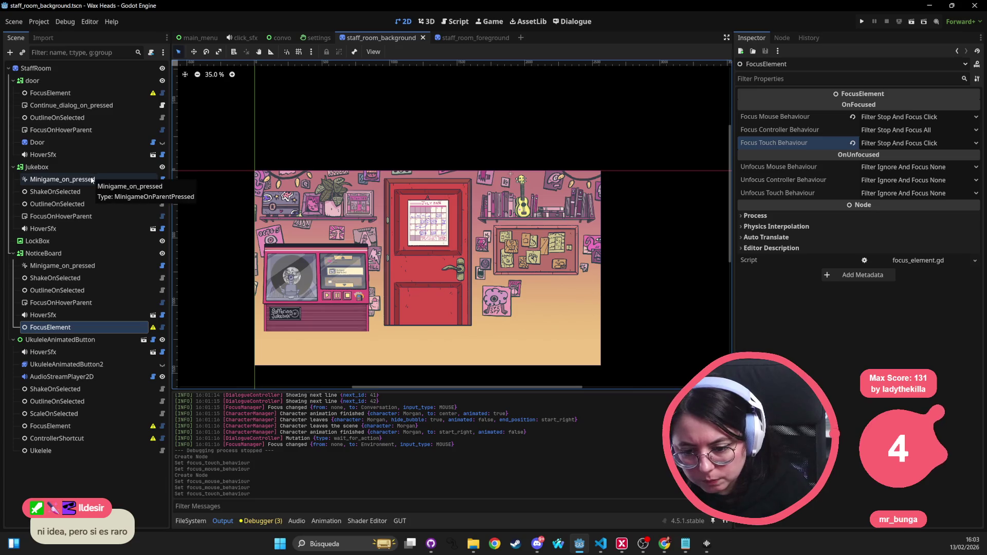
Paste a copy of the FocusElement under Jukebox and save.
click(51, 168)
key(ctrl+v)
key(ctrl+s)
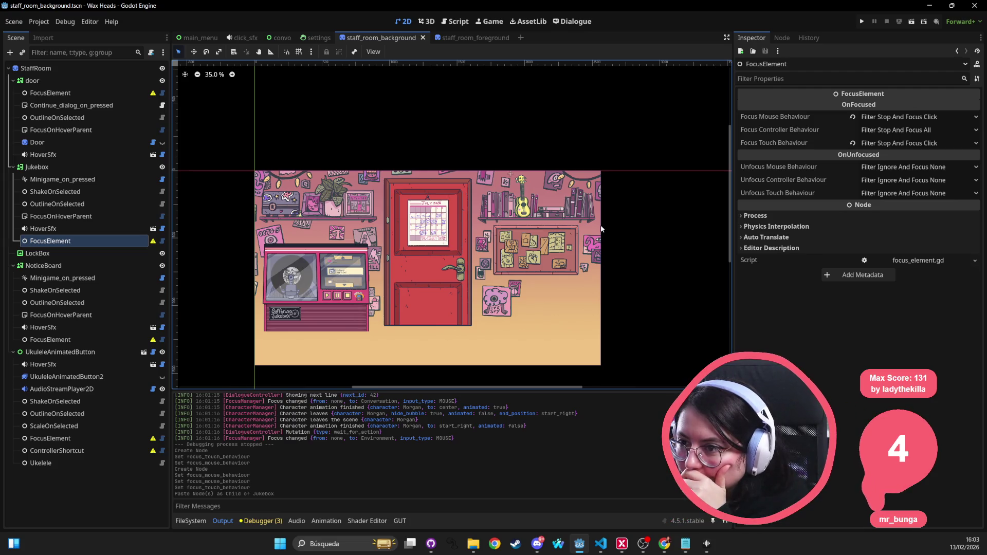
drag(648, 142, 616, 145)
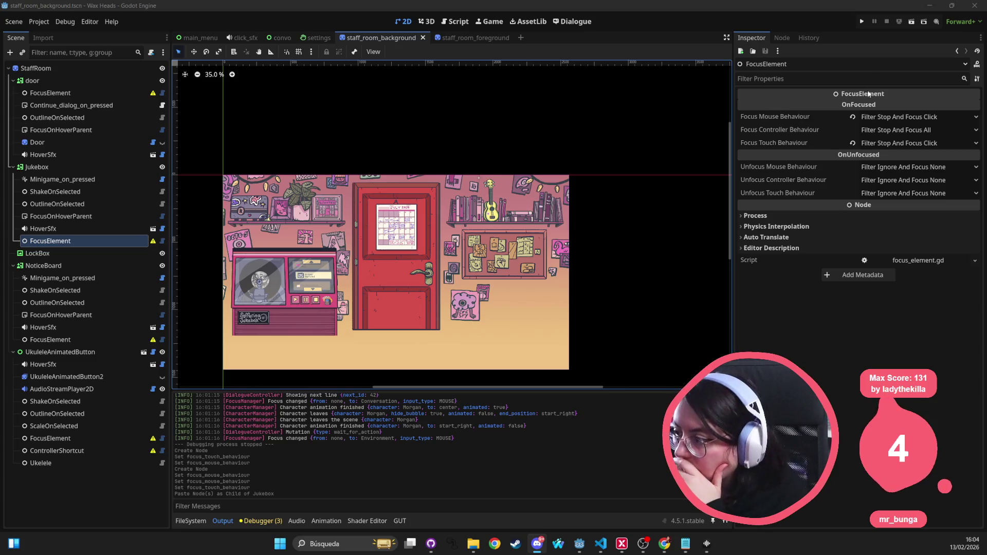
click(862, 22)
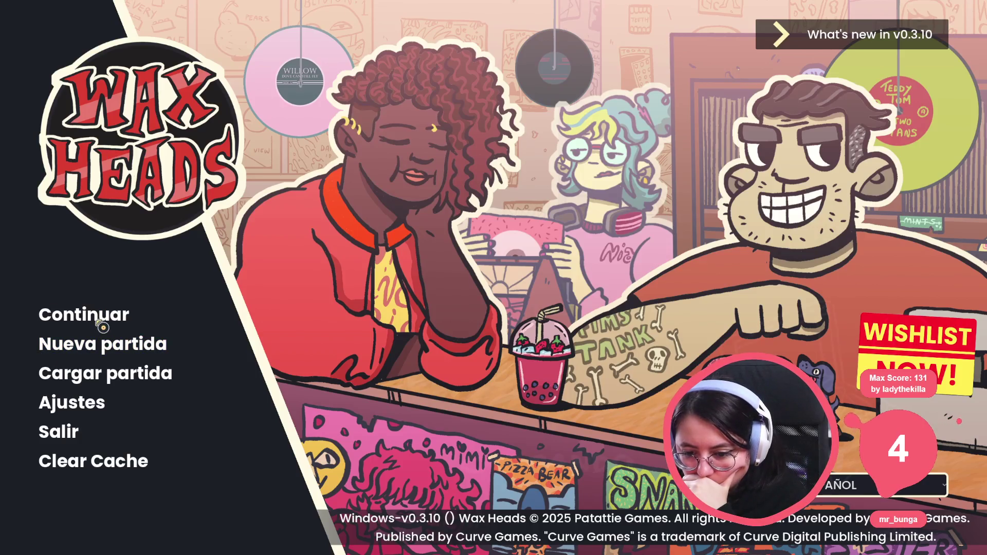
Continue the saved Wax Heads game, pick a dialogue response, and open the console with the last command recalled.
click(98, 323)
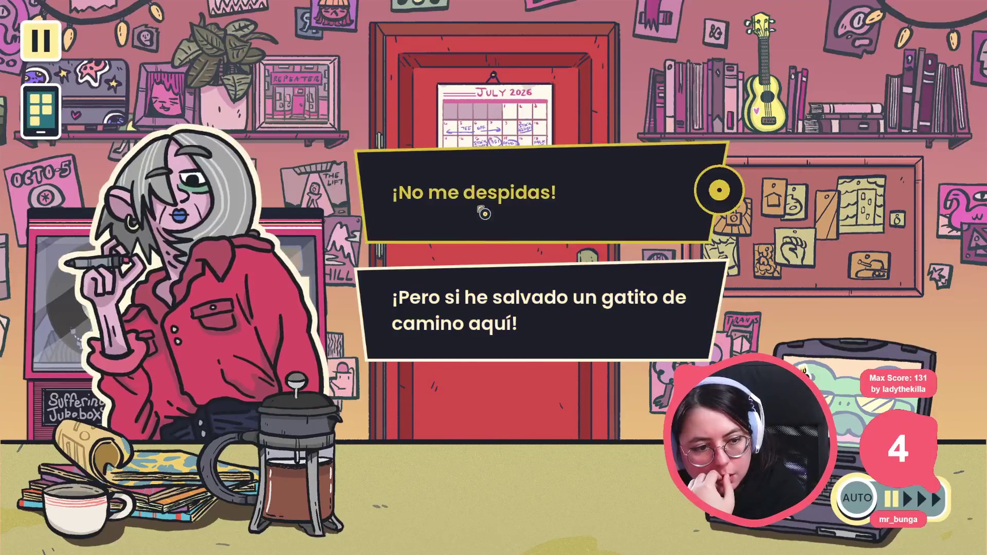
click(485, 213)
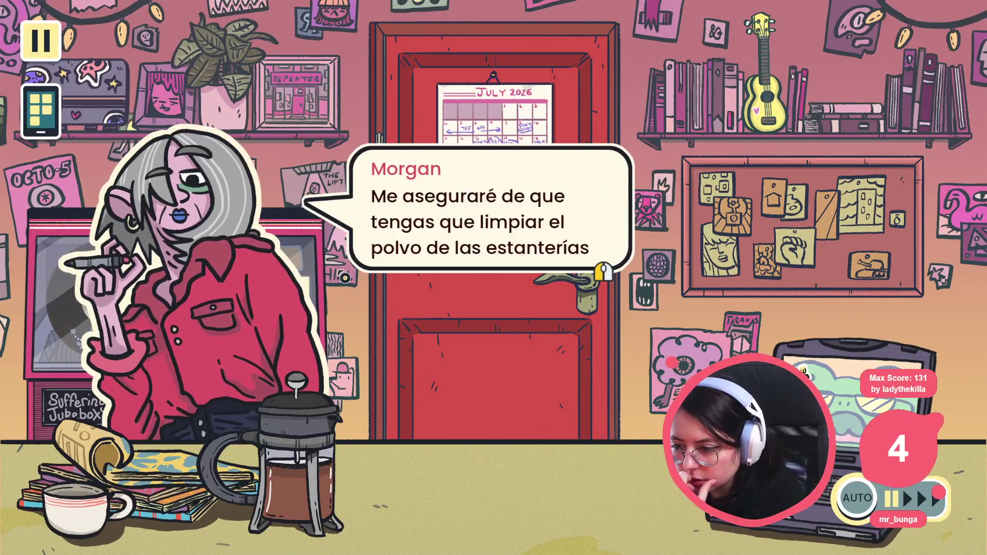
key(grave)
key(Up)
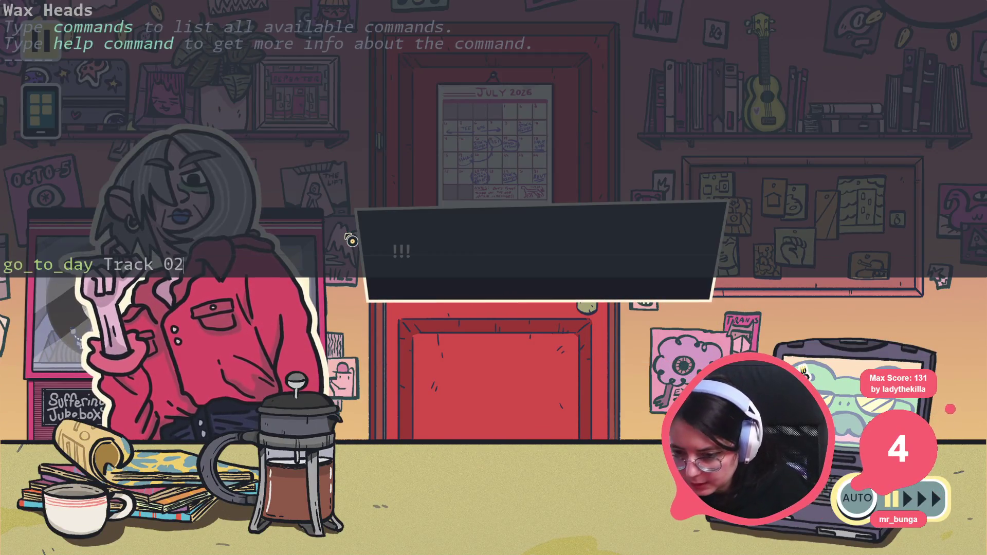
Run the recalled focused_grabber_visible debug command, then pick the !!! dialogue response.
key(Up)
key(Up)
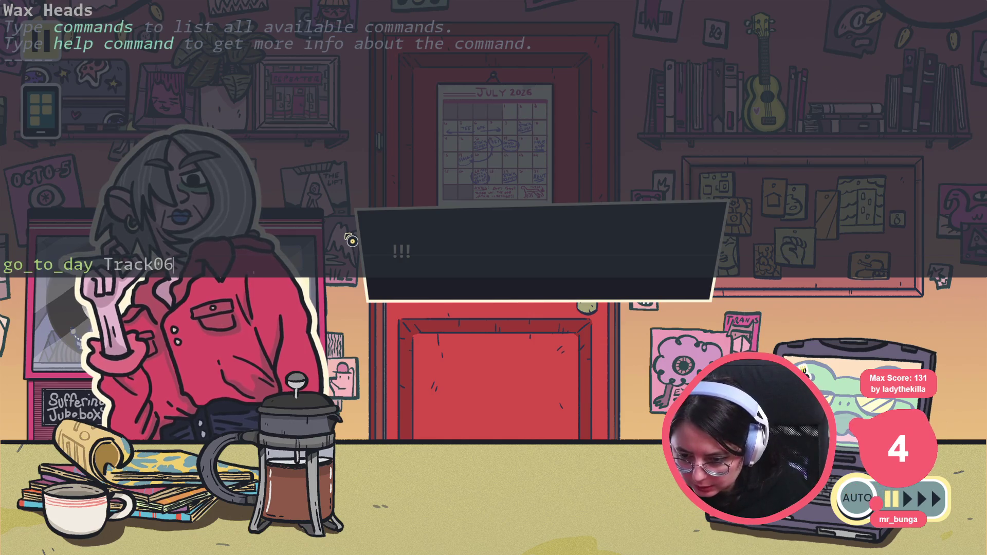
key(Up)
key(Up)
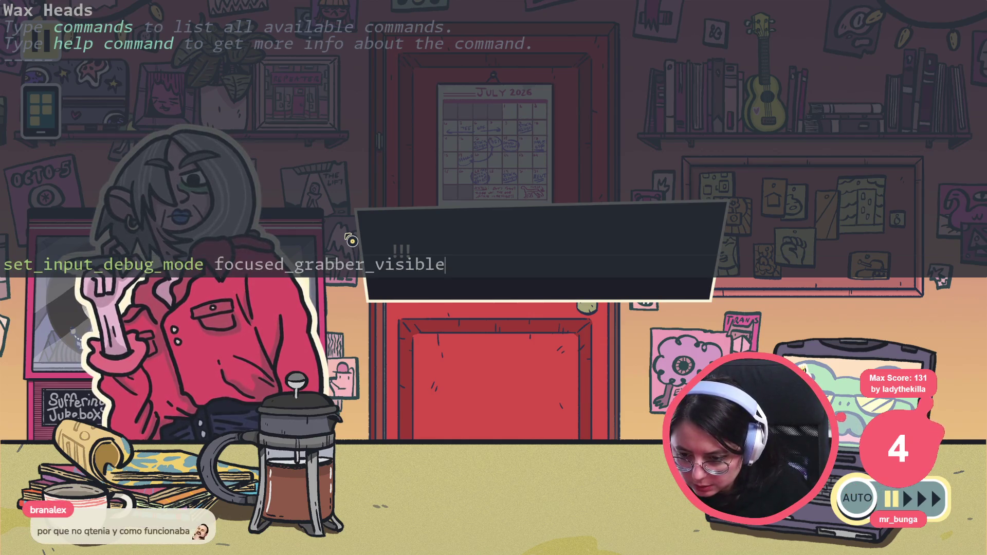
key(Return)
key(grave)
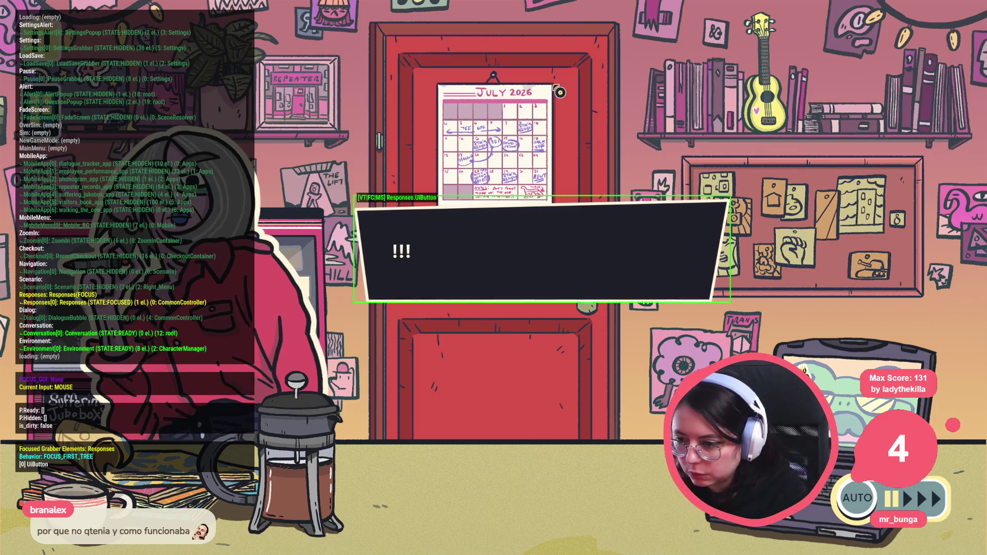
click(520, 222)
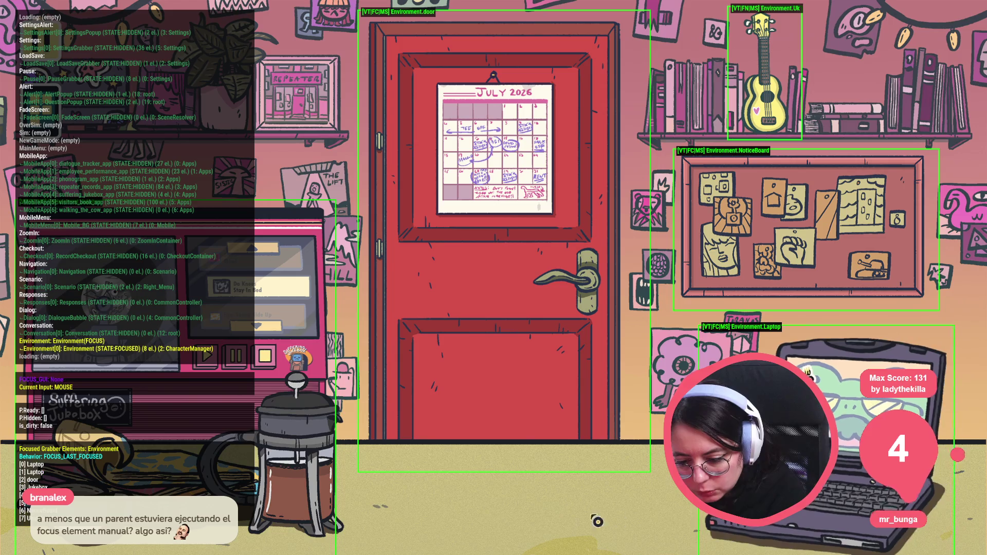
Stop the game and open Jukebox's Minigame_on_pressed script.
key(F8)
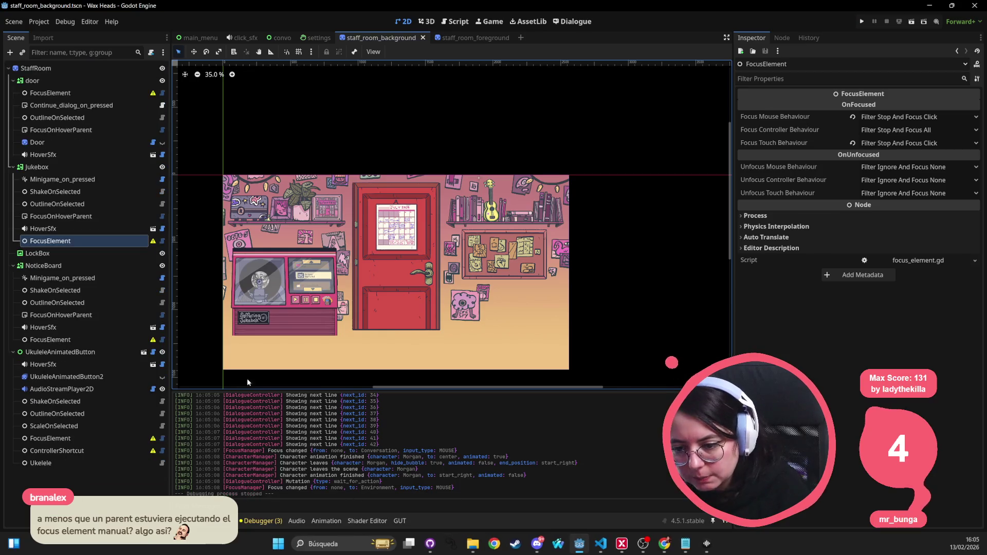
click(68, 180)
click(161, 180)
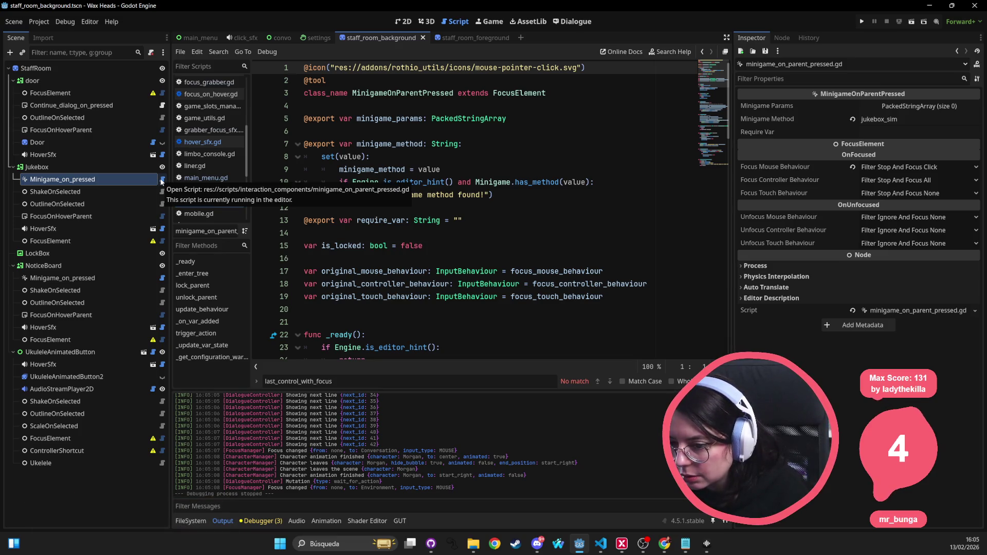
Undo the Jukebox and NoticeBoard FocusElement additions and the hover sound stream change.
double_click(531, 92)
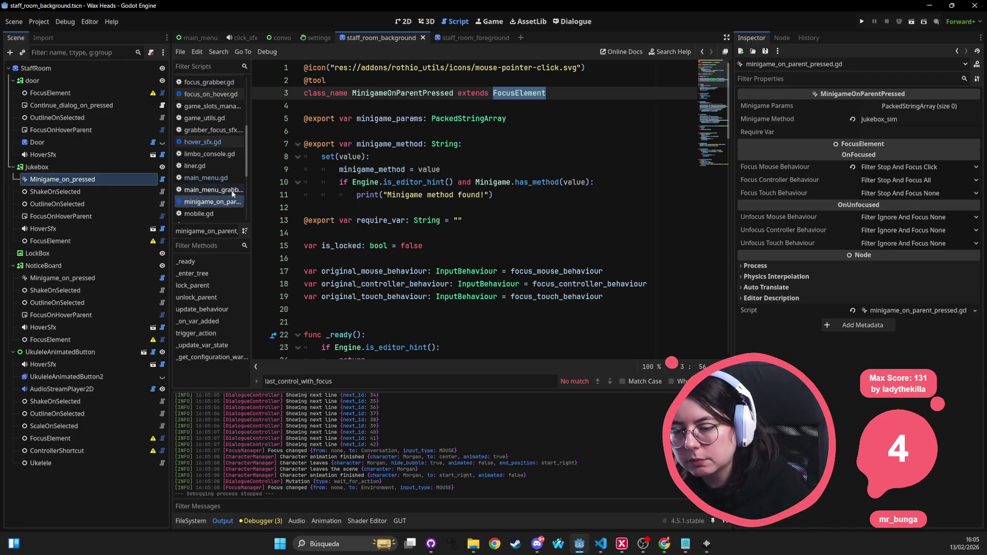
click(74, 195)
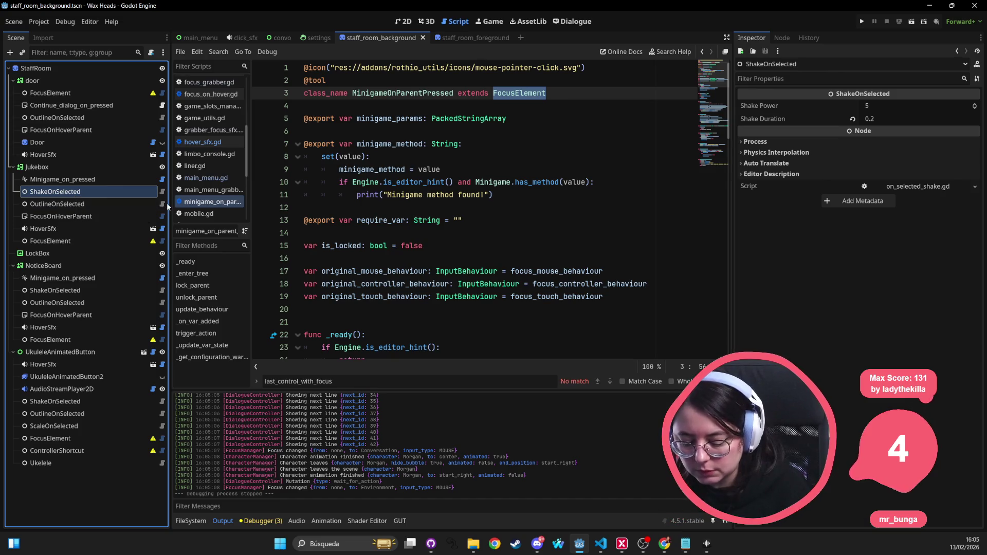
key(ctrl+z)
key(ctrl+z)
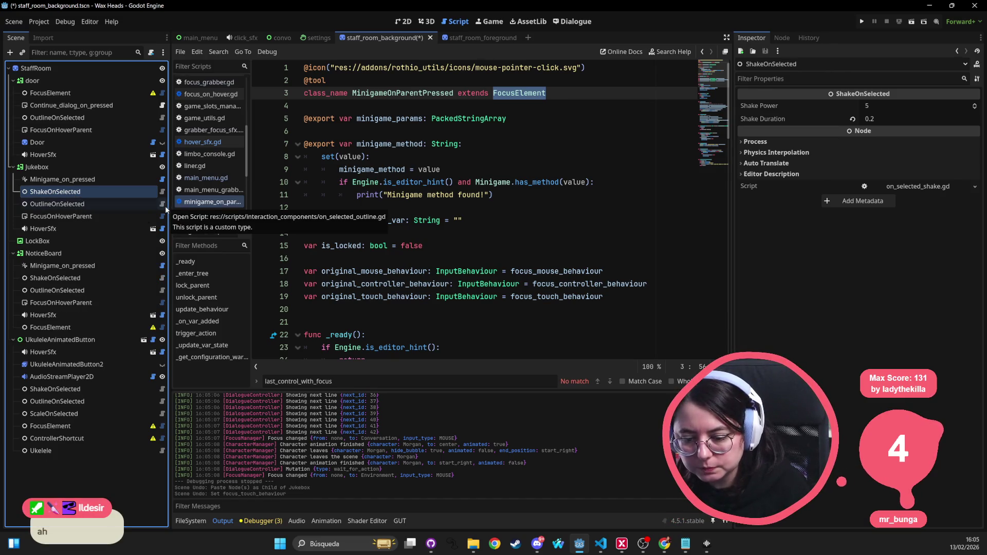
key(ctrl+z)
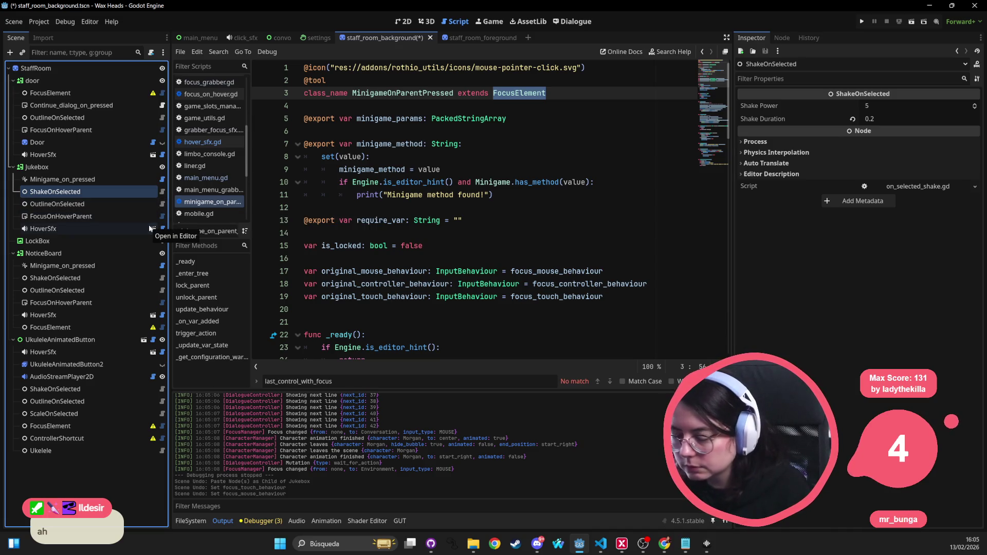
key(ctrl+z)
key(ctrl+z)
key(ctrl+z)
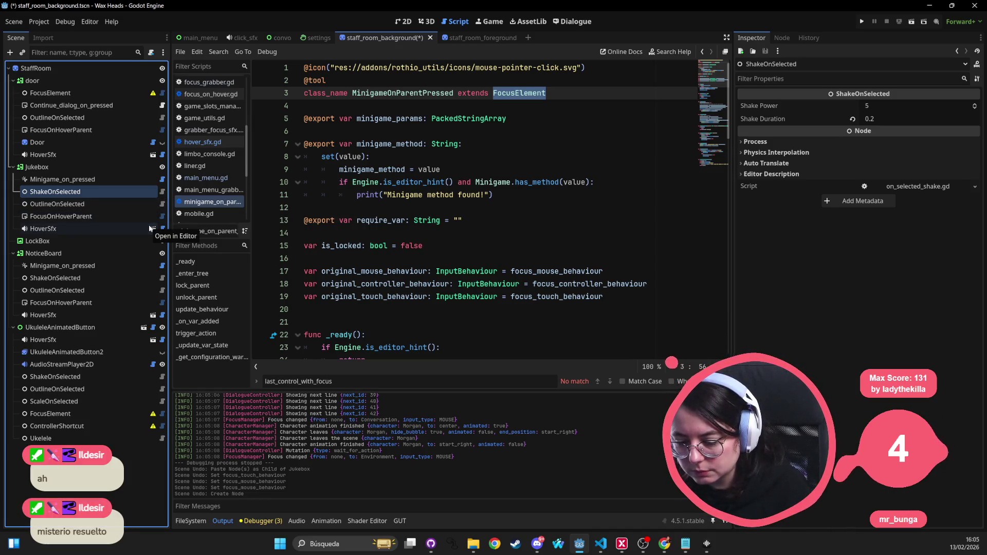
key(ctrl+z)
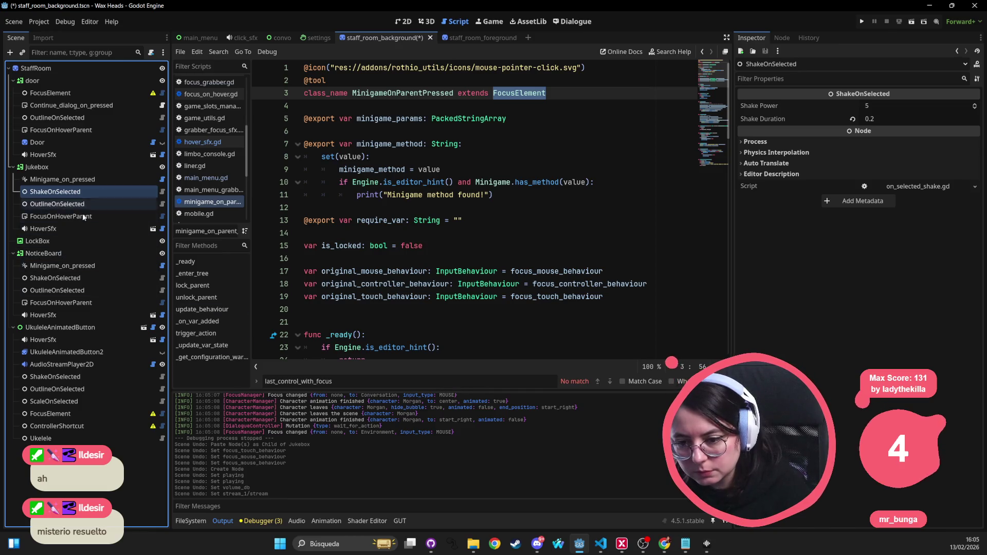
Review UkuleleAnimatedButton's FocusElement and NoticeBoard's minigame trigger, then show the 2D view.
click(82, 413)
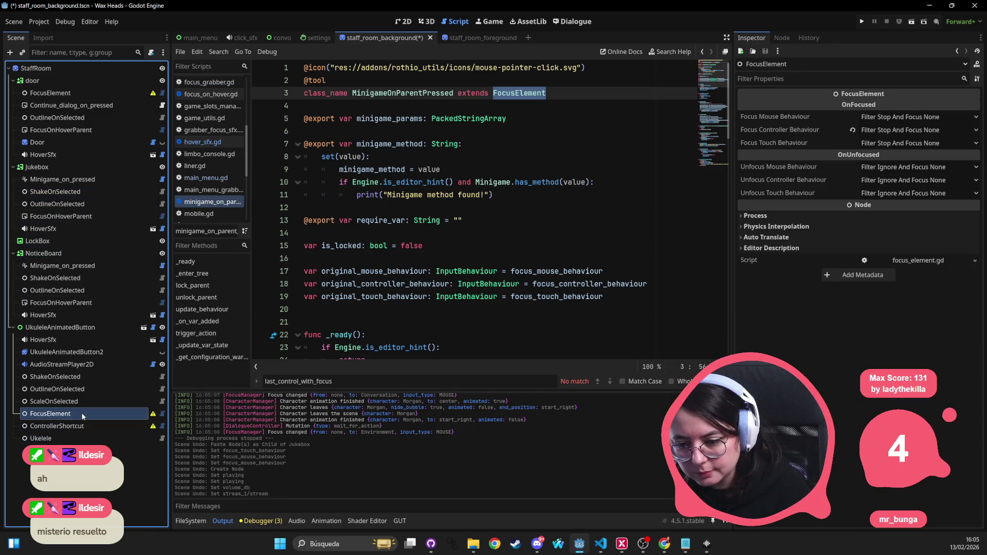
click(69, 266)
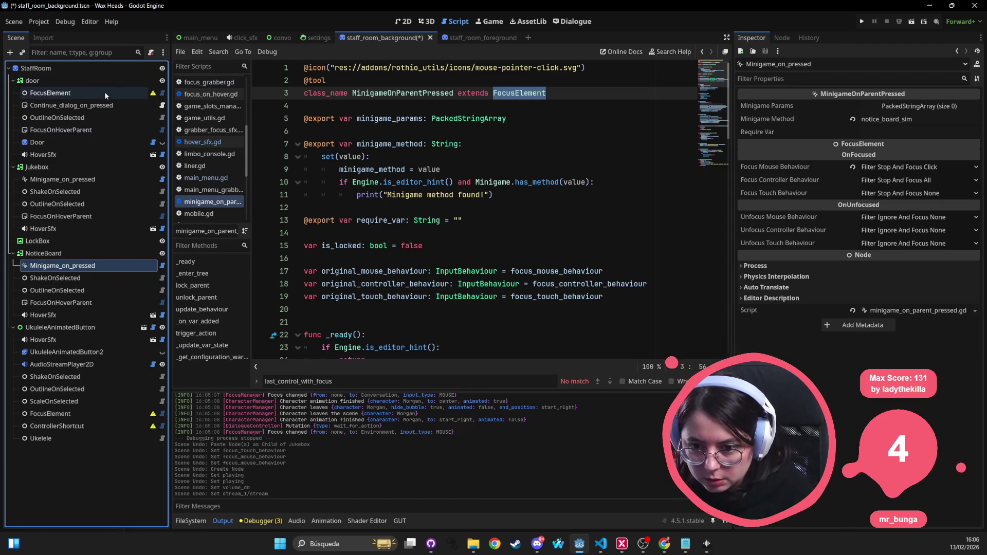
key(ctrl+F1)
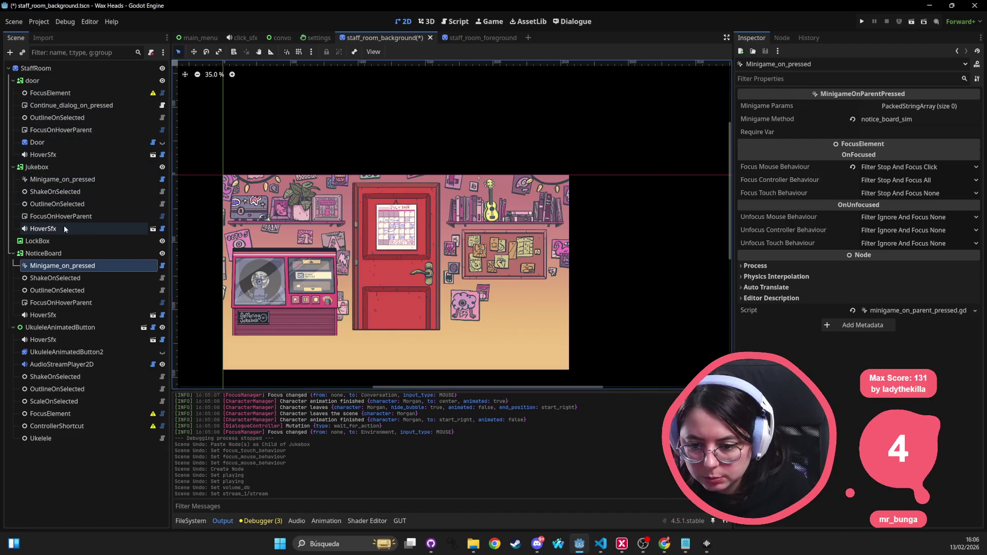
Redo the hover sound stream and volume changes and save the background scene.
drag(268, 494, 193, 494)
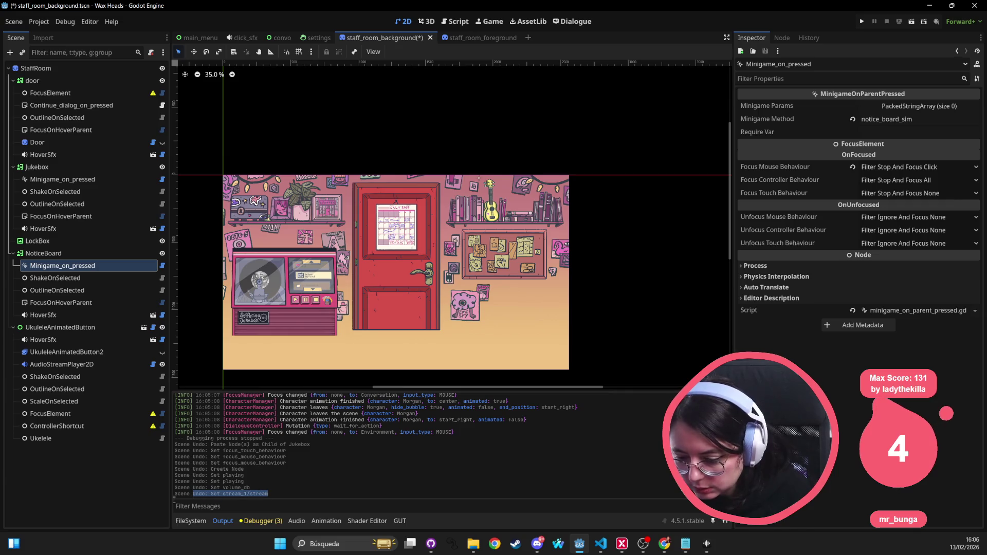
click(10, 22)
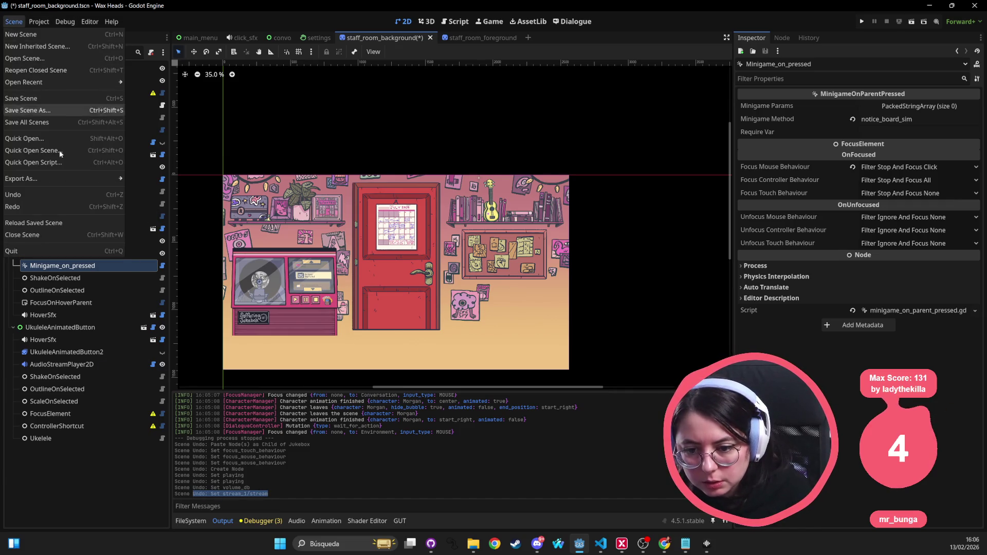
click(49, 207)
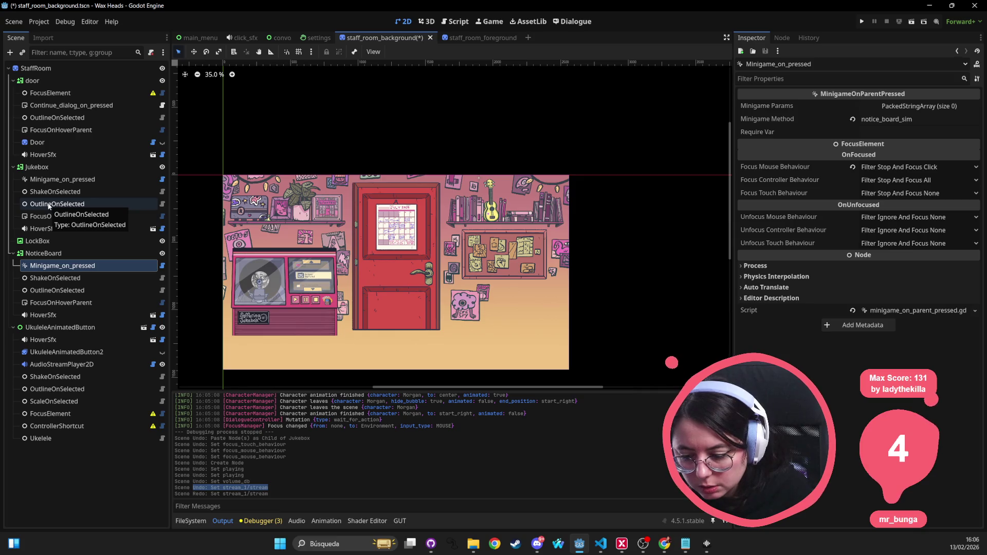
click(9, 23)
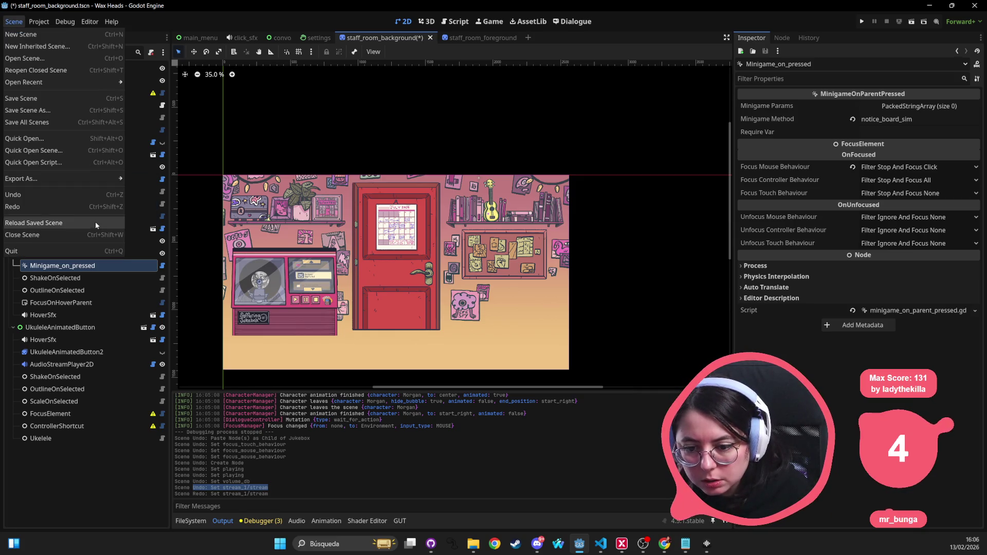
click(60, 205)
key(ctrl+s)
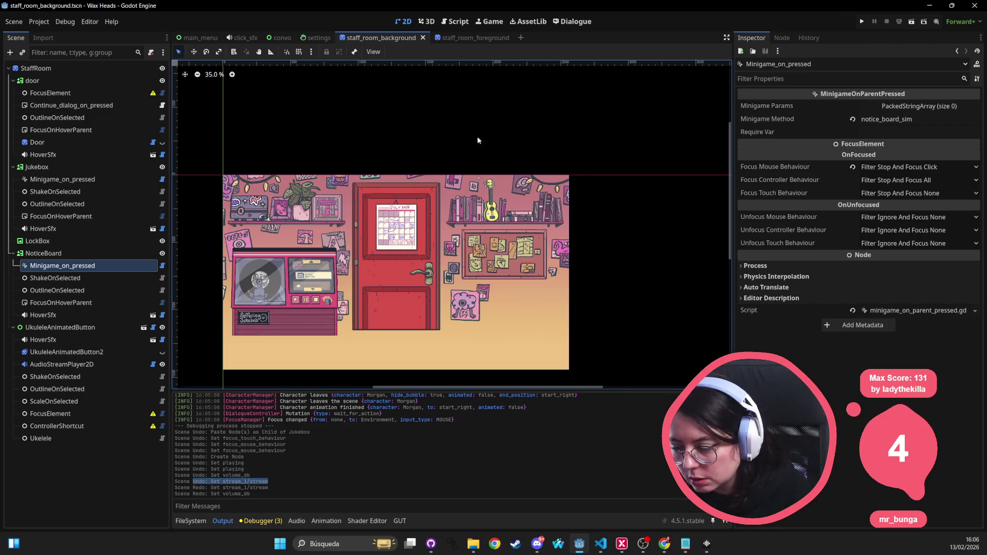
In staff_room_foreground, select the Laptop's FocusElement node.
click(463, 38)
click(61, 146)
click(56, 154)
Delete Laptop's FocusElement, set MinigameOnParentPressed mouse and touch focus to Filter Stop And Focus Click, and save.
key(Delete)
key(Return)
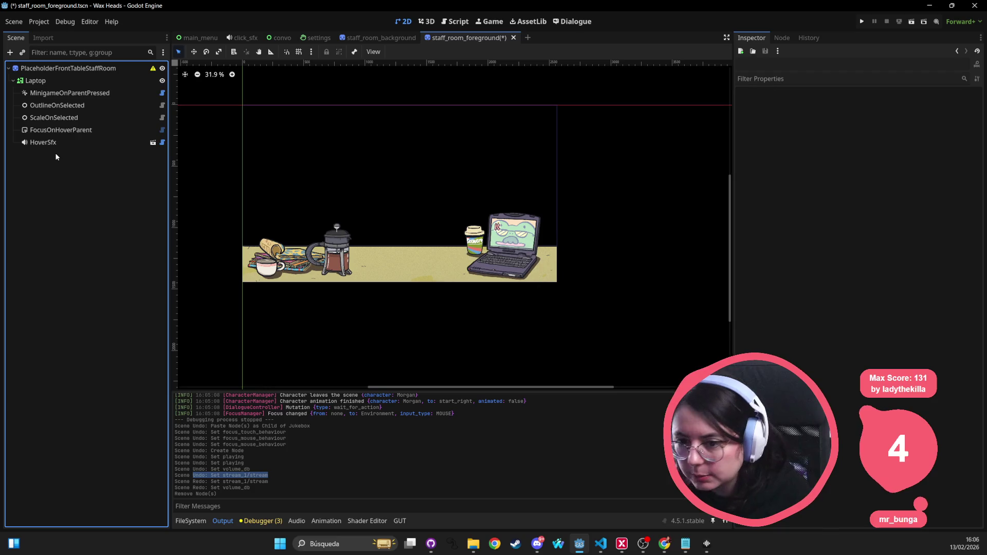
click(54, 93)
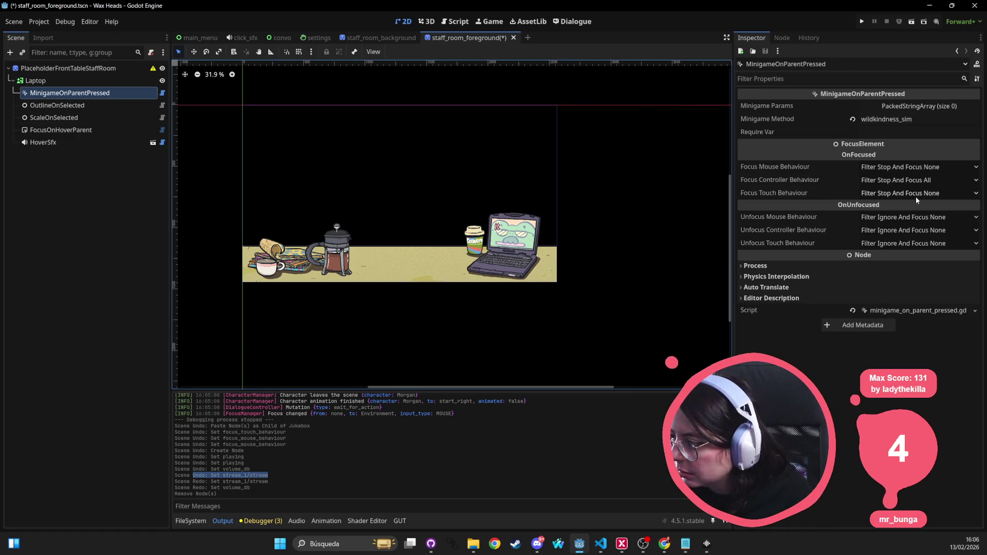
click(921, 166)
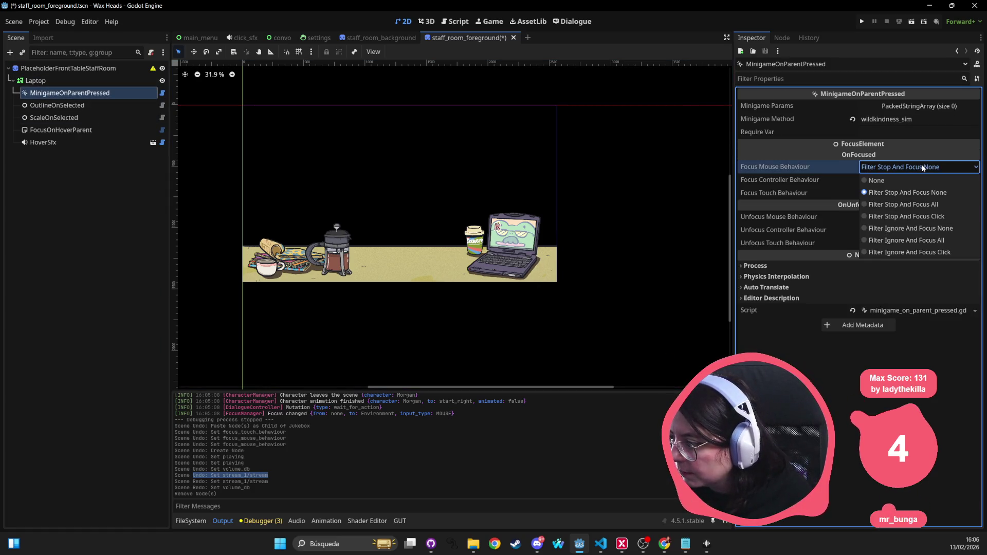
click(915, 216)
click(924, 193)
click(905, 241)
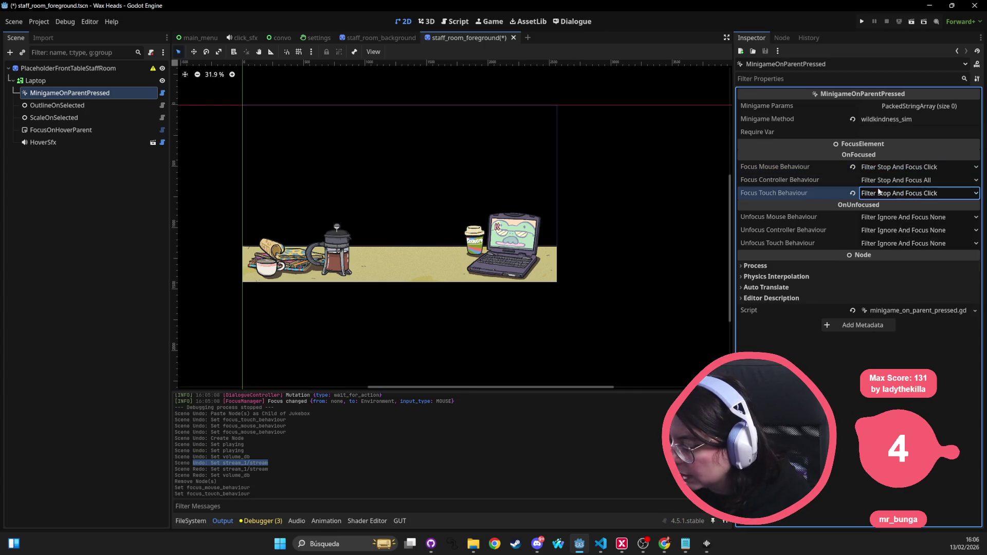
key(ctrl+s)
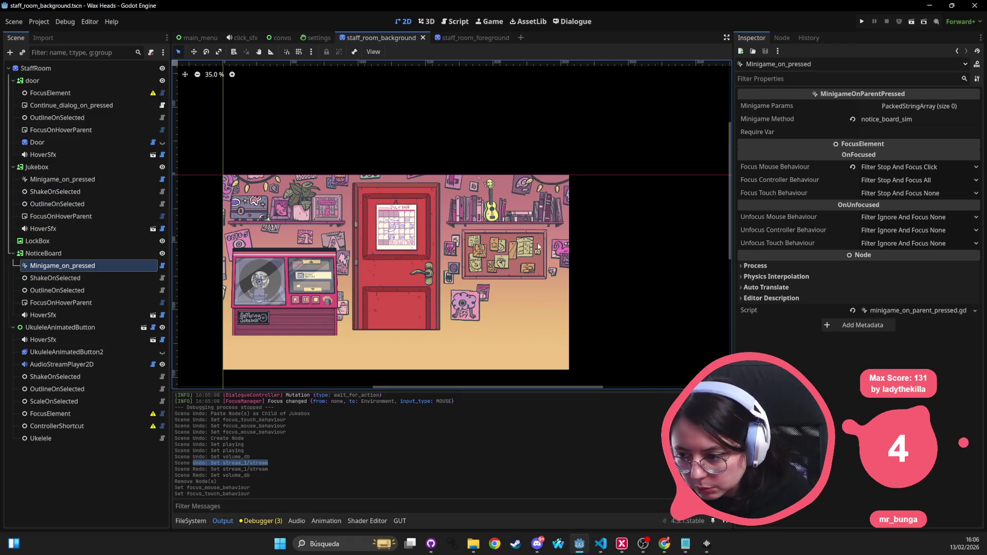
Set NoticeBoard's minigame trigger touch focus to Filter Stop And Focus Click.
click(511, 251)
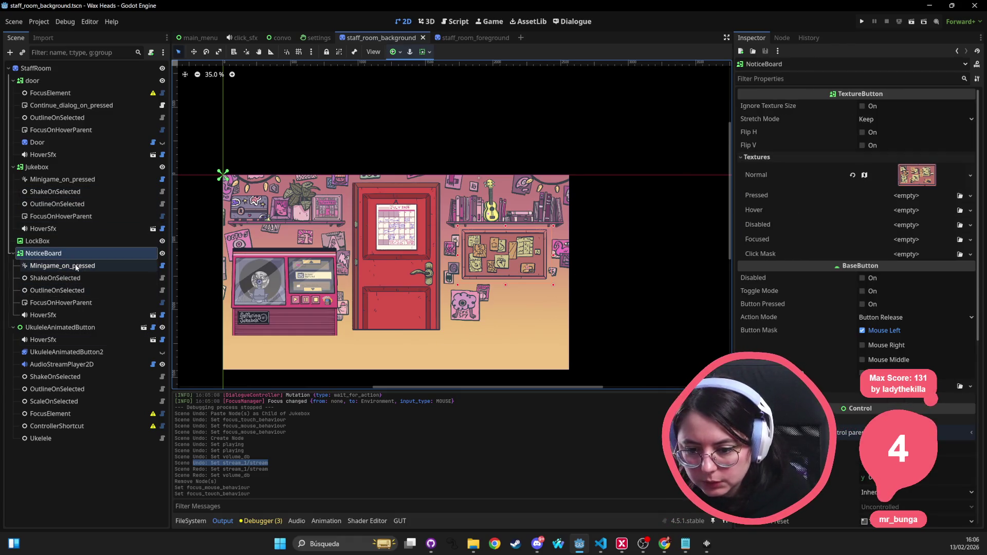
click(77, 304)
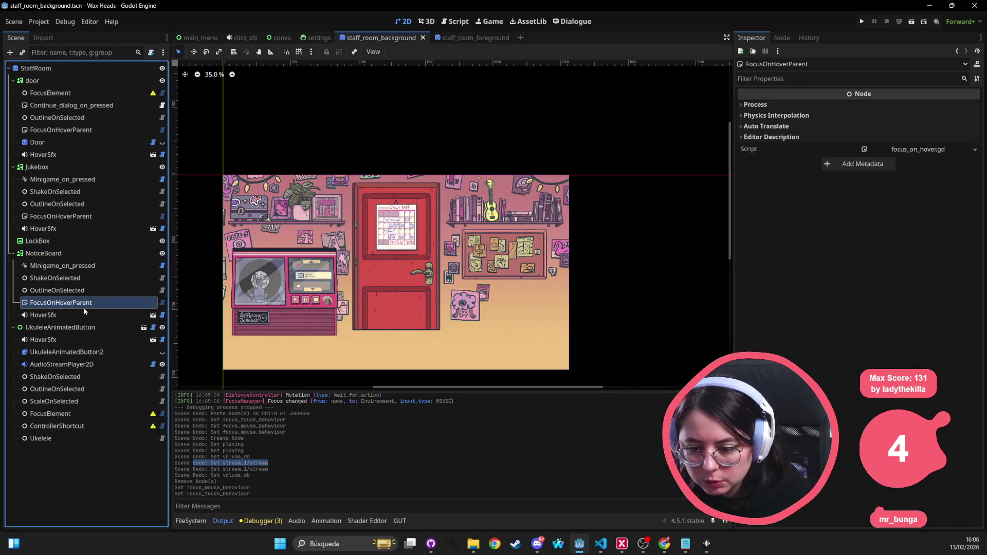
click(97, 252)
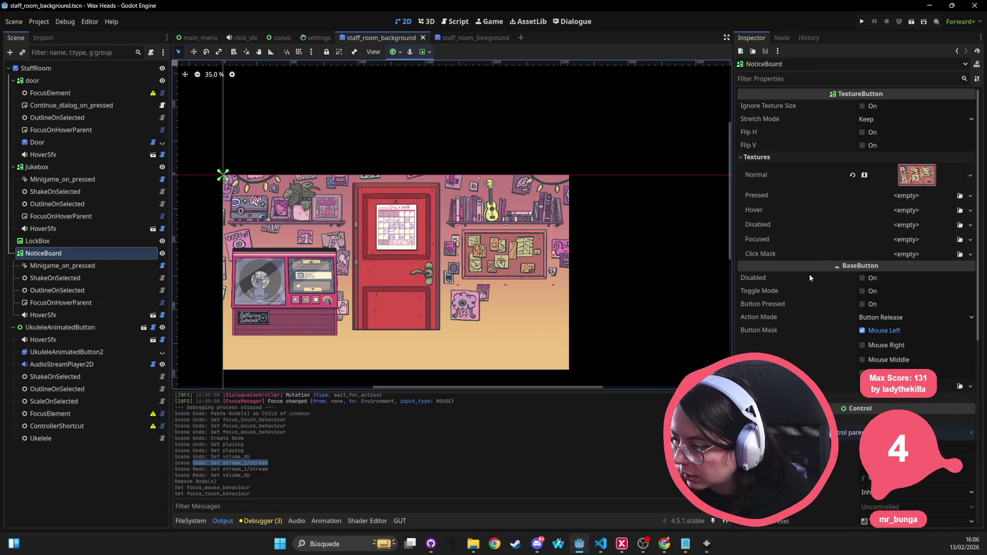
click(57, 266)
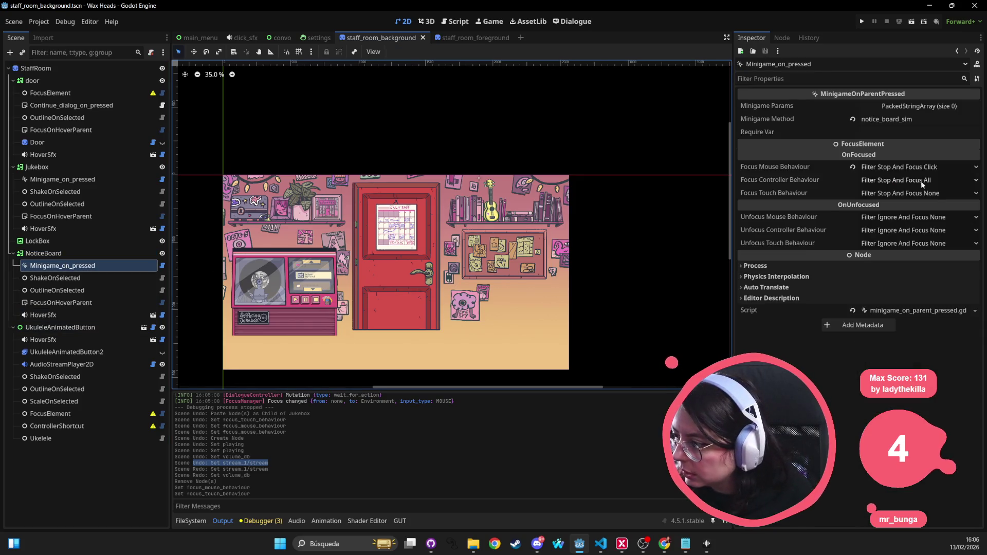
click(932, 193)
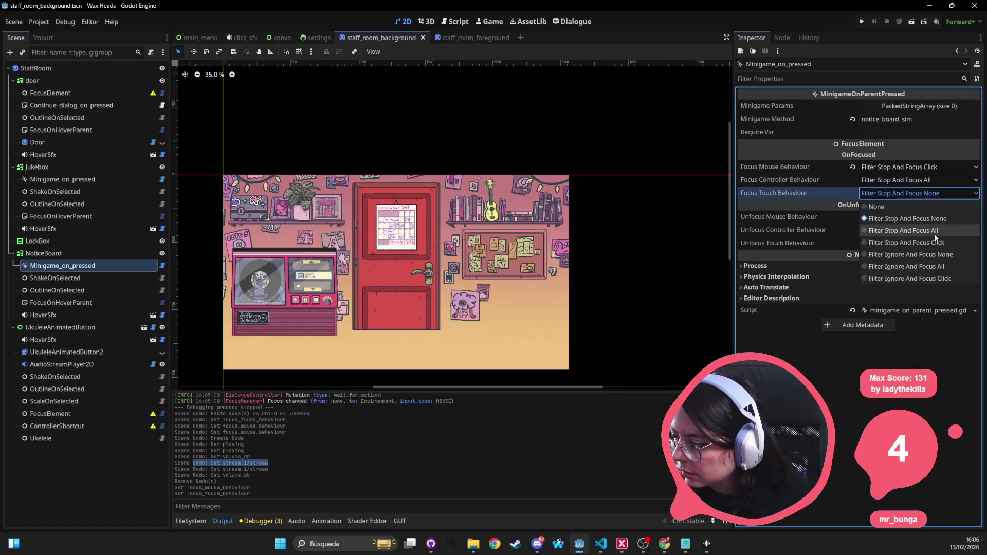
click(884, 231)
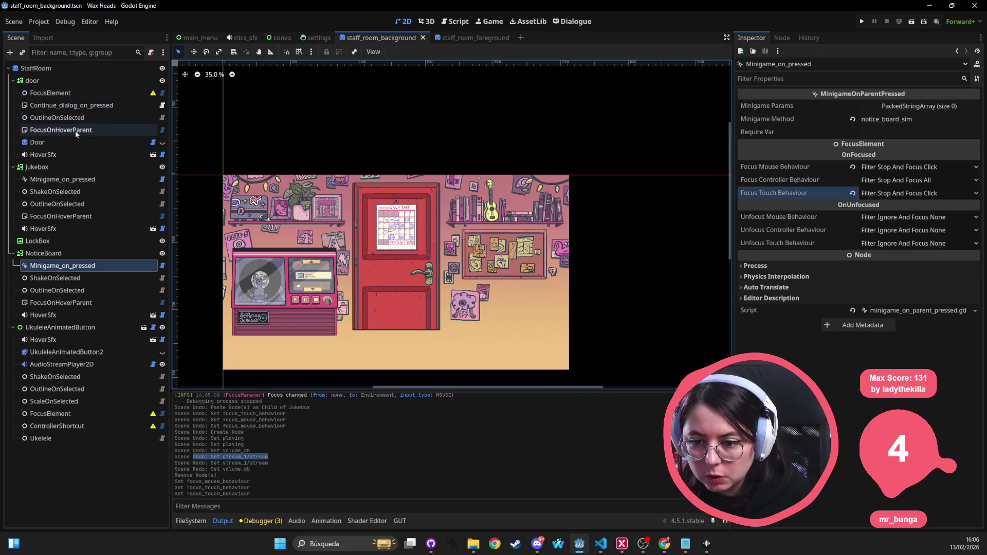
Set the door's FocusElement touch focus to Filter Stop And Focus Click and save.
click(66, 93)
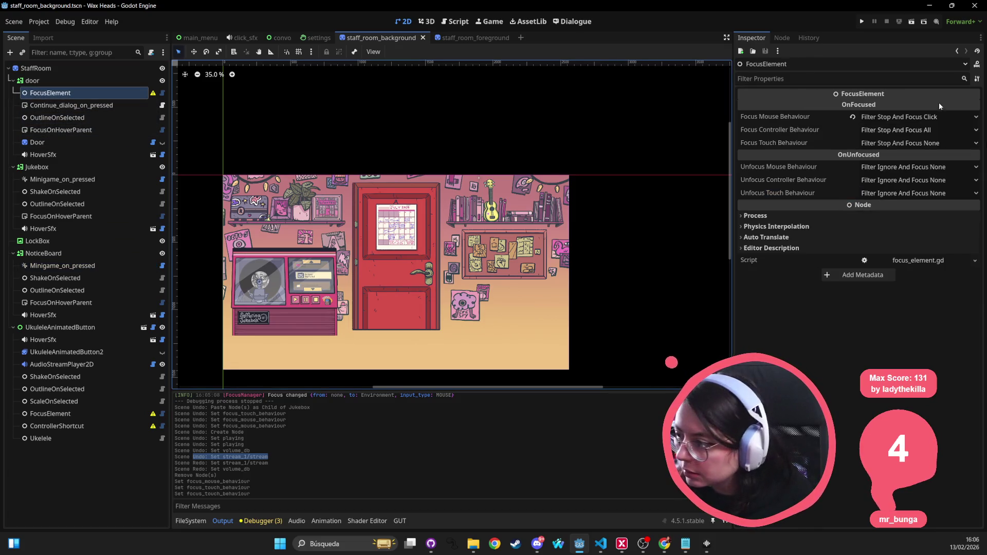
click(921, 145)
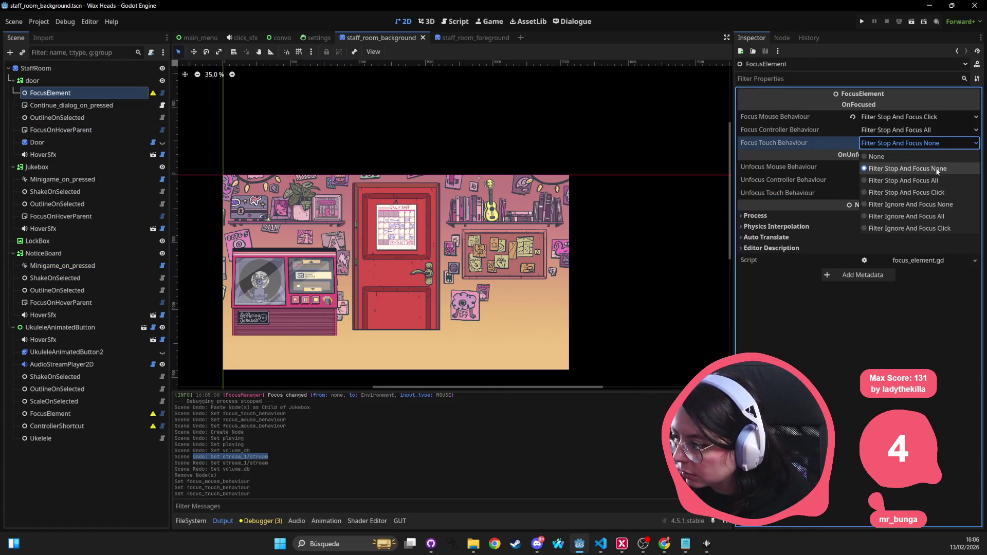
click(934, 193)
key(ctrl+s)
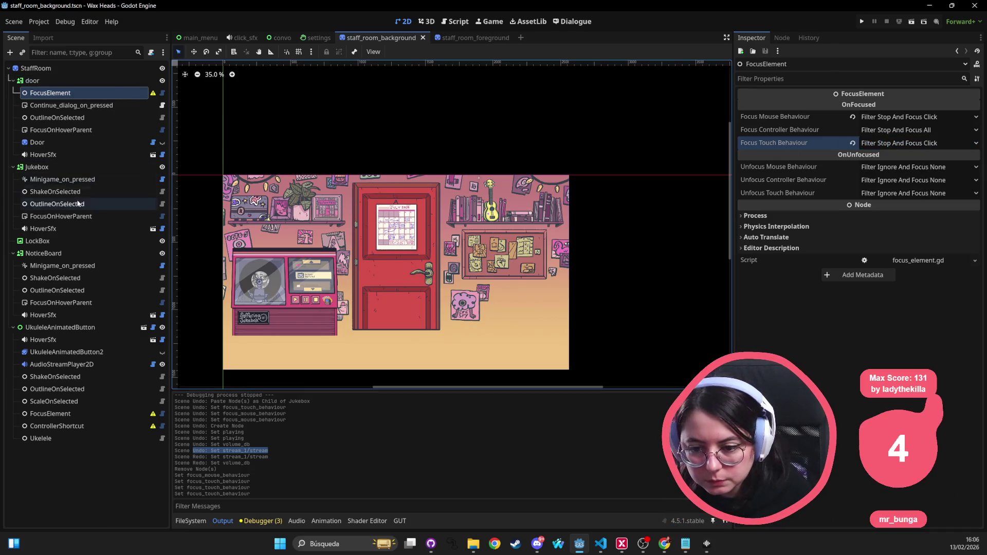
Set Jukebox's Minigame_on_pressed touch focus to Filter Stop And Focus Click and save.
click(77, 216)
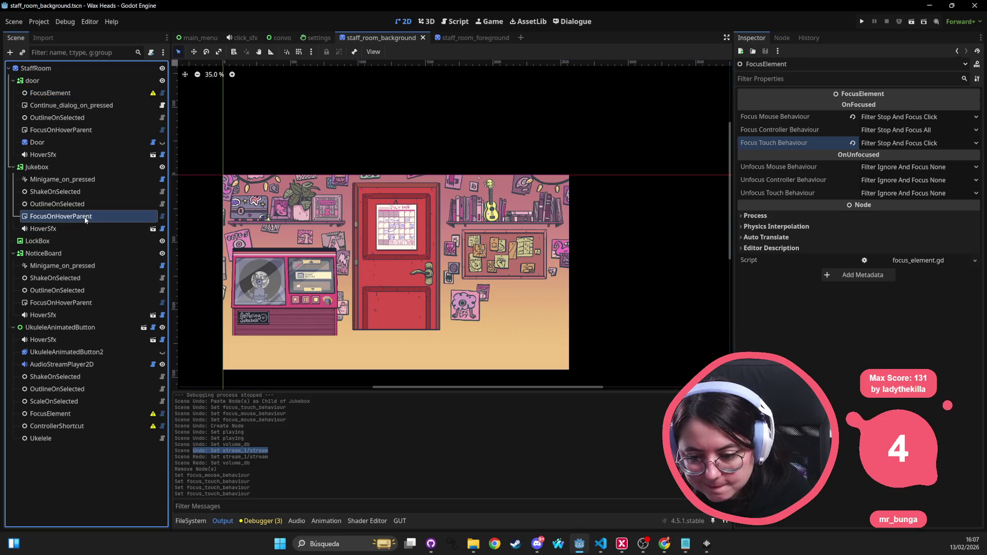
click(755, 105)
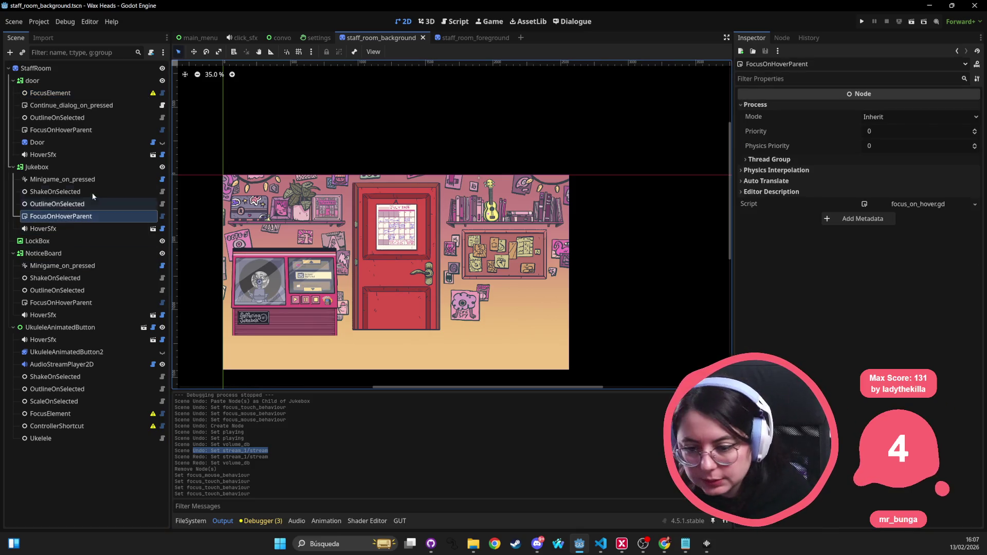
click(71, 181)
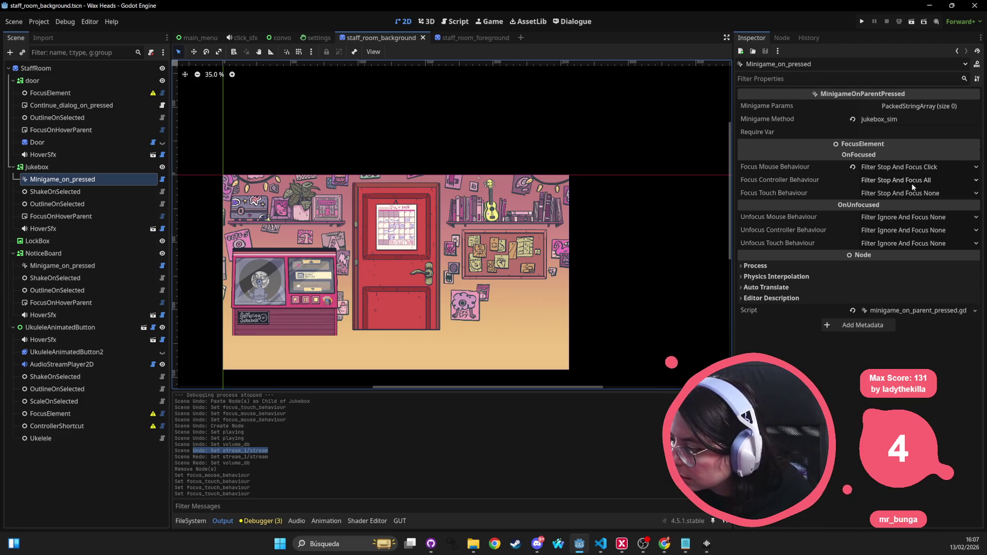
click(913, 193)
click(915, 240)
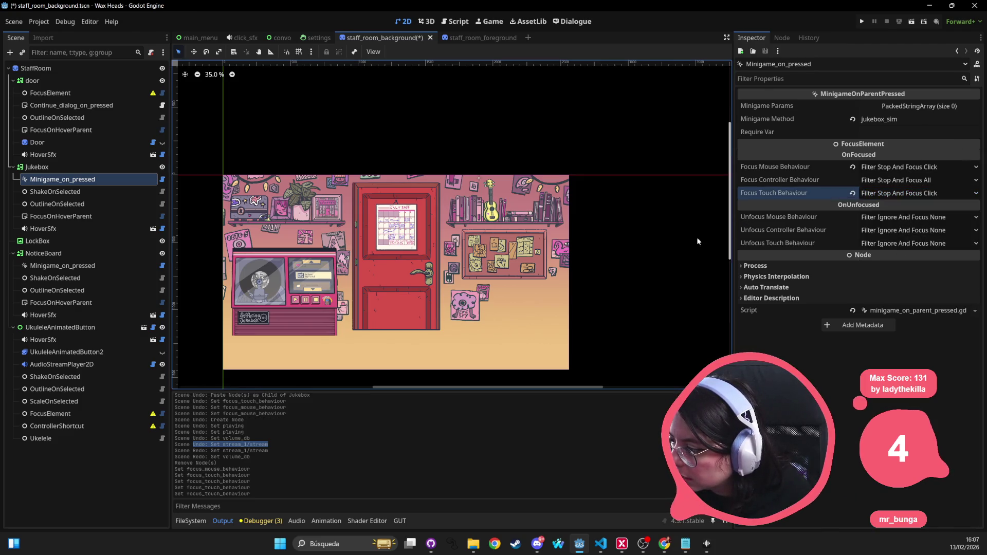
key(ctrl+s)
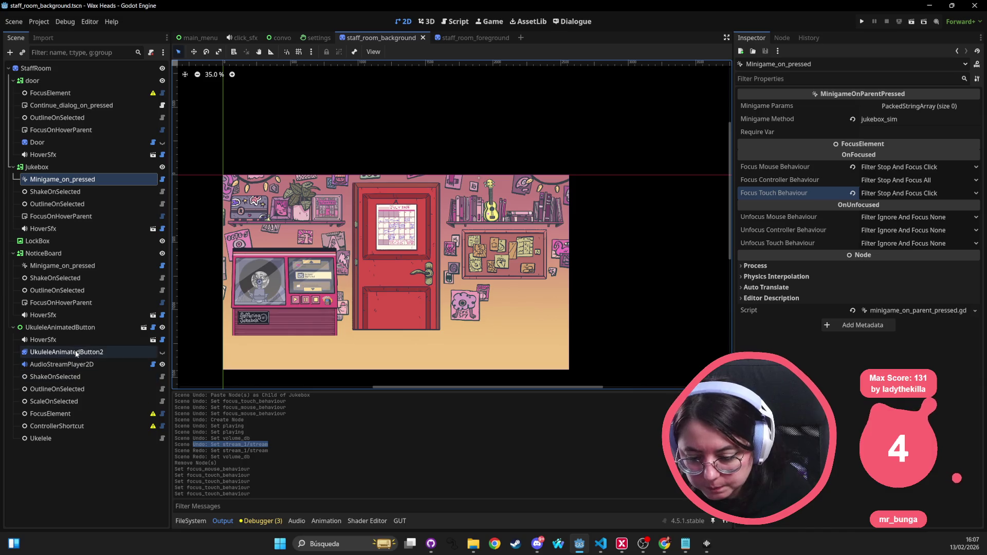
click(465, 38)
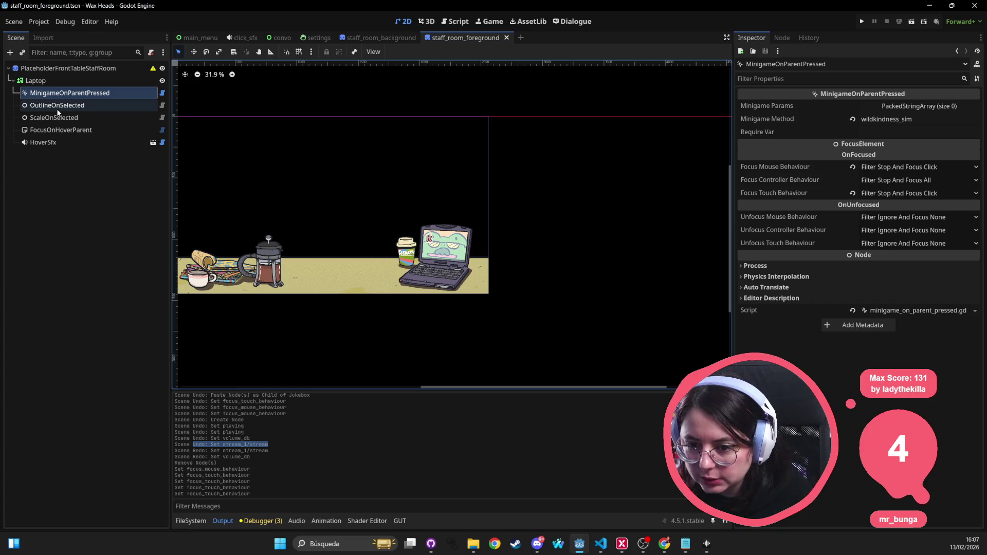
Inspect Laptop's OutlineOnSelected, ScaleOnSelected, FocusOnHoverParent and HoverSfx nodes, then save the foreground scene.
click(94, 102)
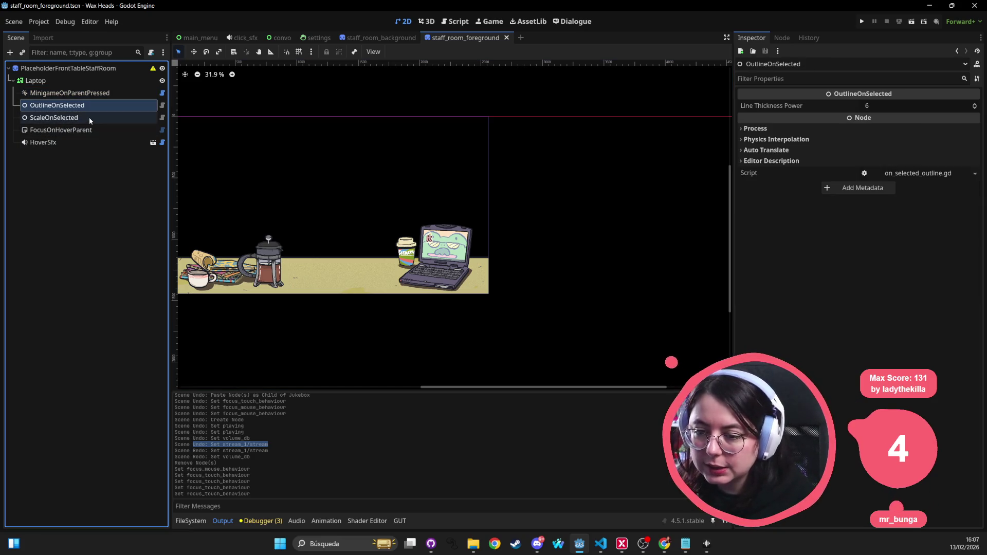
click(92, 118)
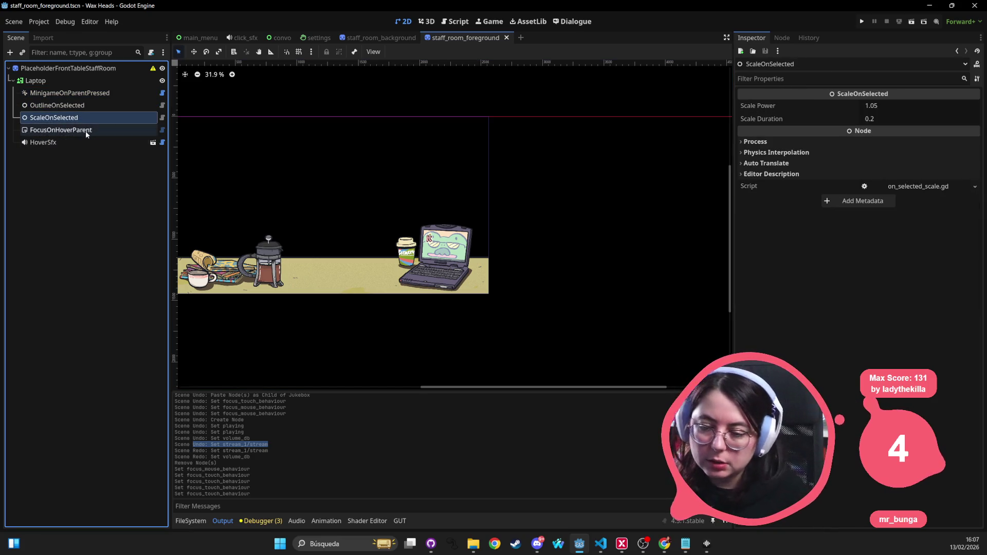
click(85, 130)
click(70, 141)
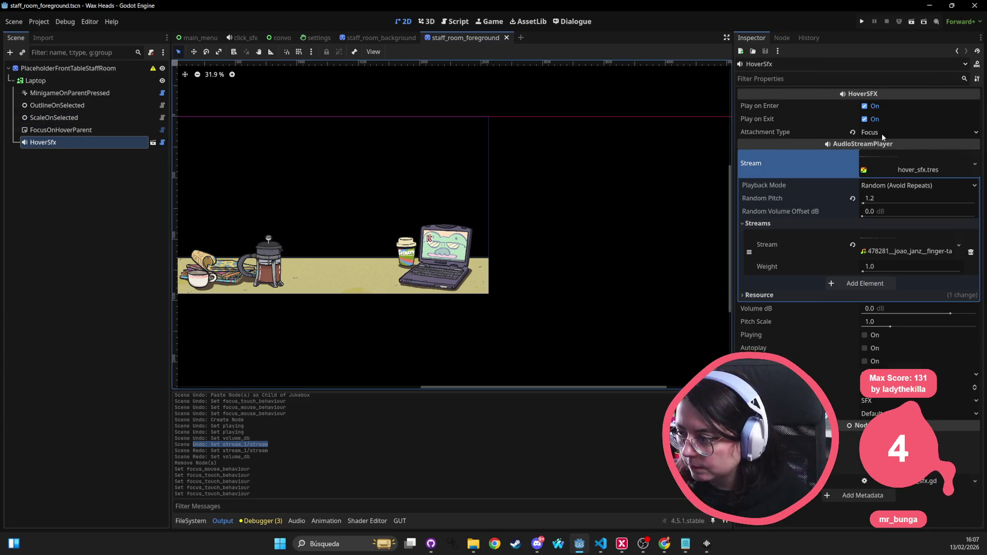
key(ctrl+s)
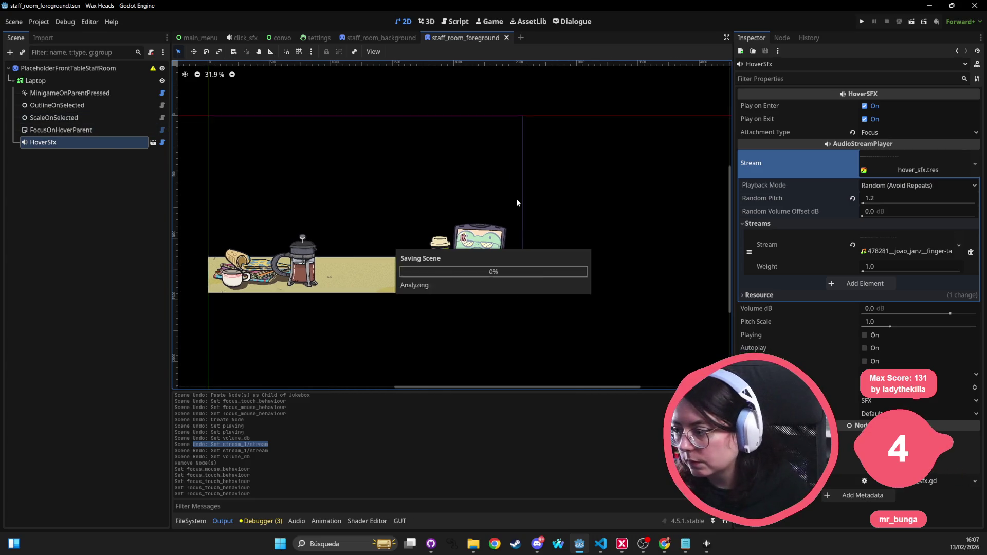
click(862, 22)
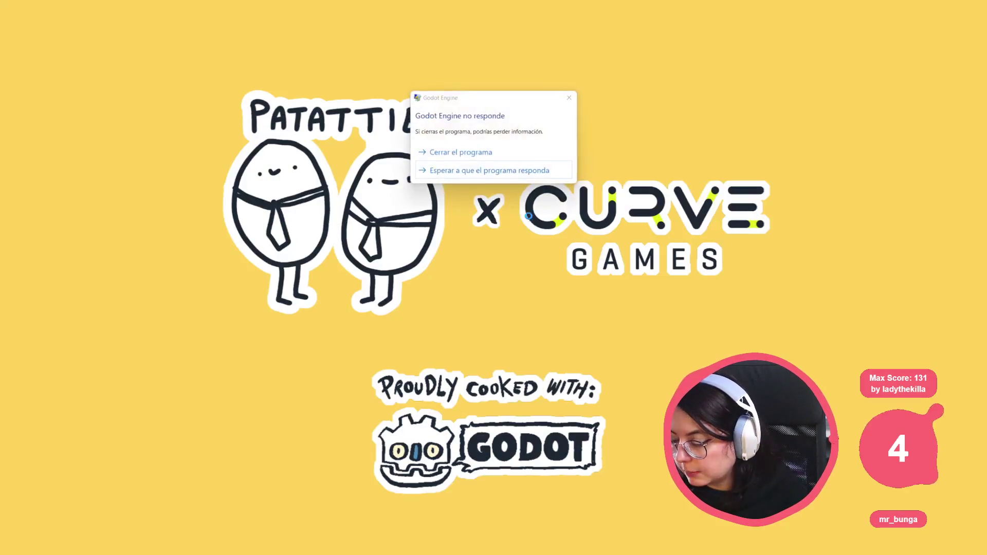
key(alt+F4)
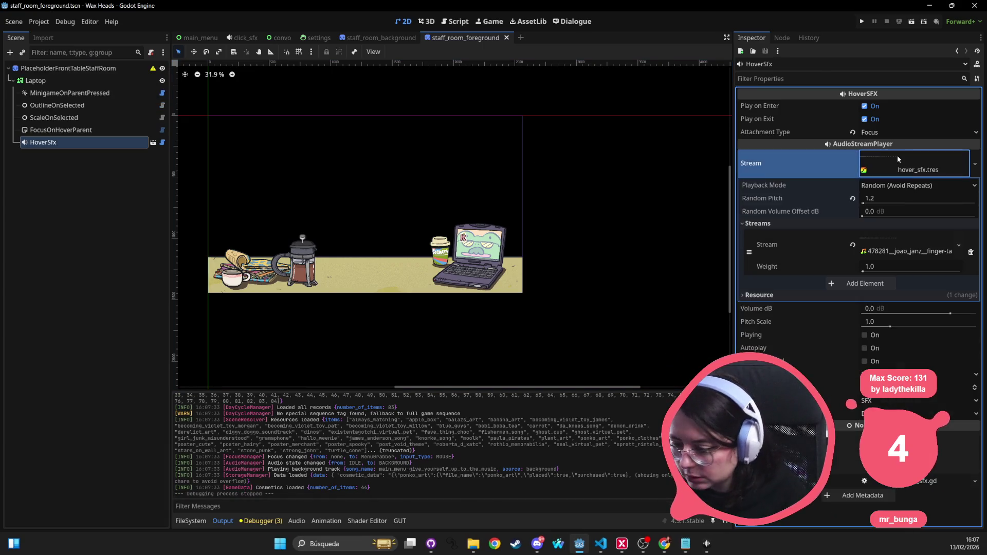
Show the FileSystem, replace HoverSfx's stream with a new unique Randomizer, and expand its empty Streams entry.
click(199, 522)
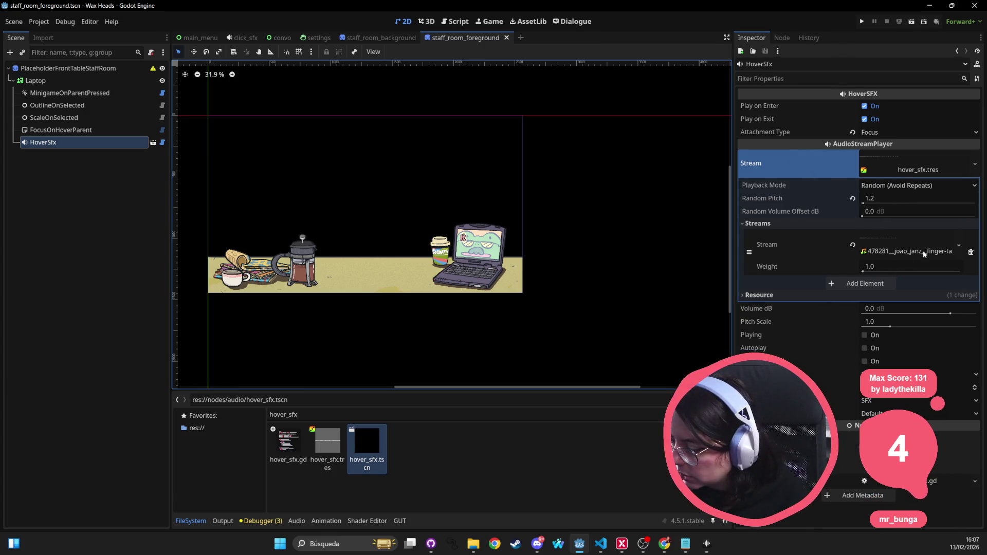
right_click(915, 175)
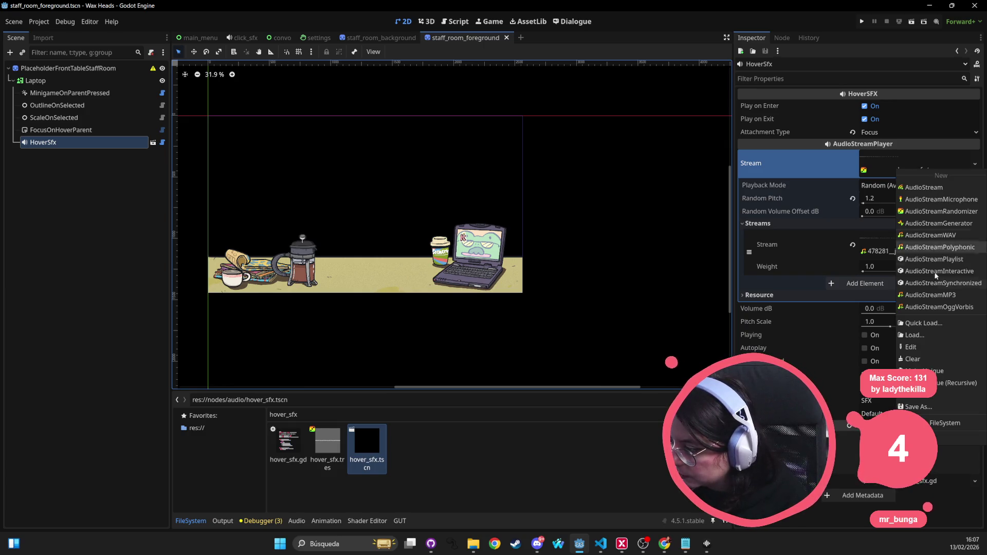
click(933, 371)
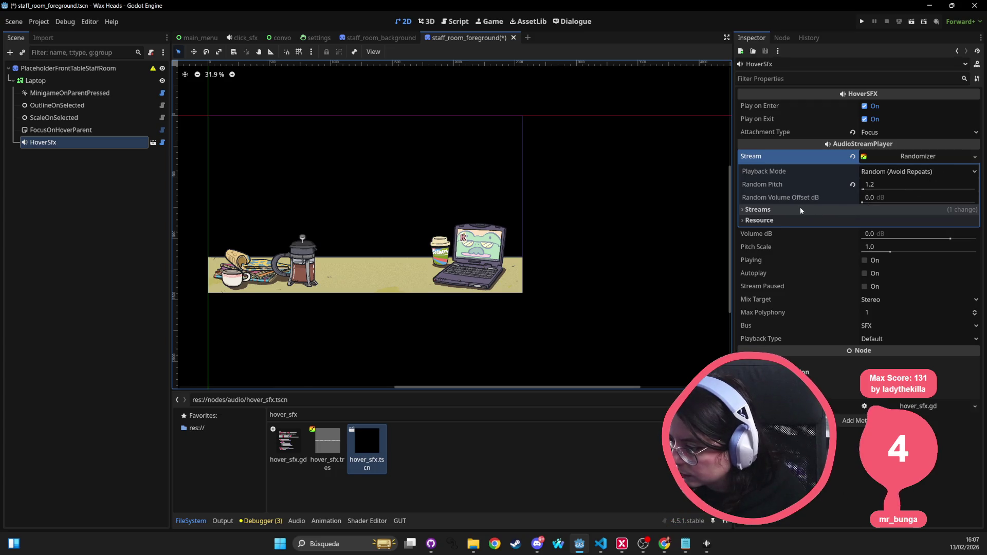
click(864, 209)
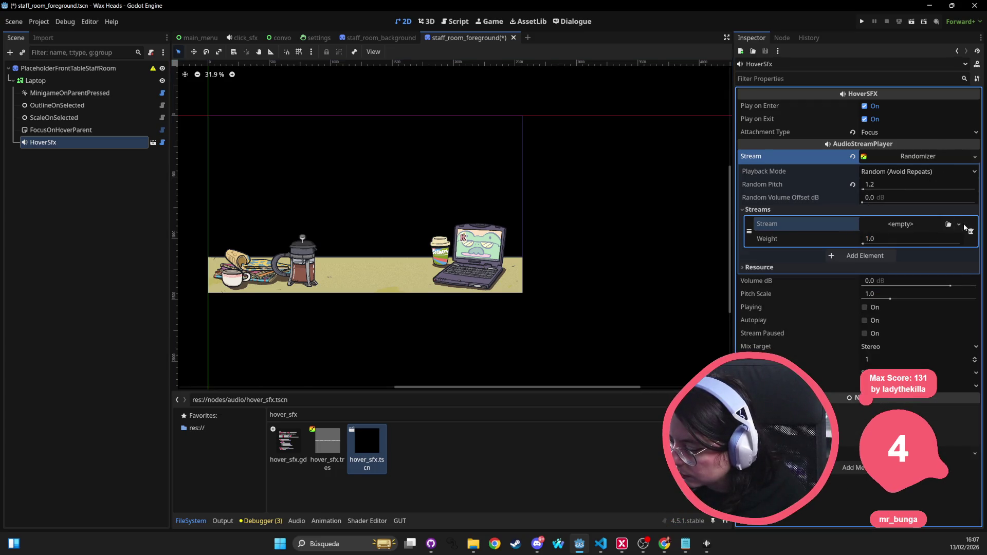
click(958, 225)
click(467, 499)
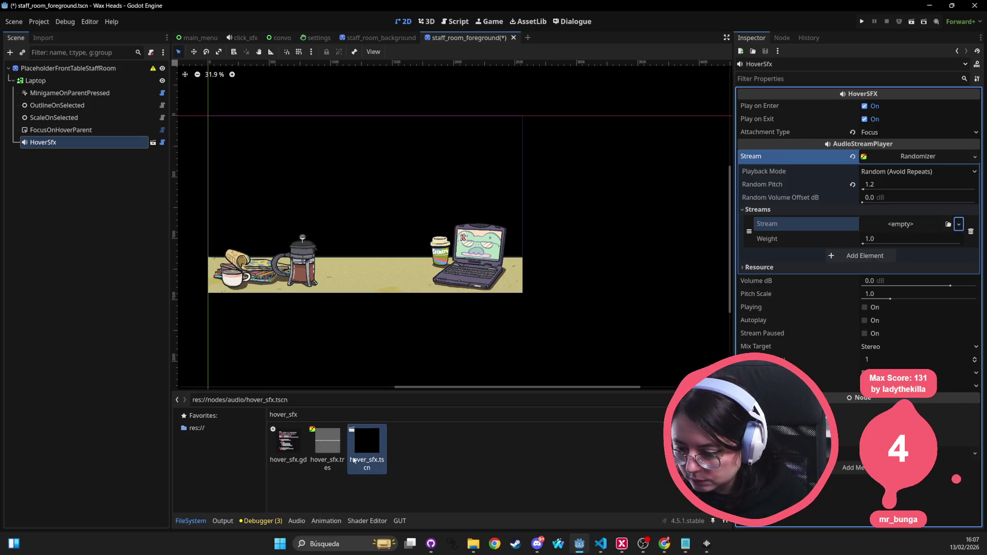
Filter the project files for 'audio' and browse the folder tree, opening scripts/audio.
click(313, 412)
key(BackSpace)
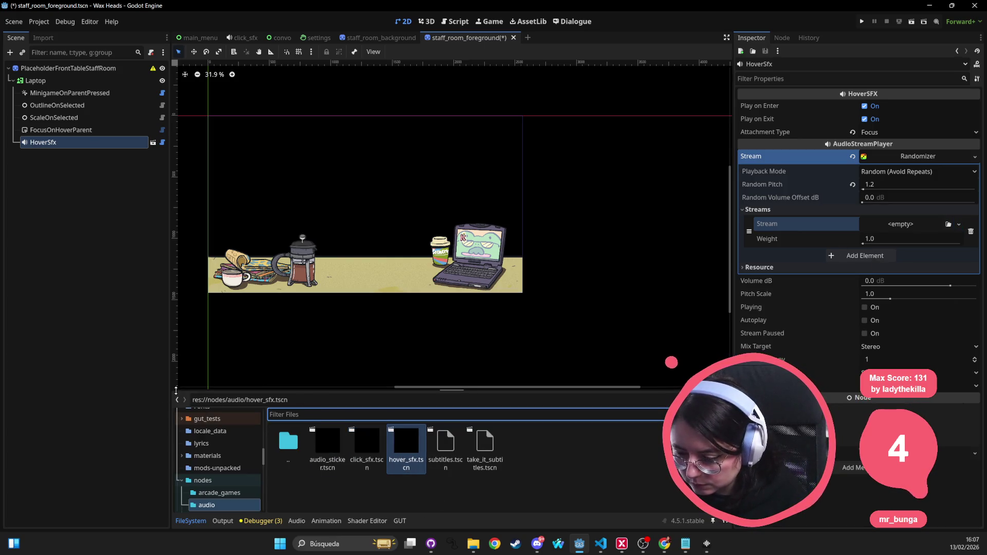
scroll(223, 462, down, 10)
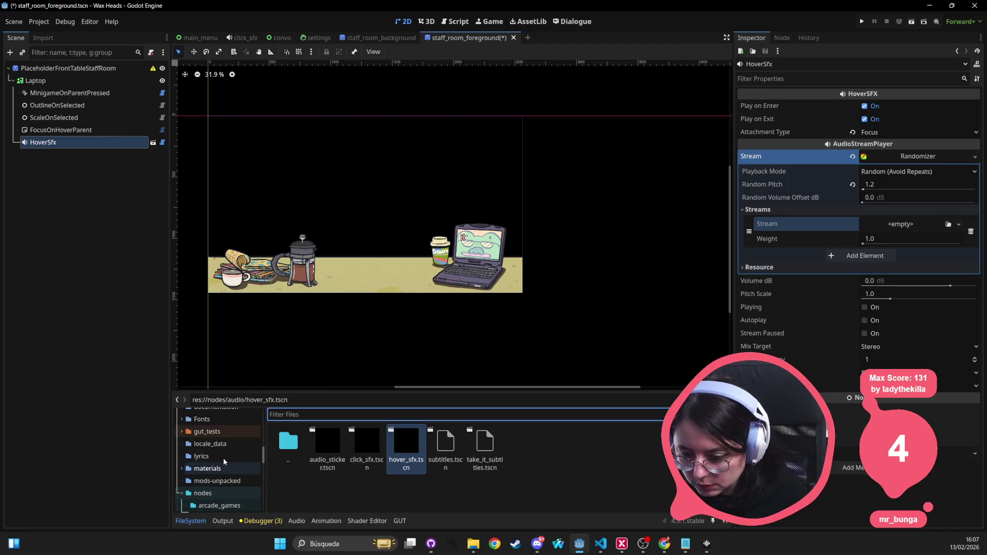
text(audio)
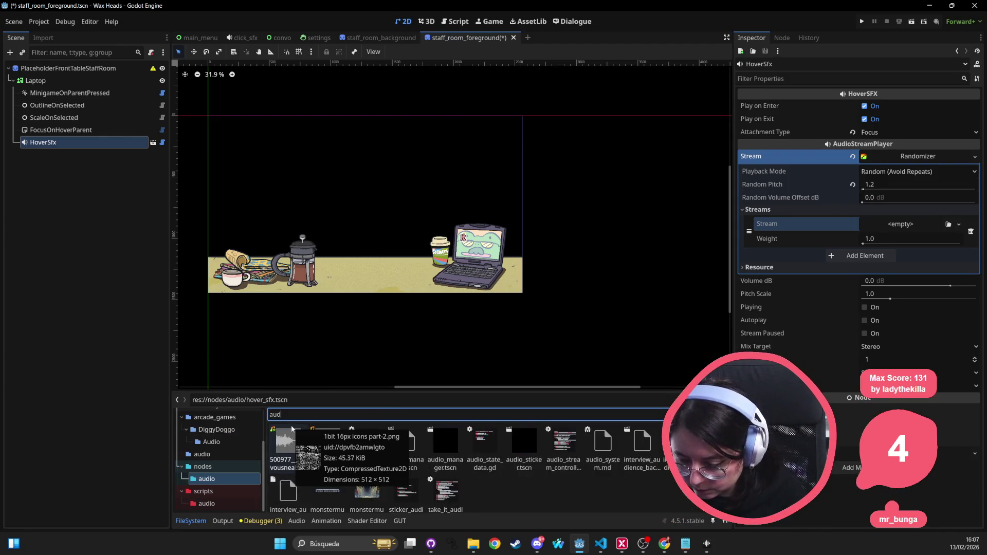
click(218, 484)
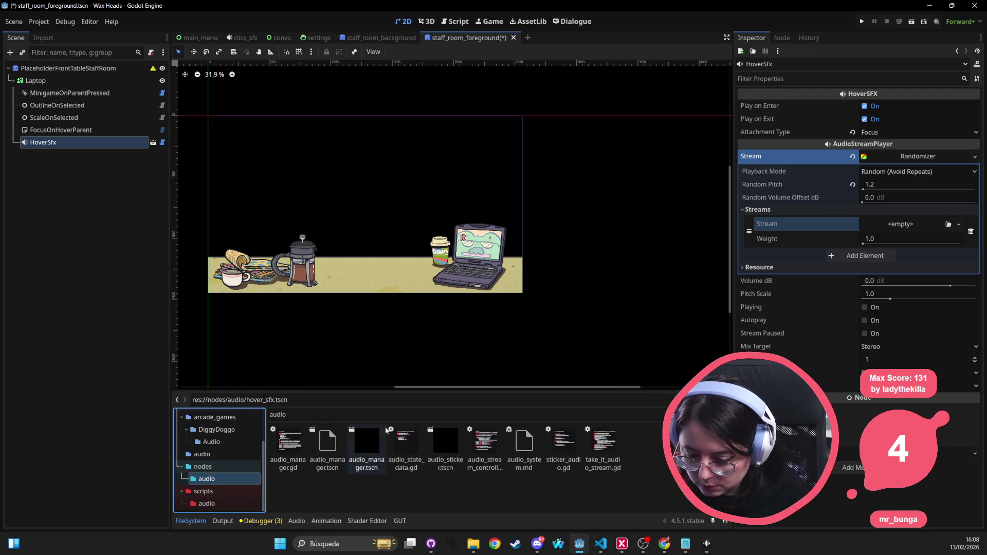
click(662, 414)
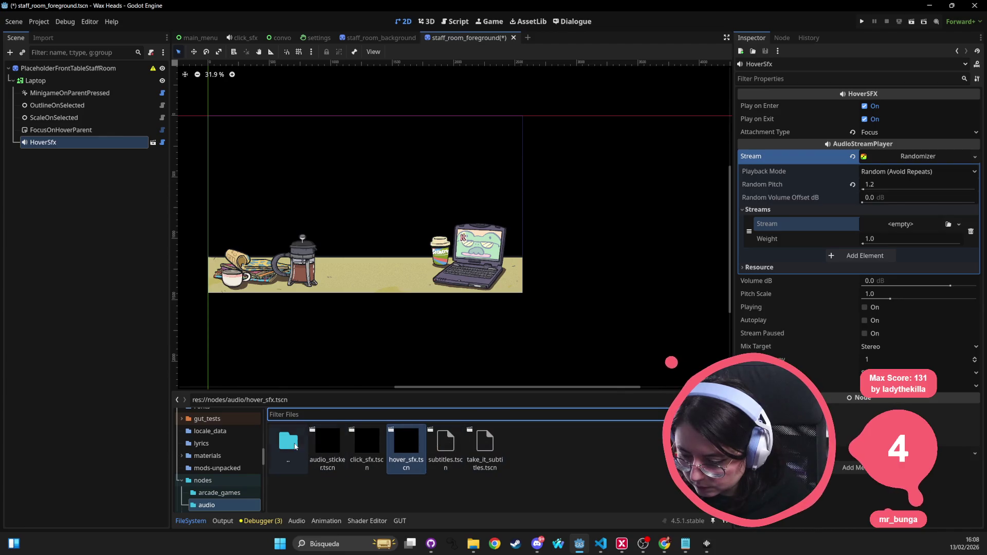
scroll(220, 462, down, 2)
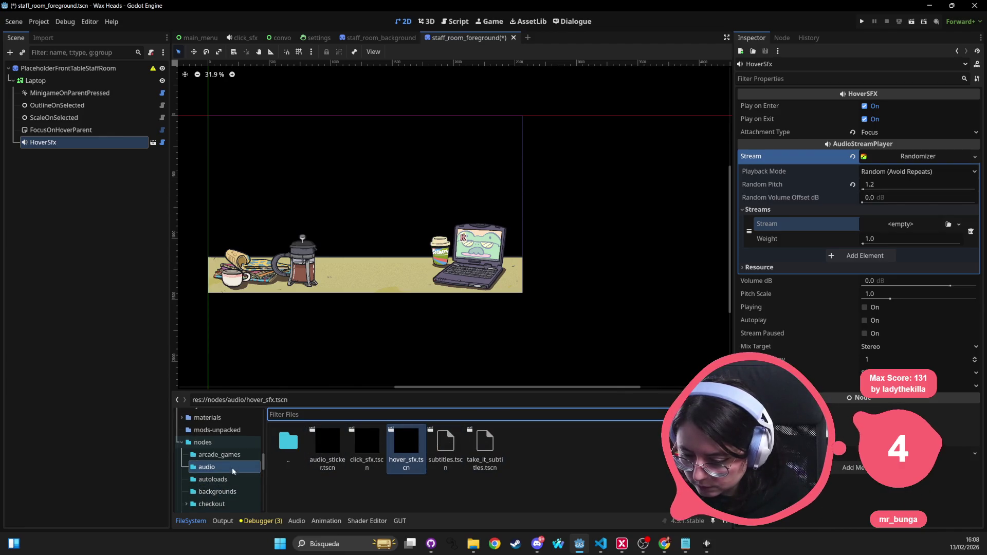
scroll(220, 456, down, 1)
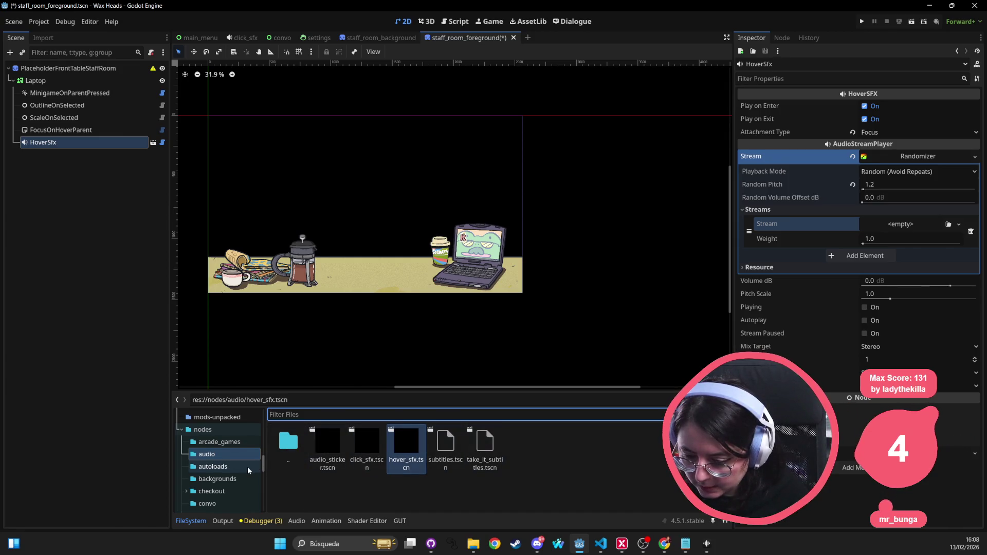
scroll(248, 470, down, 5)
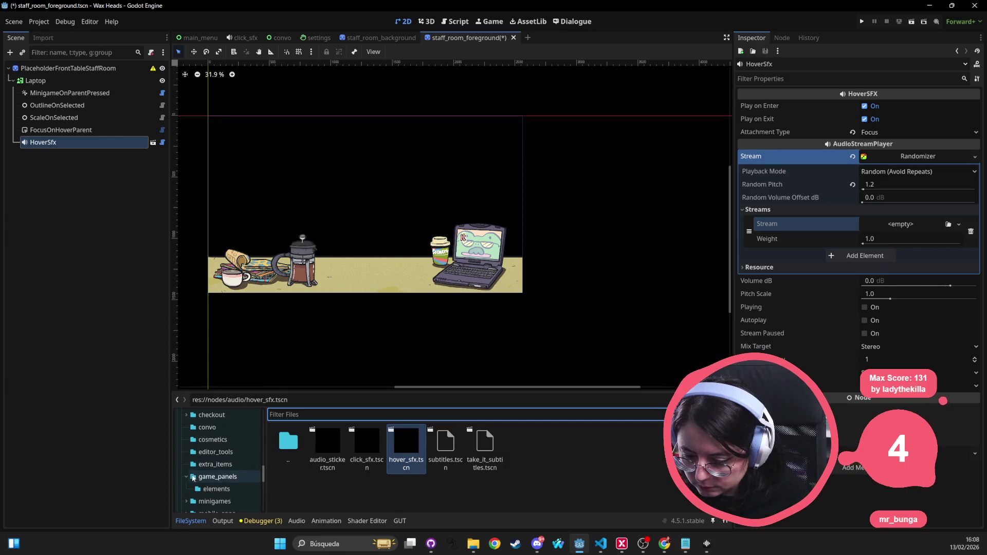
click(187, 479)
scroll(187, 483, down, 5)
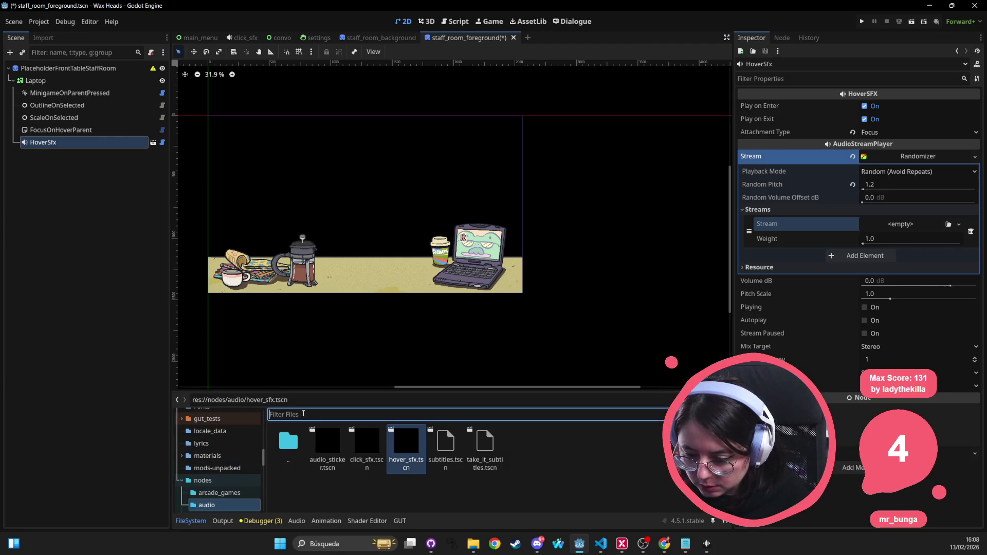
text(audio)
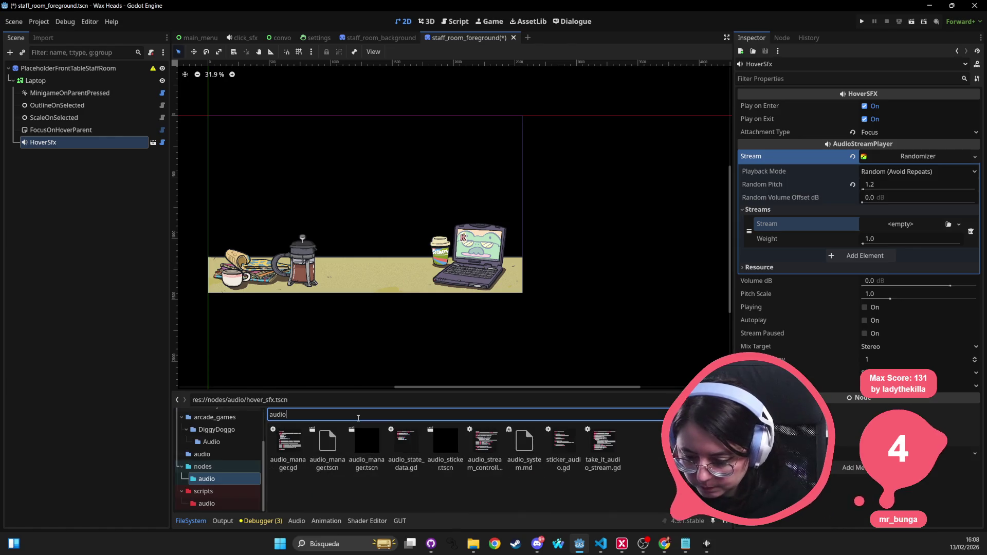
click(231, 503)
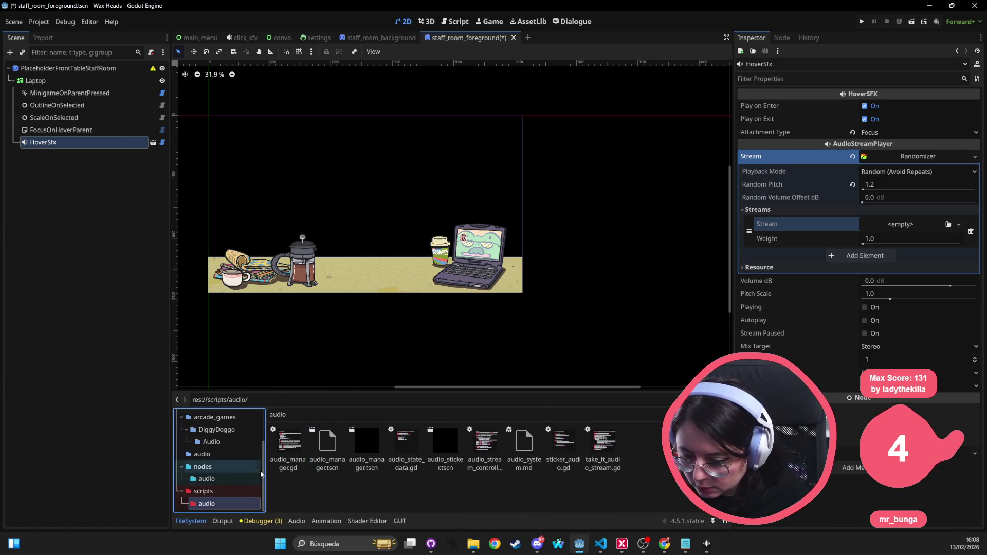
scroll(247, 483, up, 4)
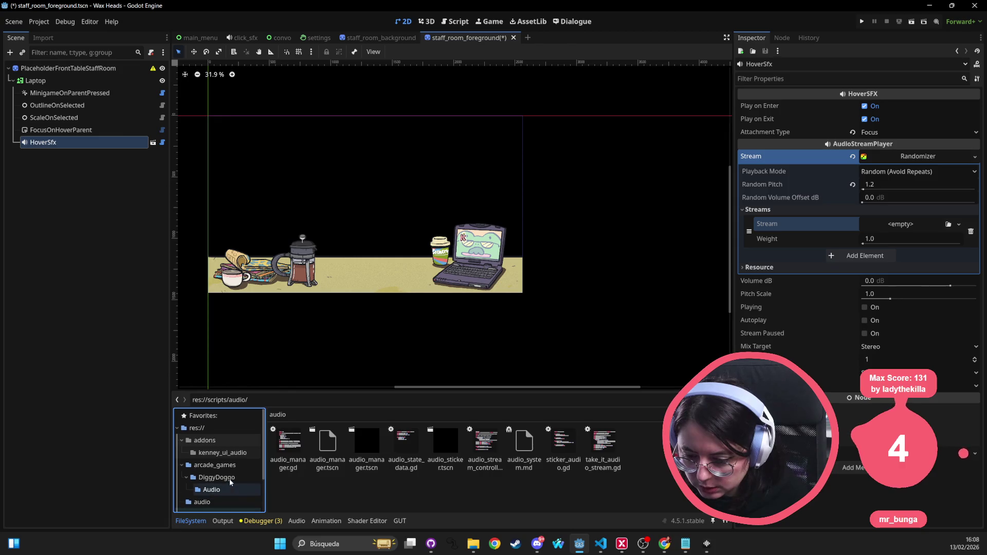
Filter for 'sfx', then clear it and browse into audio/resources.
double_click(308, 417)
text(sfx)
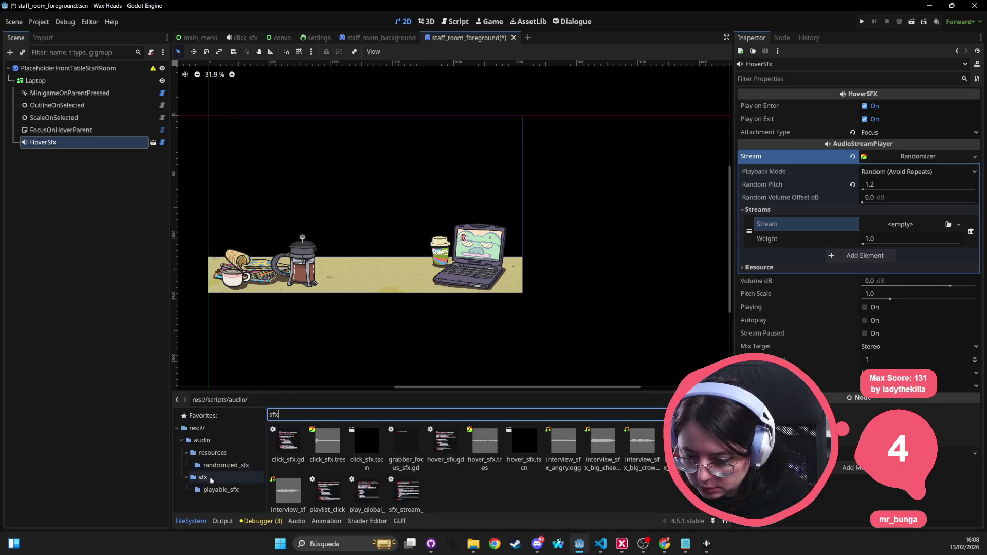
click(222, 466)
click(221, 455)
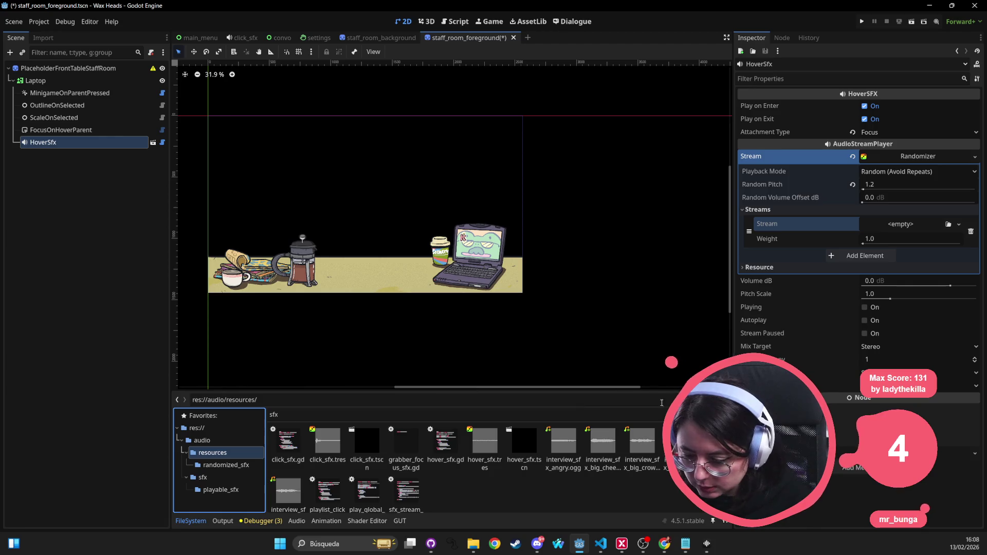
click(663, 414)
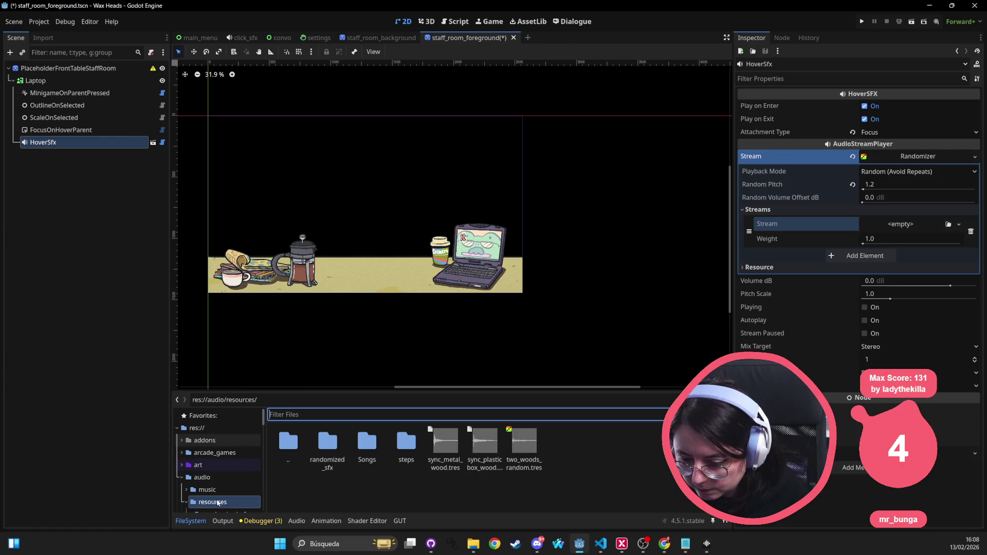
click(222, 478)
click(223, 488)
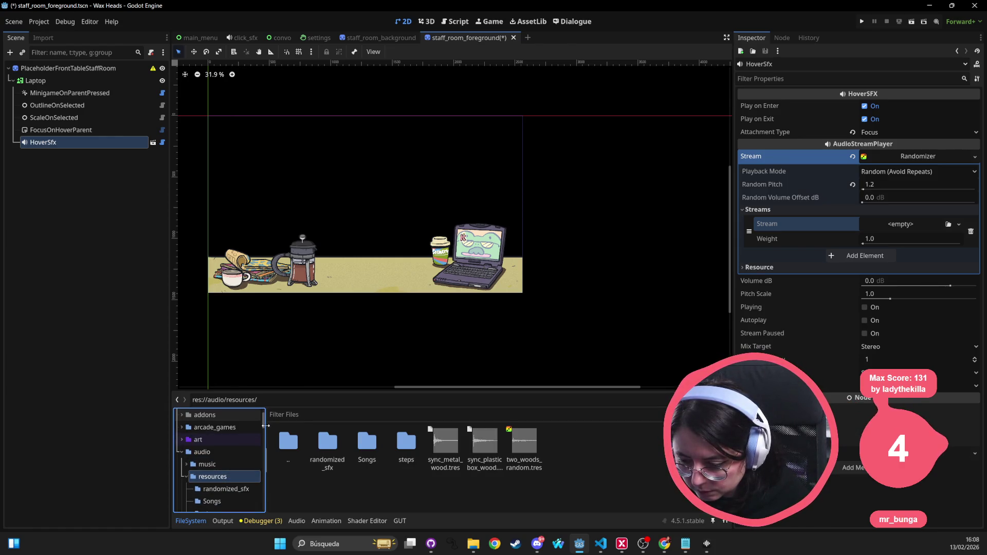
scroll(256, 447, down, 1)
scroll(256, 449, down, 1)
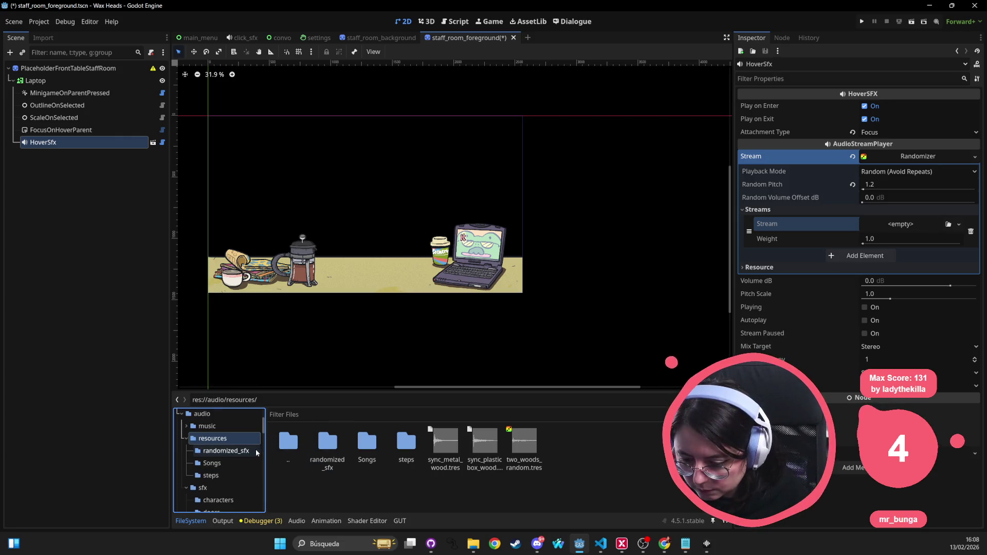
Filter for 'audio' again, clear the filter, and open res://audio/sfx/.
click(300, 414)
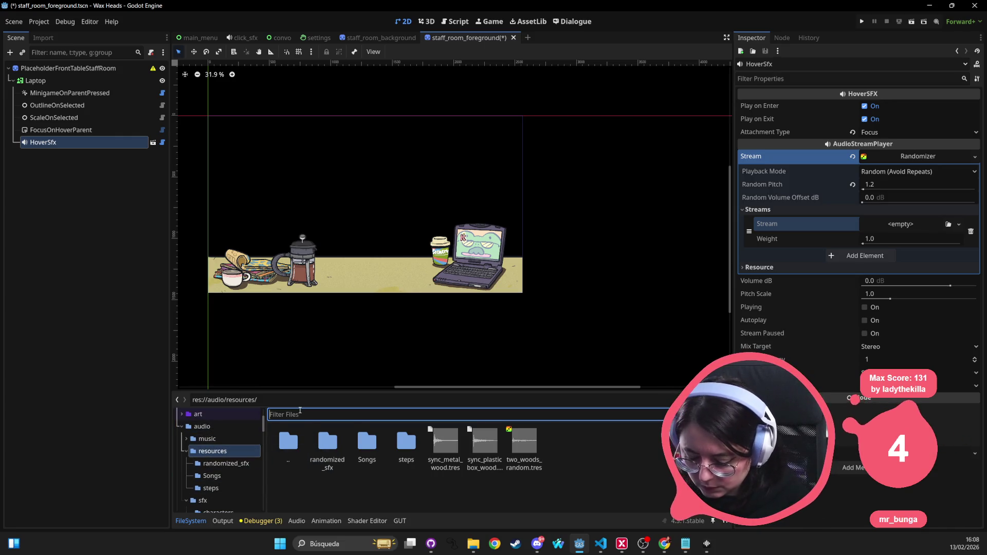
text(audio)
scroll(221, 476, up, 1)
click(206, 467)
key(ctrl+a)
key(BackSpace)
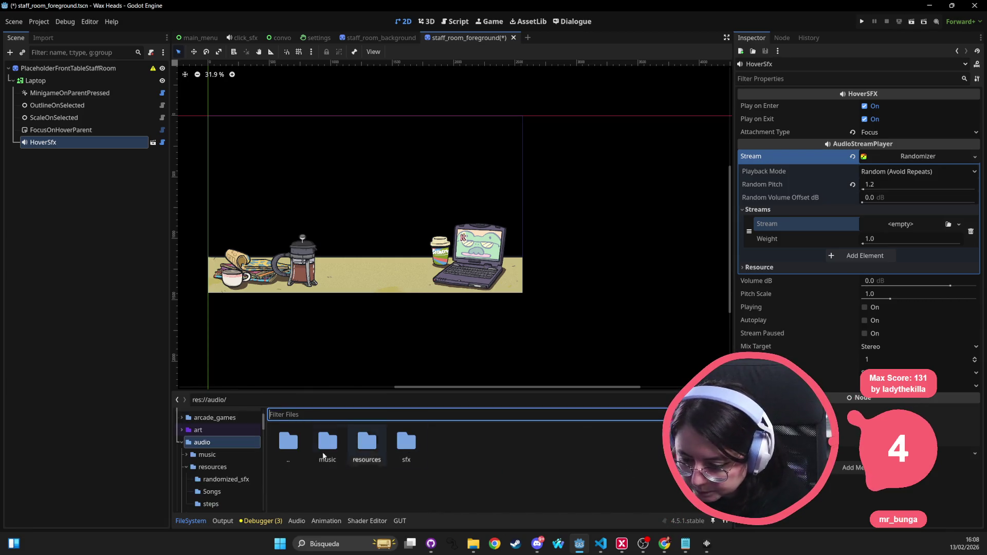
double_click(406, 442)
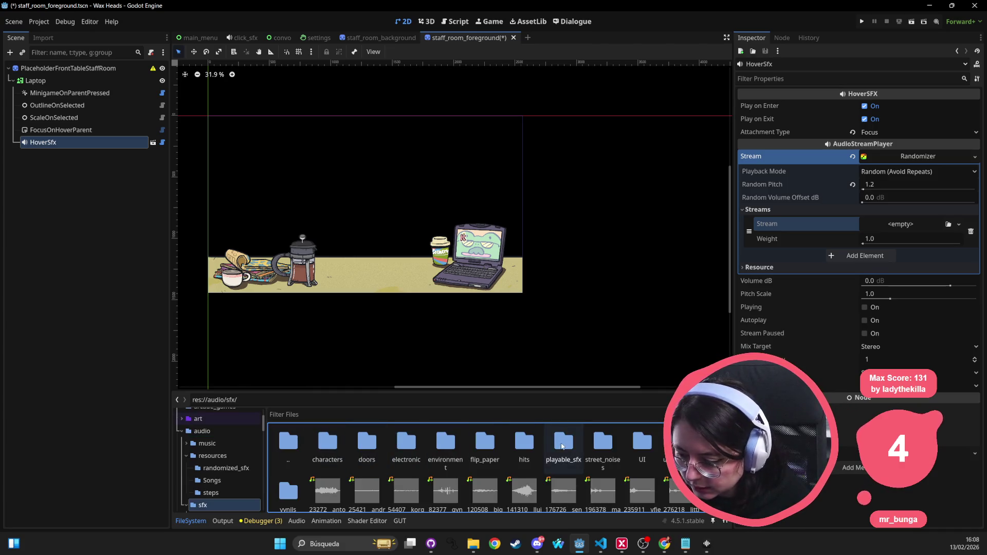
Fill the HoverSfx randomizer's two stream slots with laptop_focused.wav and laptop_unfocused.wav from sfx/electronic.
double_click(409, 455)
mouse_move(322, 444)
mouse_down()
mouse_move(412, 433)
mouse_move(905, 242)
mouse_move(905, 226)
mouse_up()
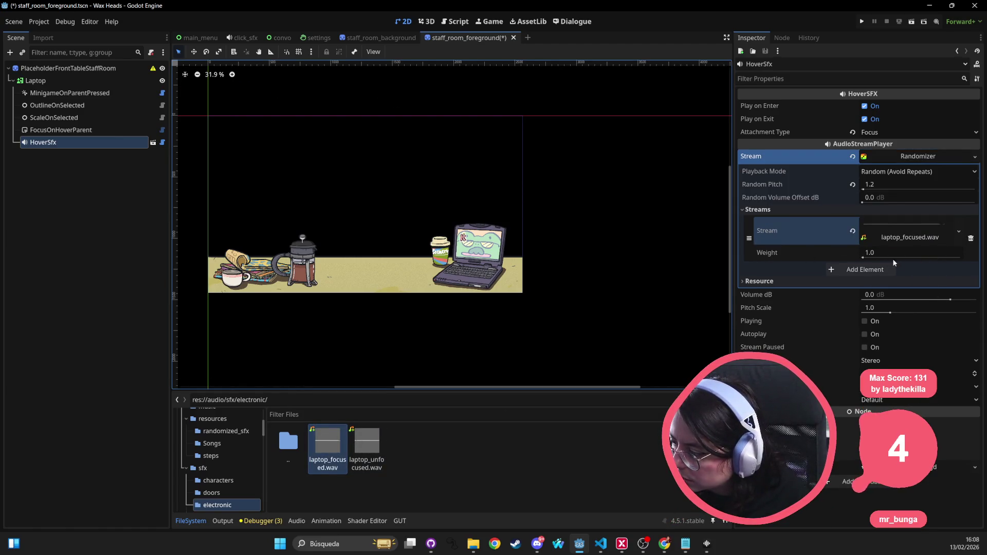
click(864, 270)
mouse_move(367, 442)
mouse_down()
mouse_move(645, 388)
mouse_move(861, 311)
mouse_move(904, 271)
mouse_up()
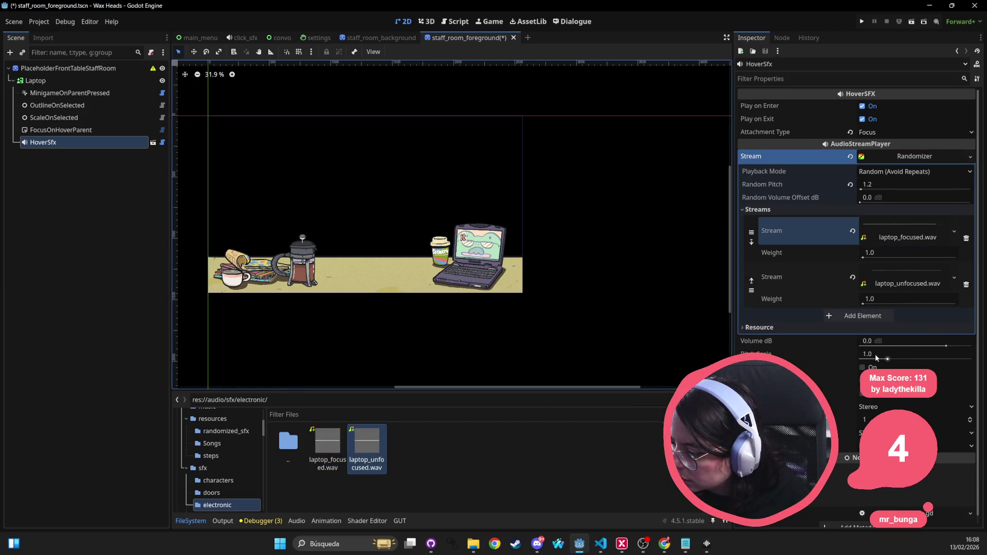
Set the HoverSfx volume to 15 dB, save the scene, and run the project.
click(881, 342)
key(Return)
key(ctrl+s)
click(862, 22)
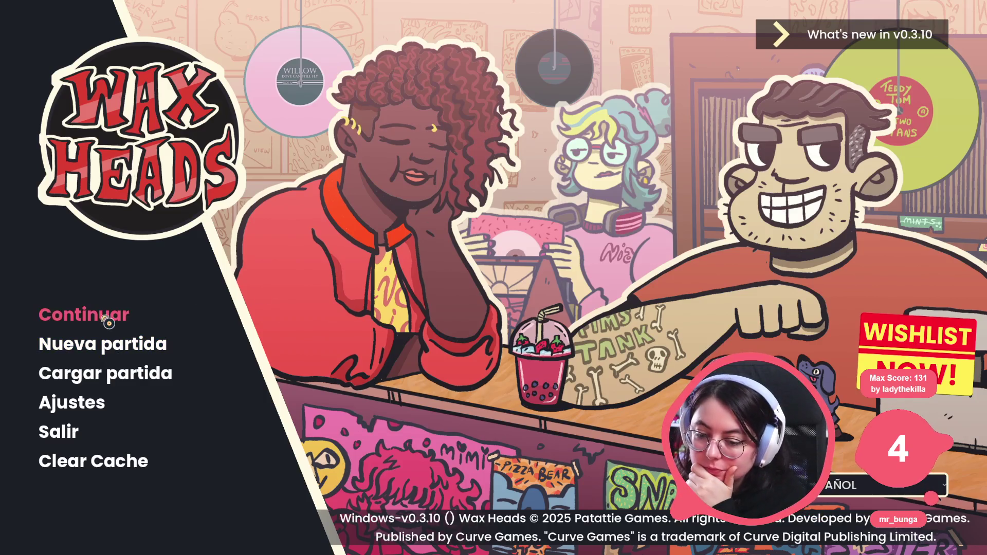
Continue the saved game, answer '¡No me despidas!', and click through Morgan's dialogue until she leaves.
click(108, 315)
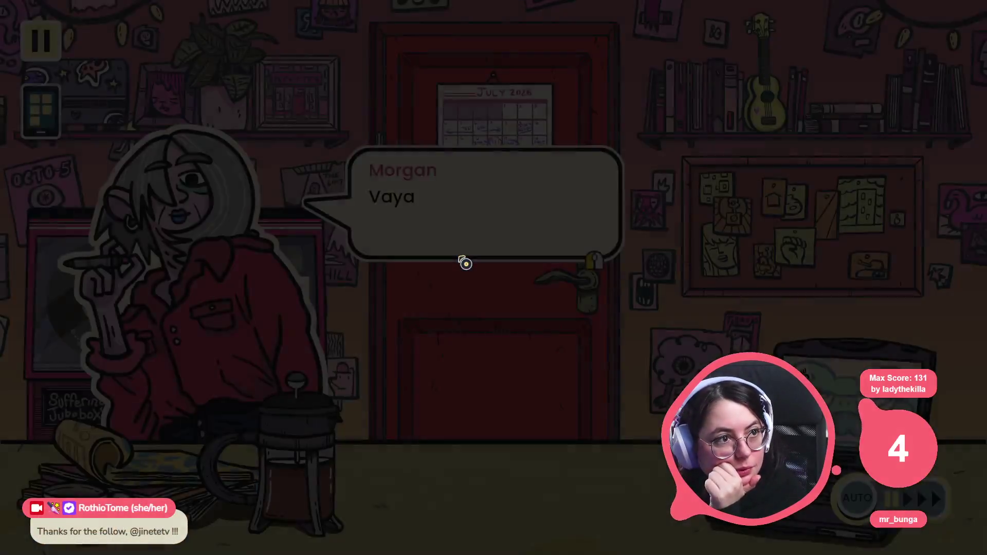
click(495, 202)
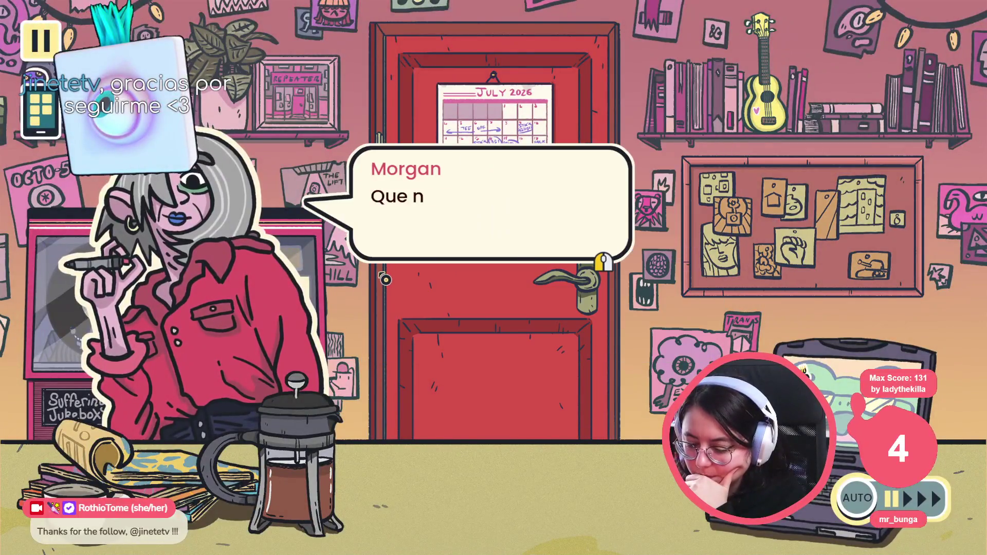
click(385, 279)
click(385, 280)
click(337, 327)
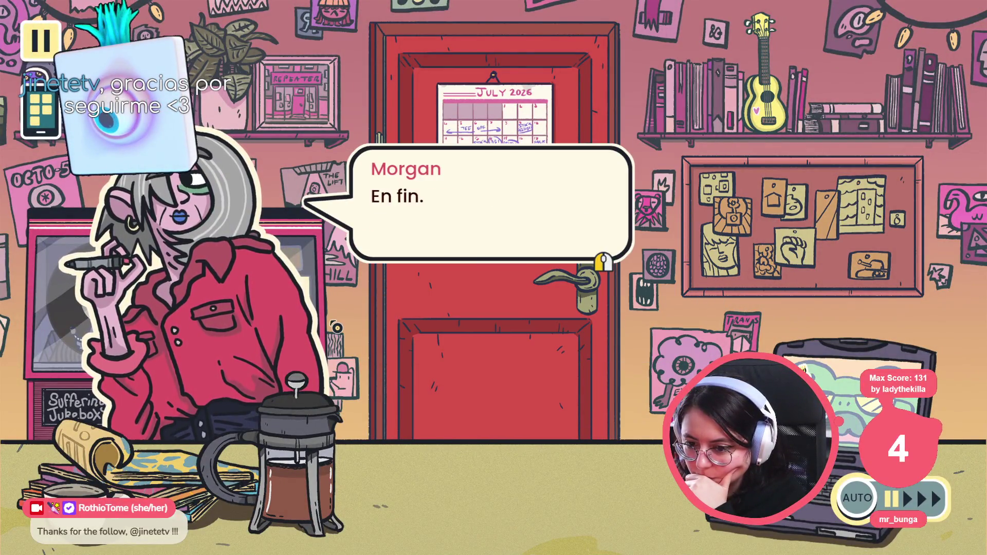
click(336, 327)
click(381, 303)
click(426, 282)
click(475, 261)
click(475, 260)
click(476, 259)
click(476, 259)
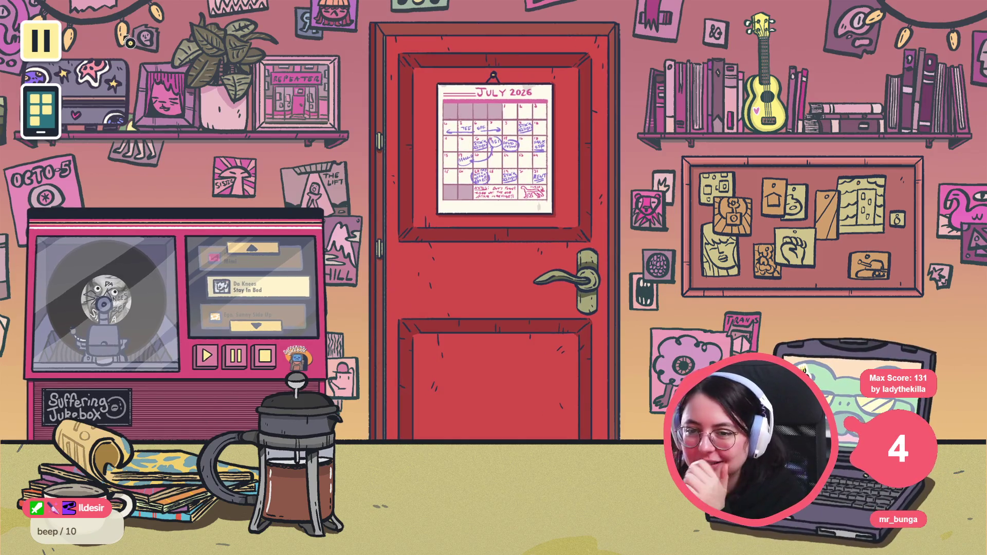
Set background, diegetic music and effects volumes to about 80% in Ajustes > Audio, apply, and resume play.
click(40, 40)
click(511, 209)
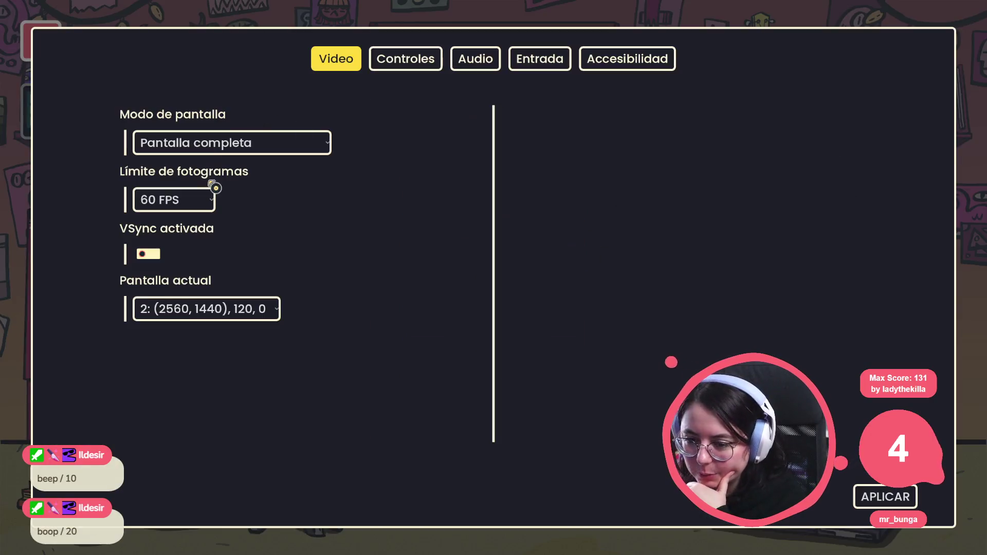
click(475, 58)
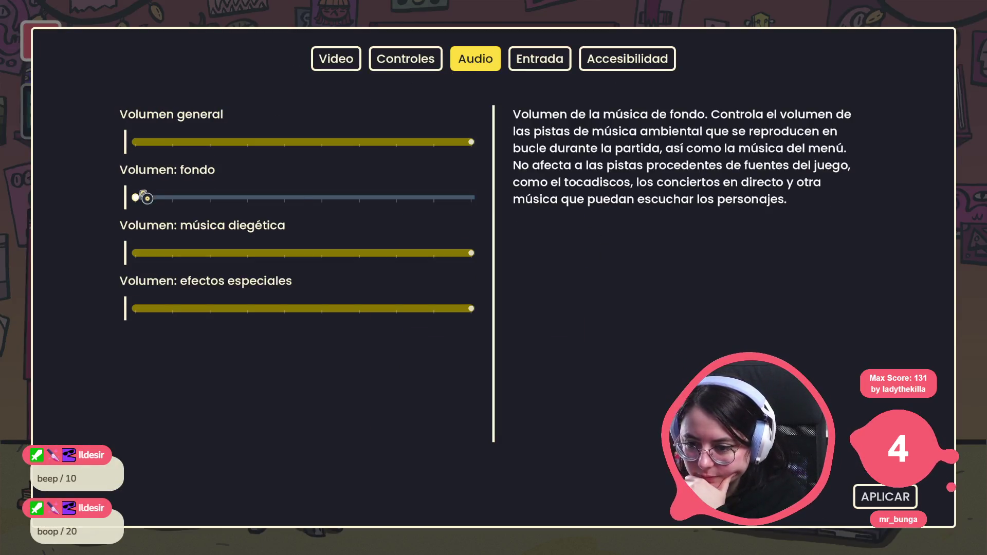
drag(143, 197, 303, 202)
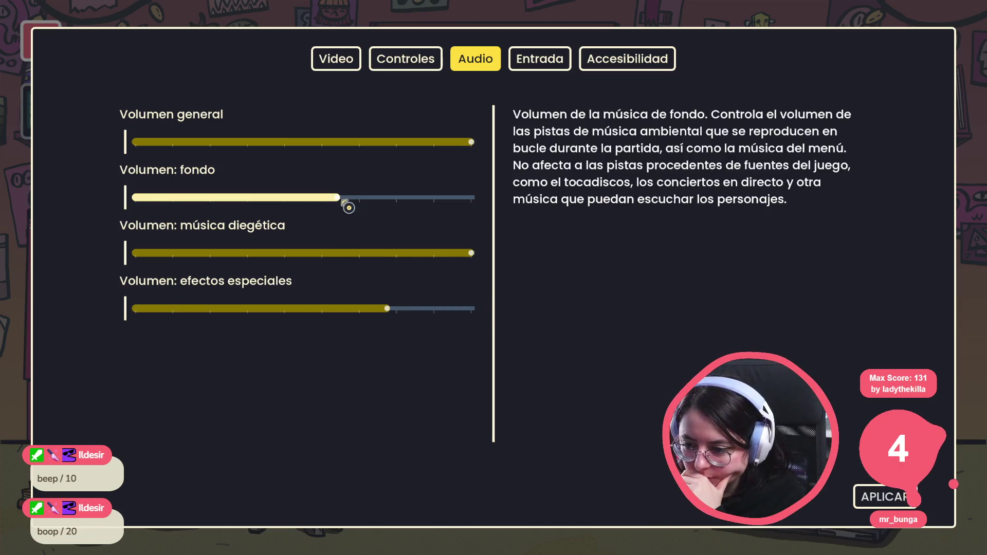
drag(471, 257, 404, 261)
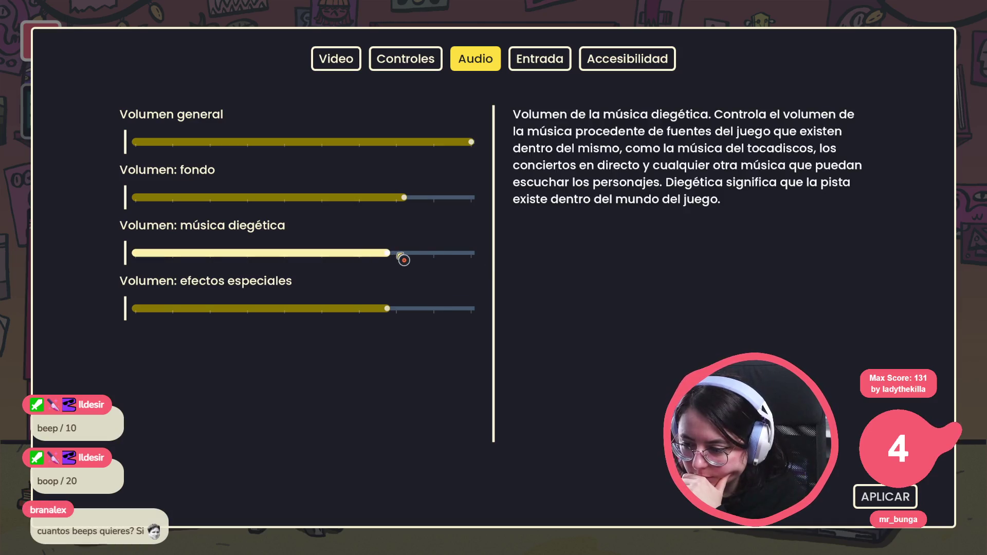
drag(406, 316, 404, 314)
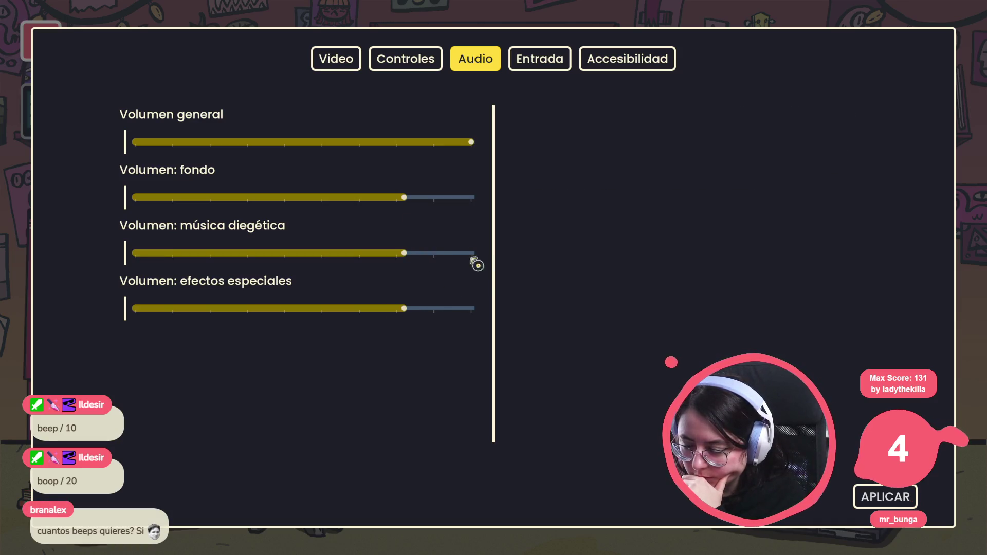
click(901, 506)
key(Escape)
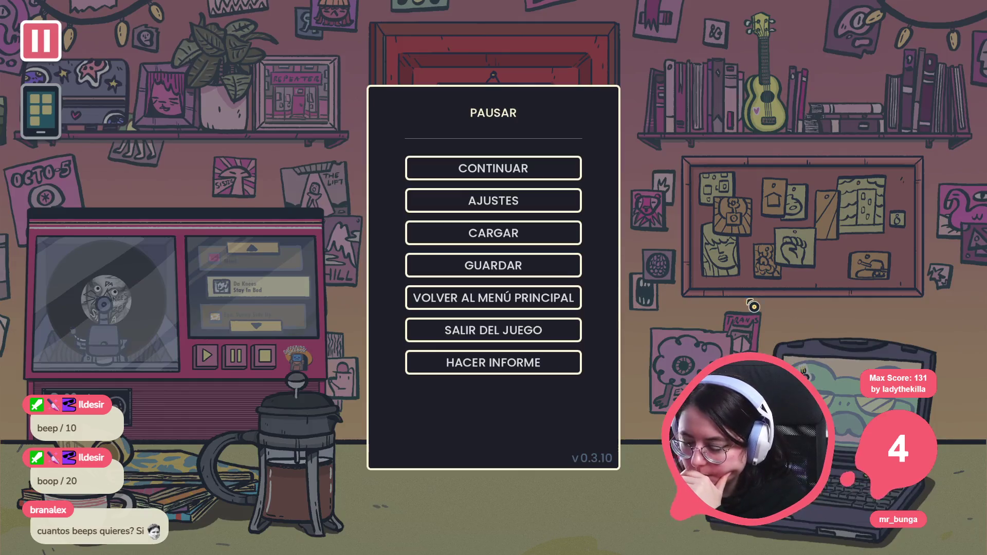
key(Escape)
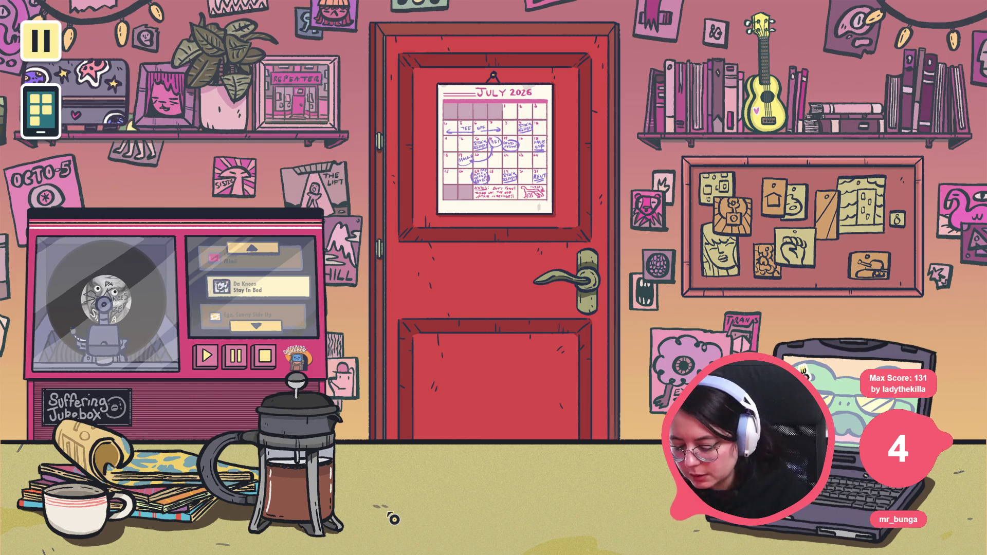
Quit the game, lower the HoverSfx volume to 10 dB, and run the project again.
key(alt+F4)
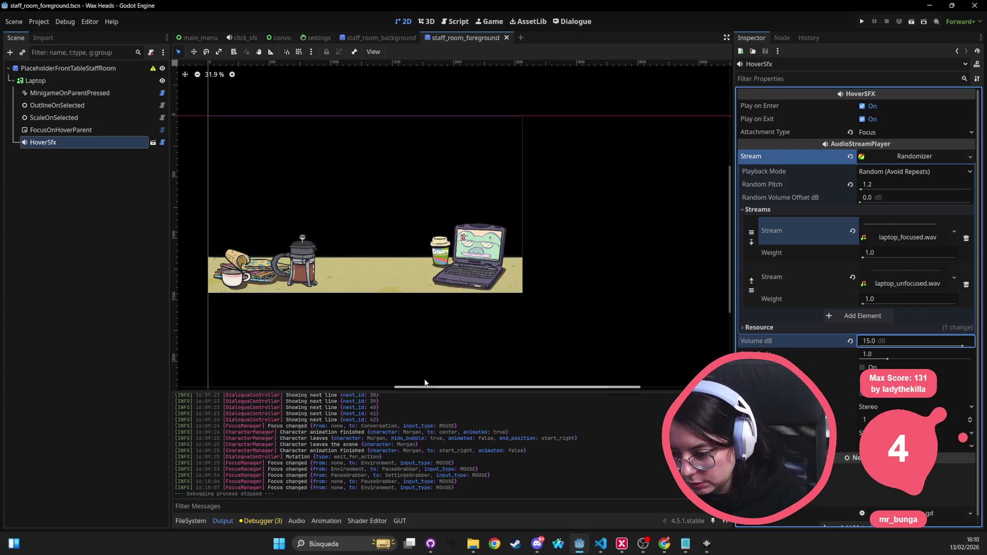
click(887, 342)
text(0)
key(Return)
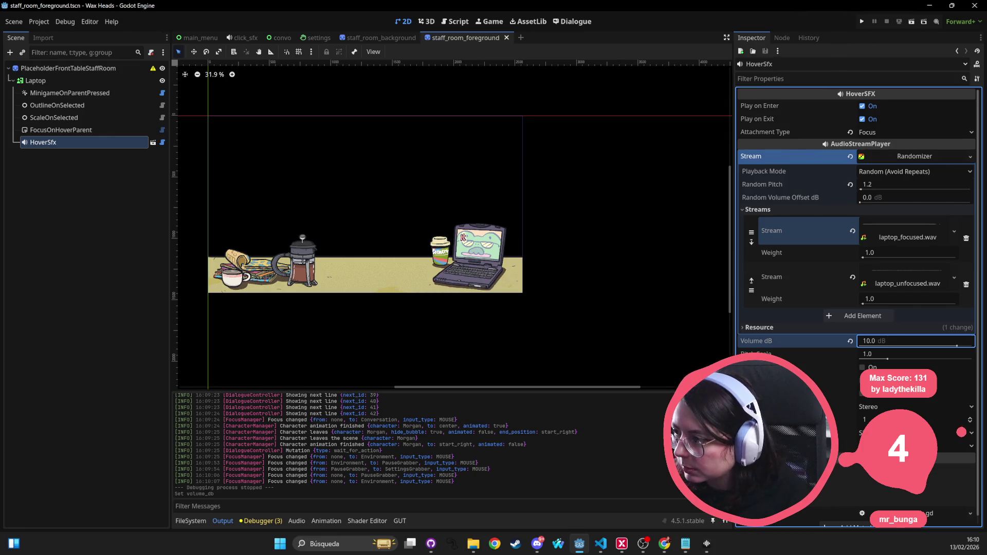
click(862, 21)
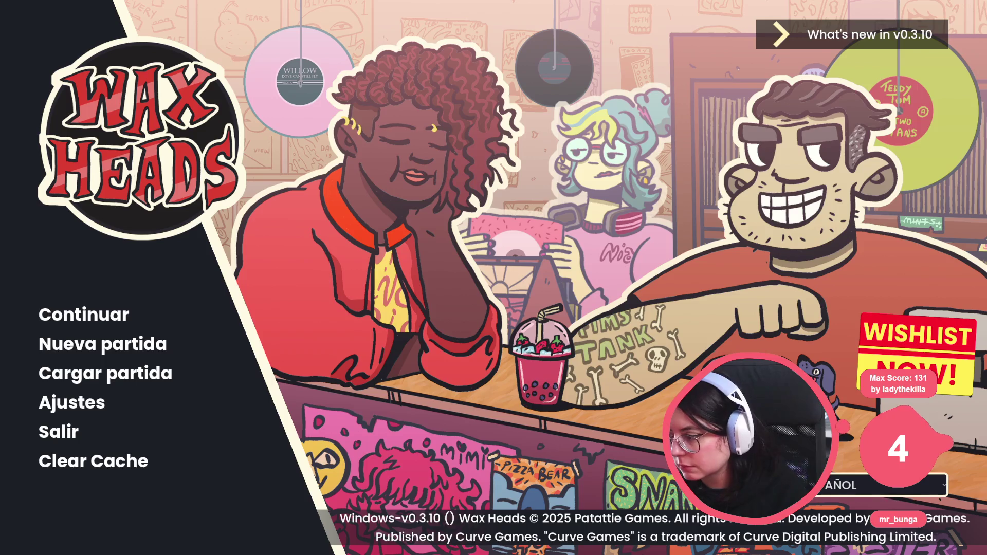
Choose Continuar on the Wax Heads main menu to load the staff room.
click(118, 323)
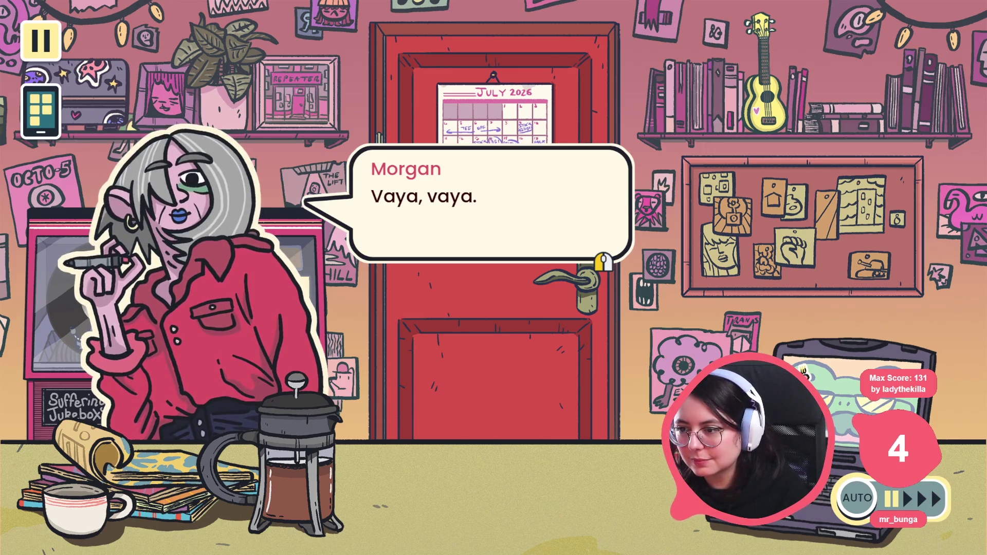
Answer '¡No me despidas!' and click through Morgan's dialogue until she leaves.
click(451, 198)
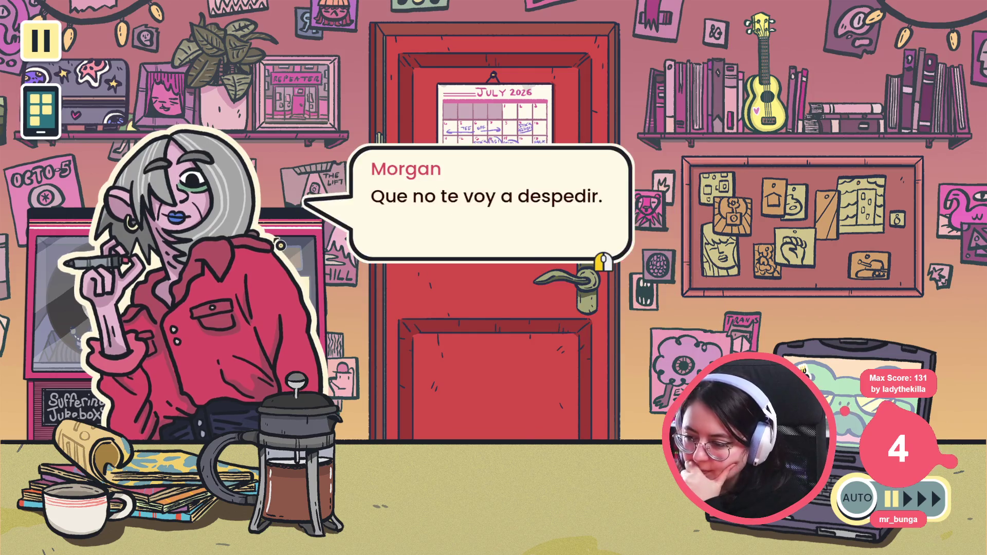
click(535, 287)
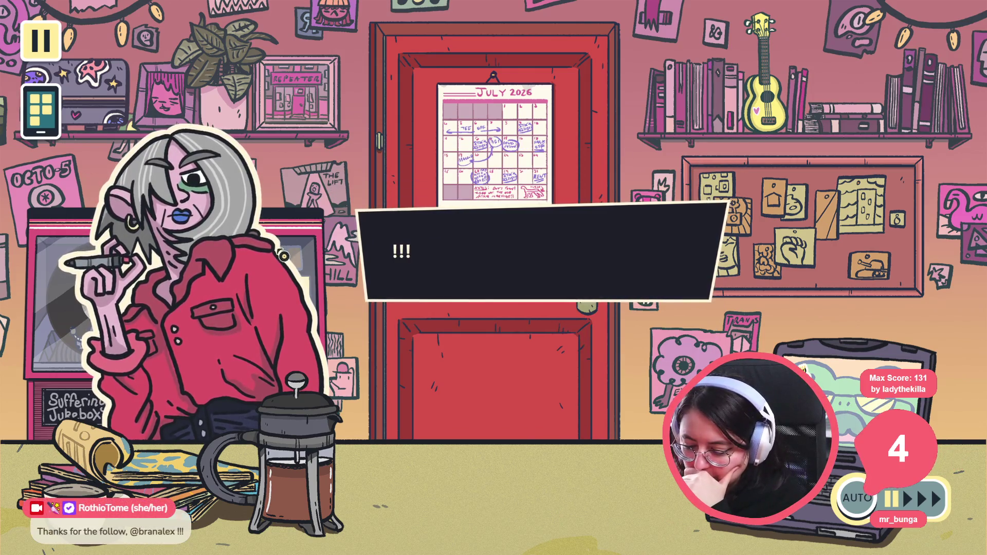
click(535, 287)
click(463, 298)
click(381, 308)
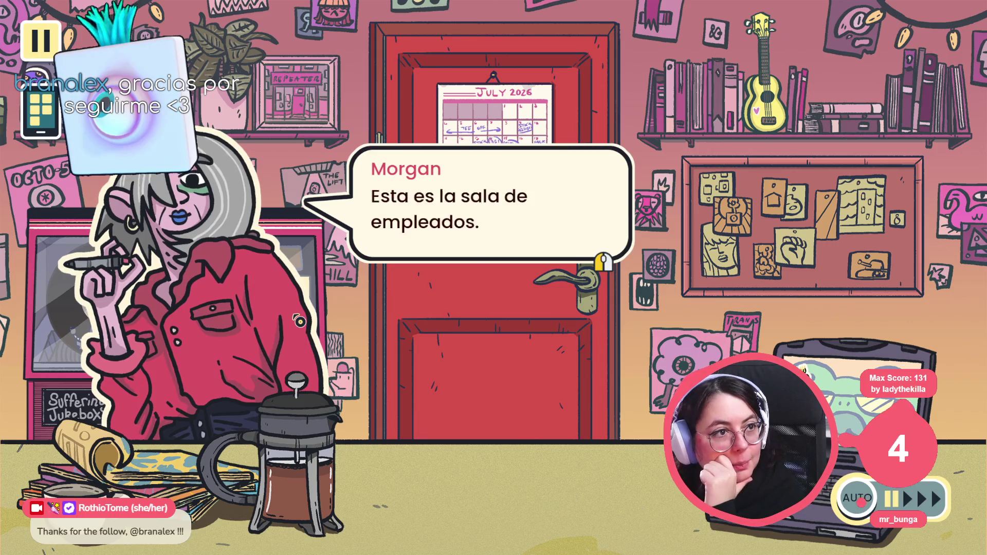
click(303, 319)
click(311, 324)
click(322, 327)
click(333, 331)
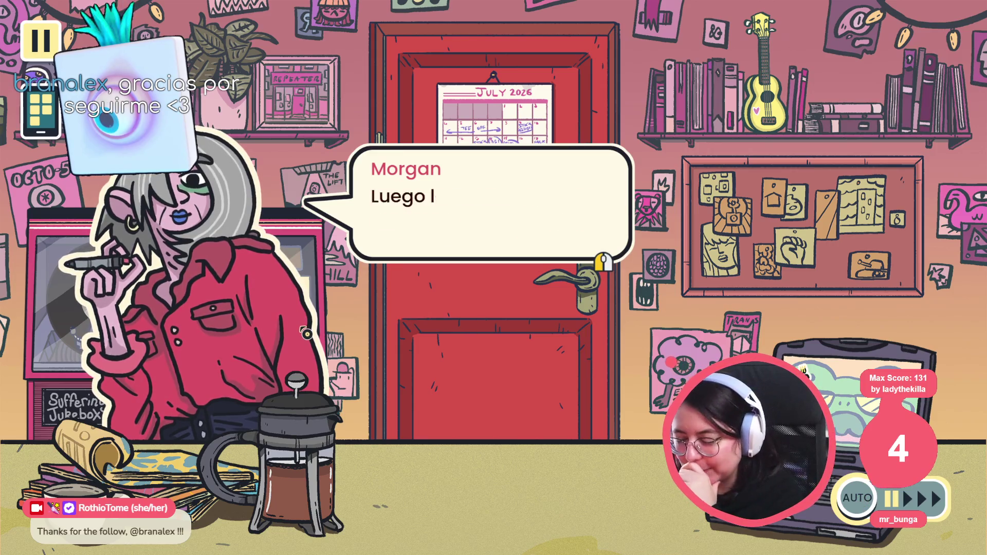
click(344, 334)
click(345, 334)
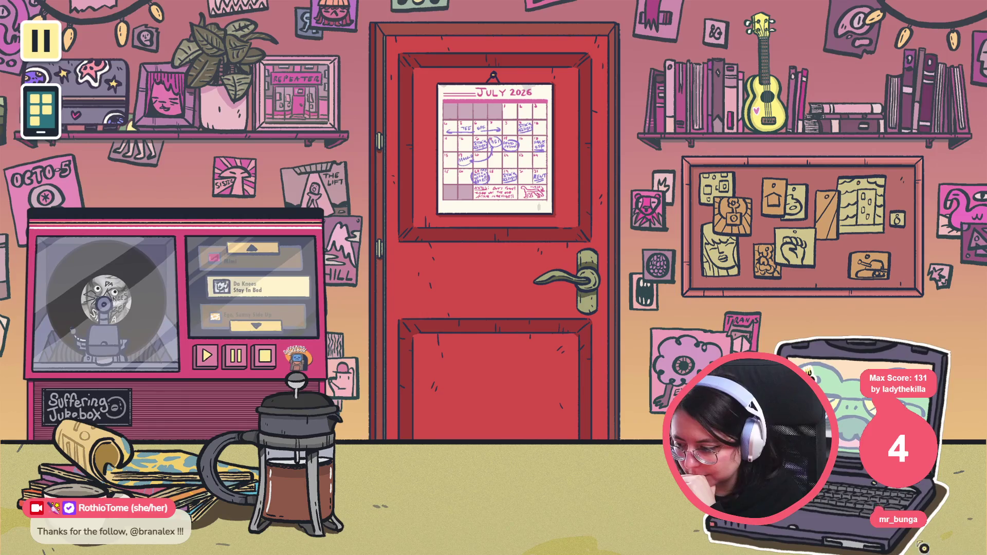
Open and close The Wild Kindness collection screen twice, then quit the game.
click(872, 483)
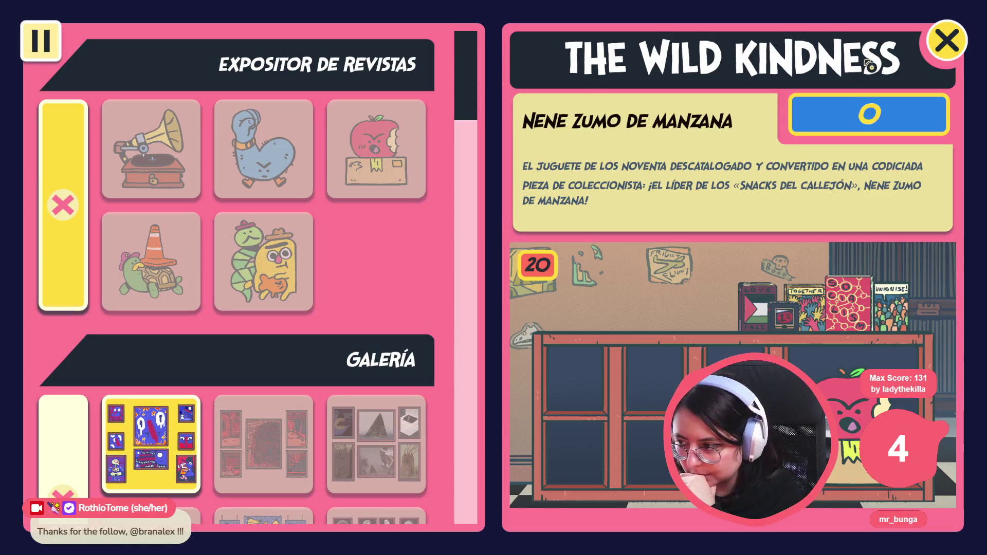
key(Escape)
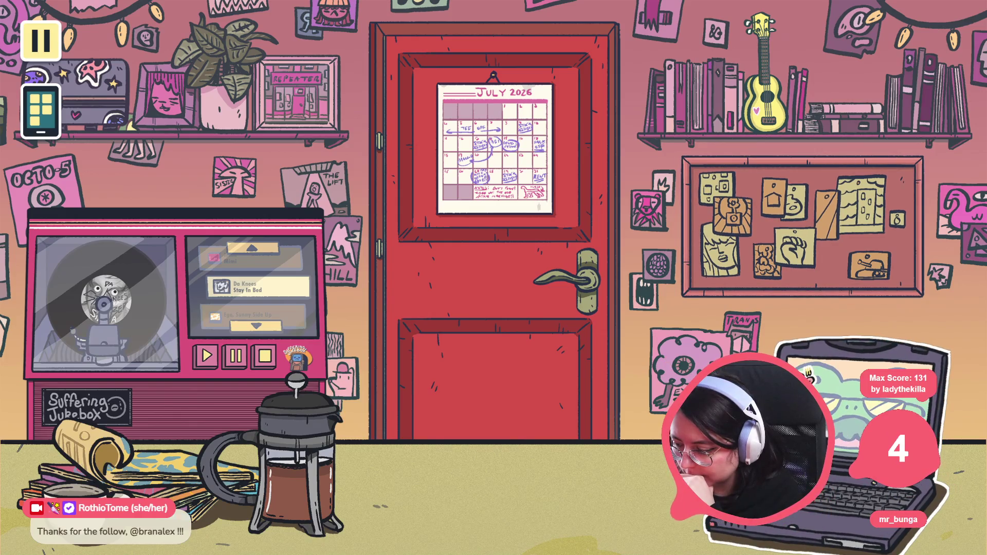
click(864, 391)
key(Escape)
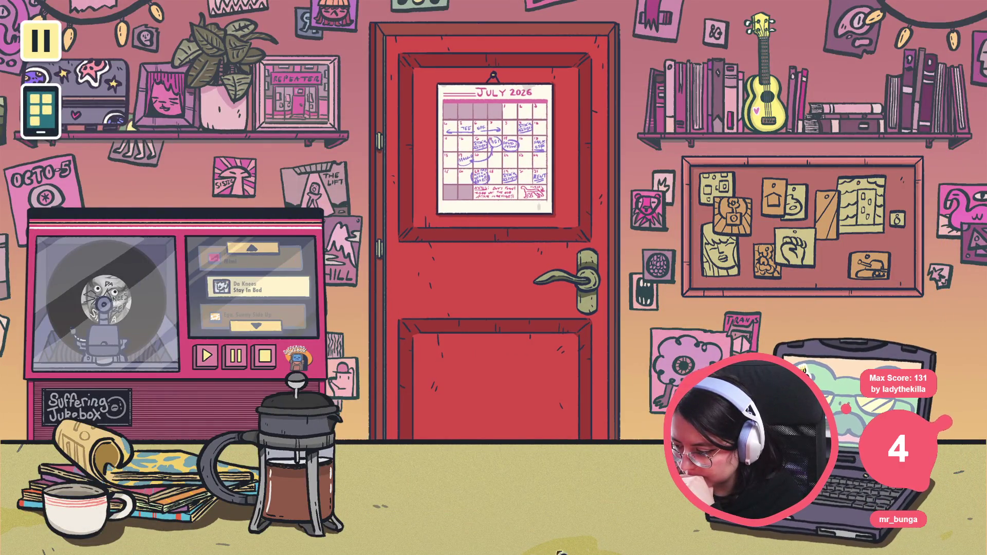
key(alt+F4)
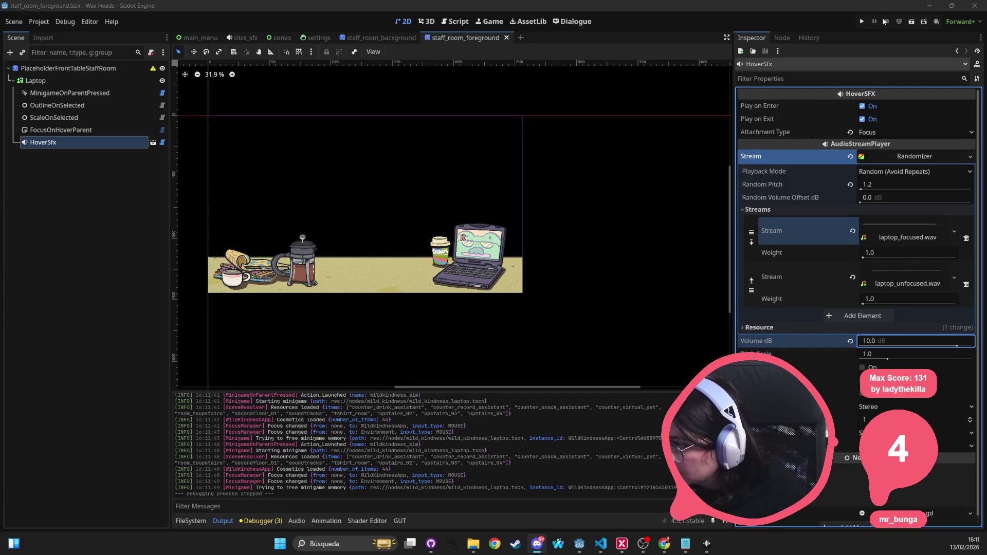
Relaunch the project with F5, continue the save, and advance Morgan's opening lines.
key(F5)
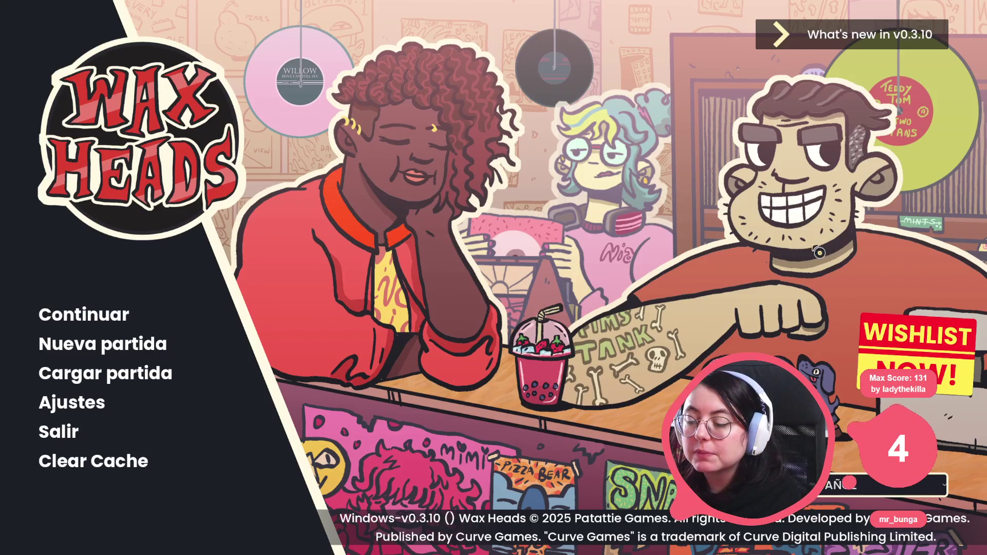
click(95, 316)
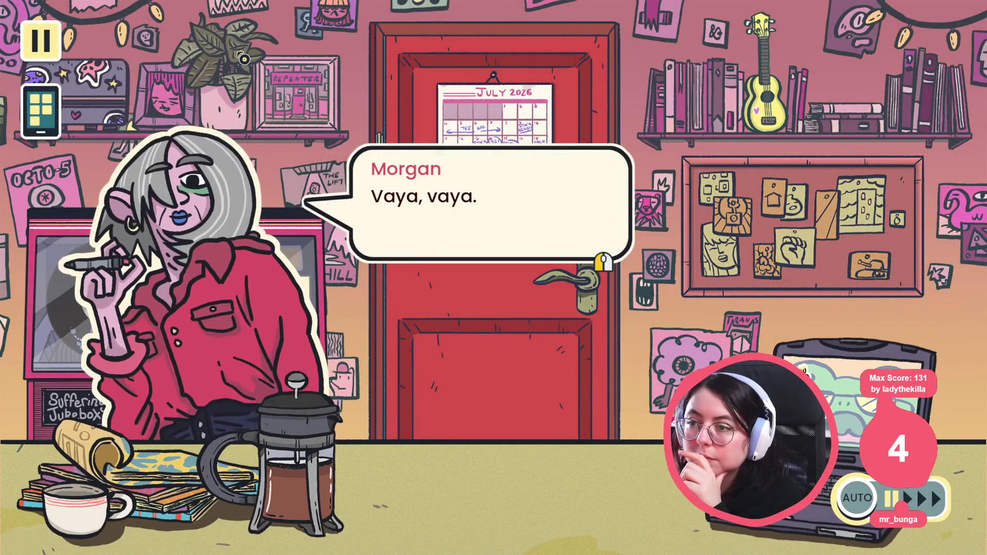
click(324, 60)
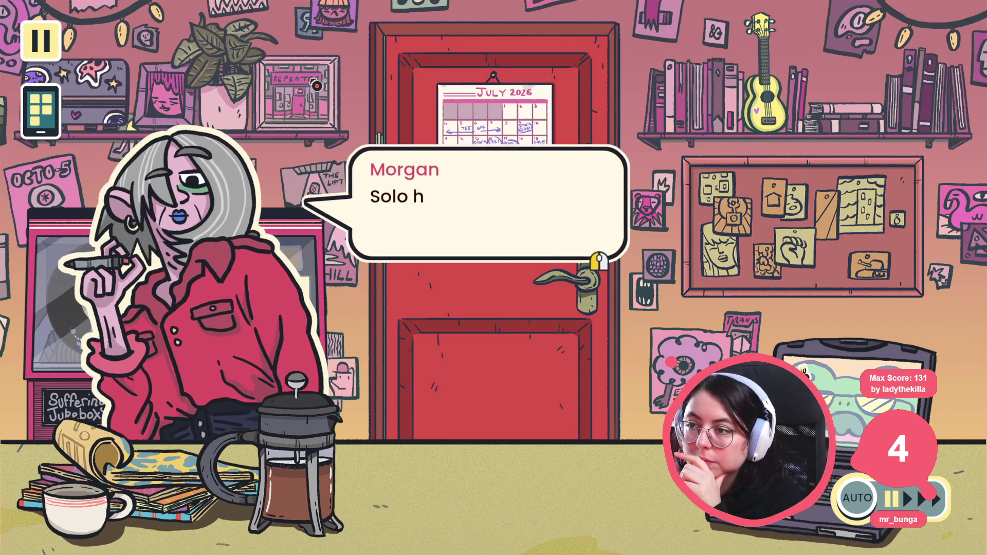
click(319, 77)
click(316, 84)
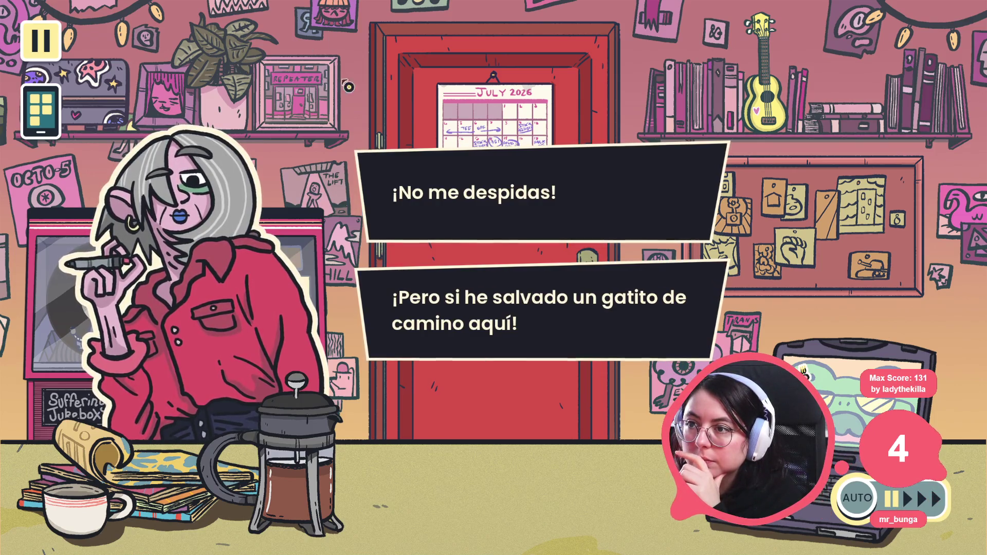
Answer '¡No me despidas!', dismiss the alert, and finish Morgan's dialogue.
click(498, 185)
click(307, 168)
click(307, 168)
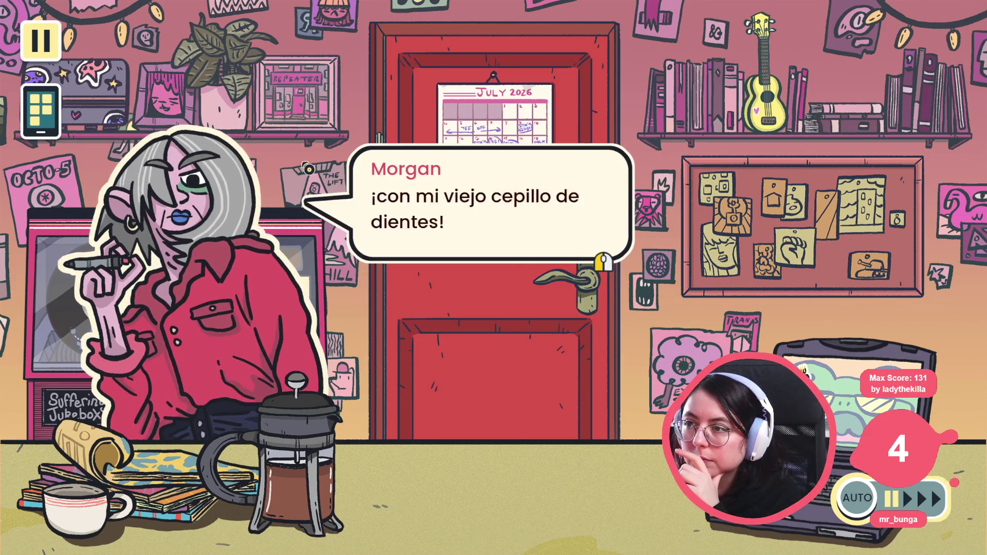
click(308, 168)
click(500, 236)
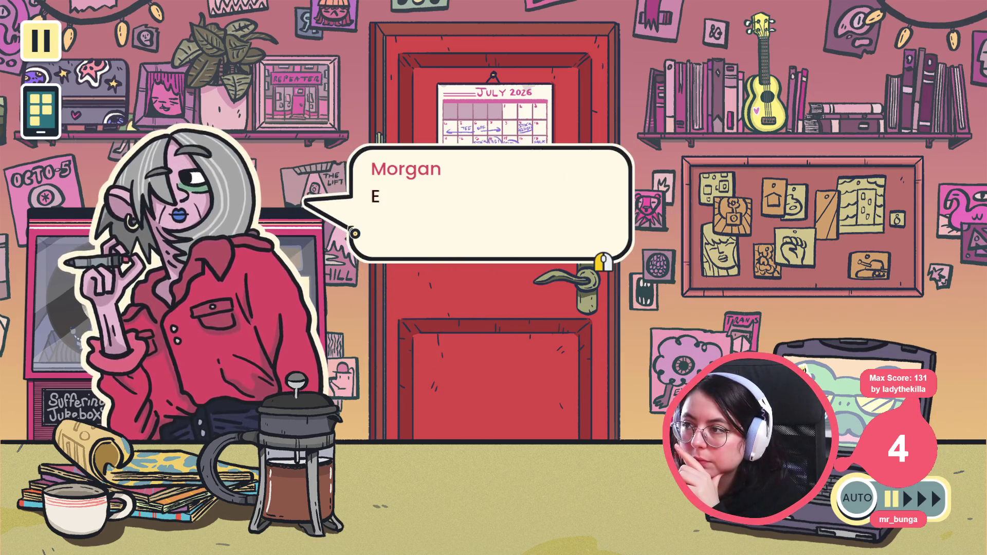
click(335, 161)
click(335, 160)
click(335, 160)
click(335, 160)
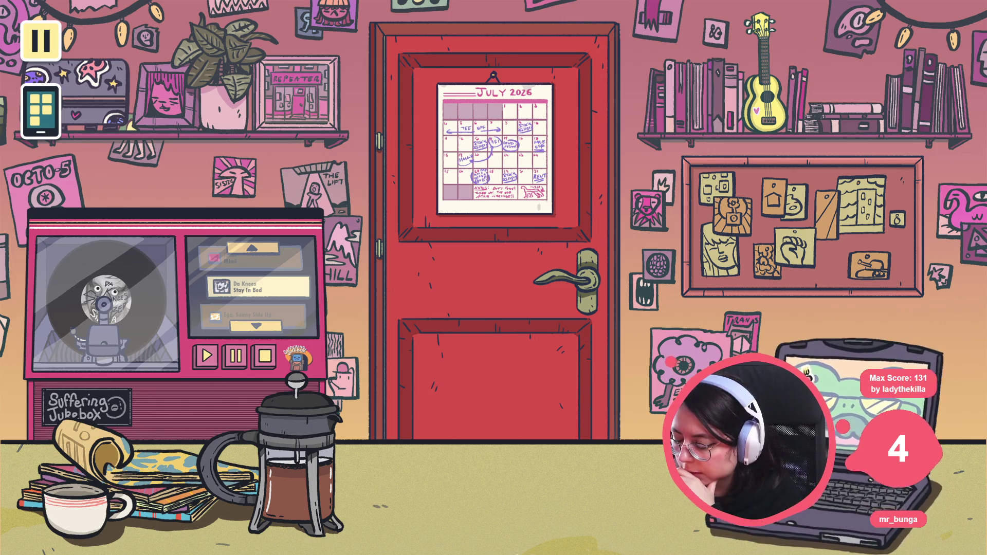
Quit the game, replace laptop_unfocused.wav in the second stream slot with wood.wav, and preview it.
key(alt+F4)
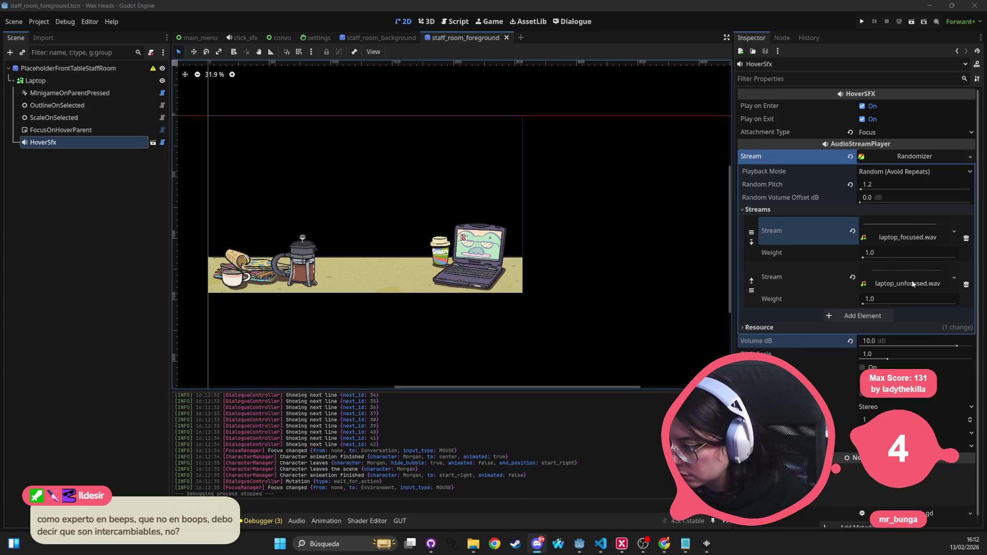
click(966, 285)
click(846, 270)
click(957, 271)
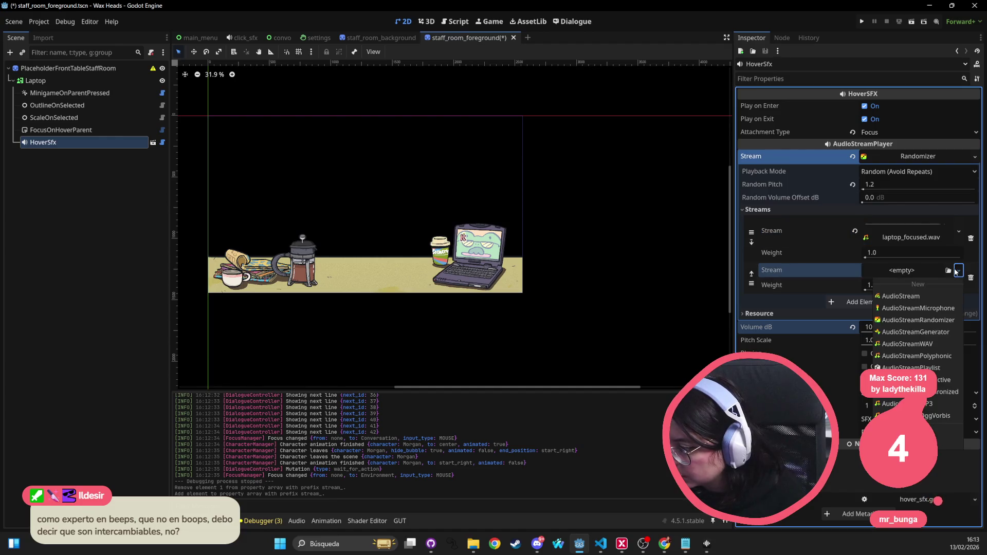
click(900, 441)
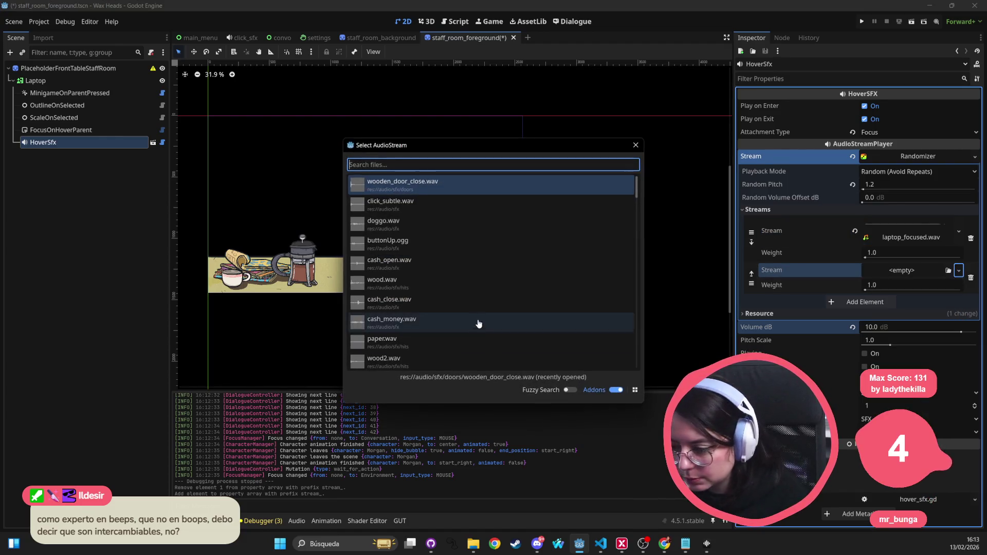
text(wood)
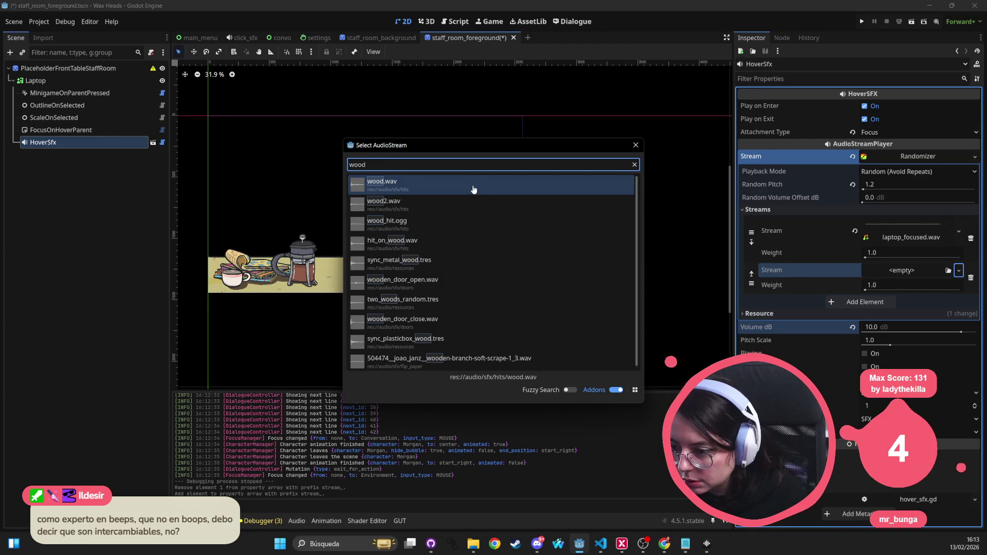
key(Return)
click(910, 283)
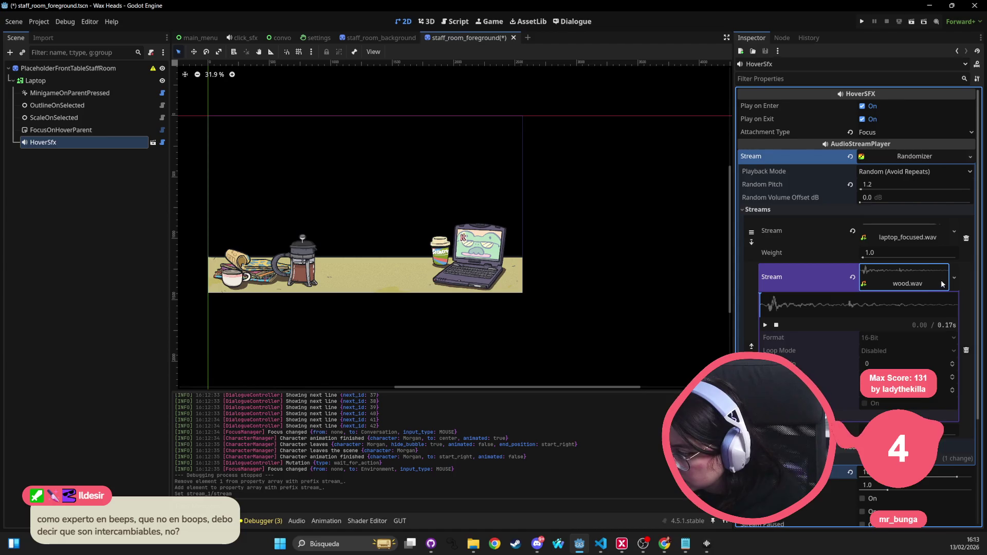
Swap wood.wav for wood_hit.ogg in the second stream slot and inspect its details.
click(853, 280)
click(959, 270)
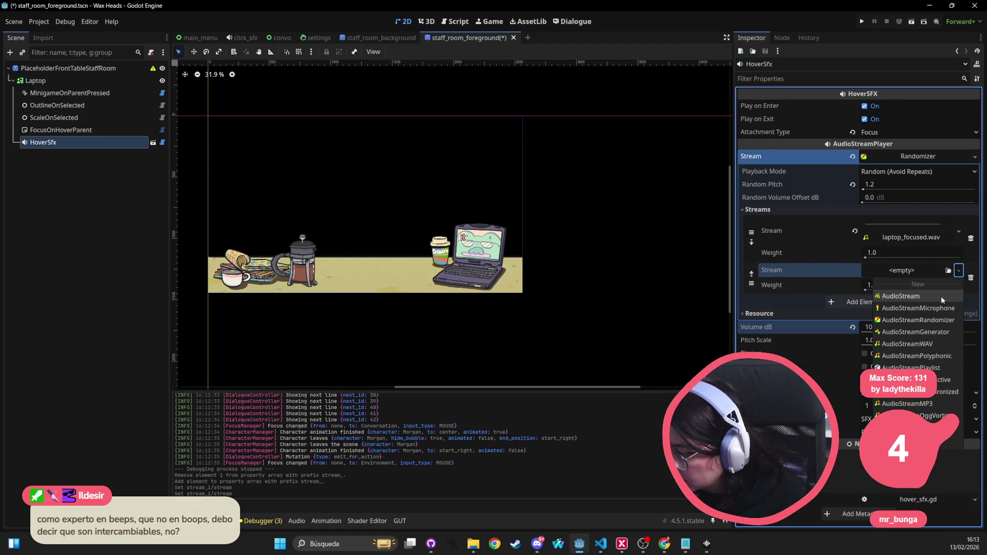
click(920, 431)
text(wood)
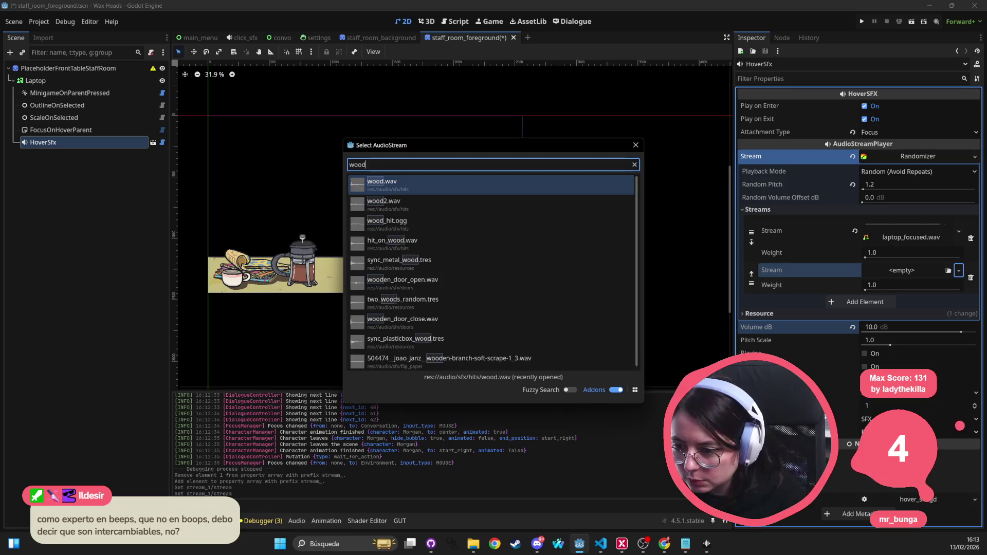
click(492, 226)
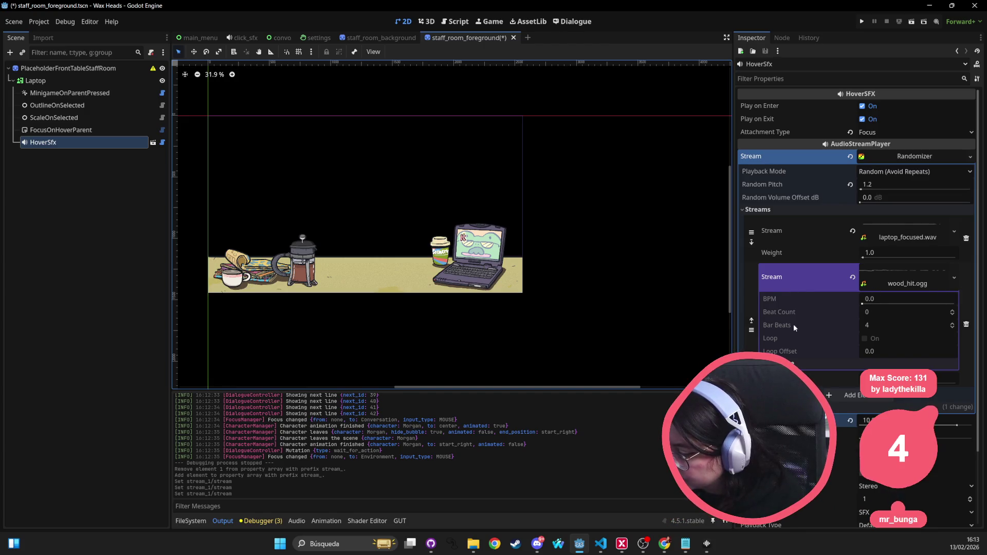
click(891, 273)
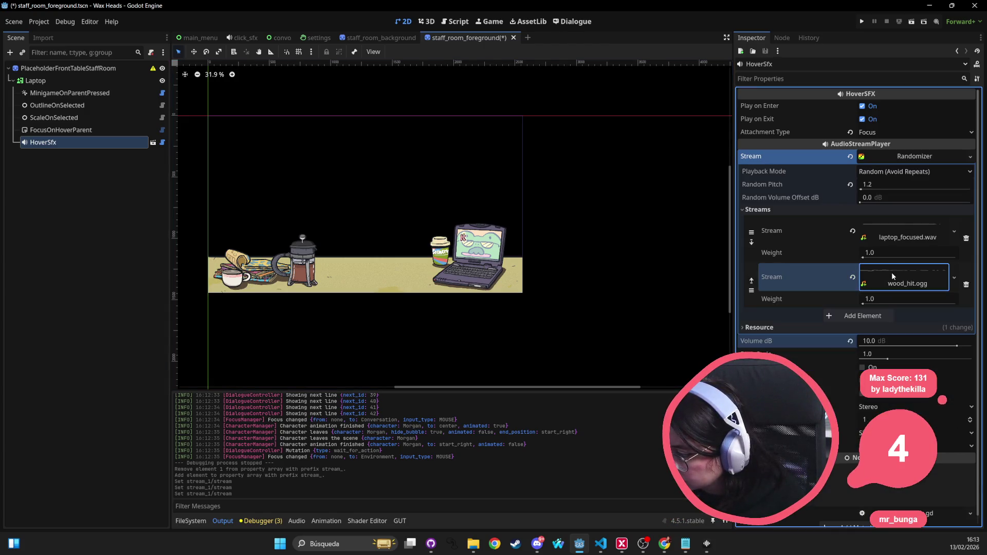
click(813, 278)
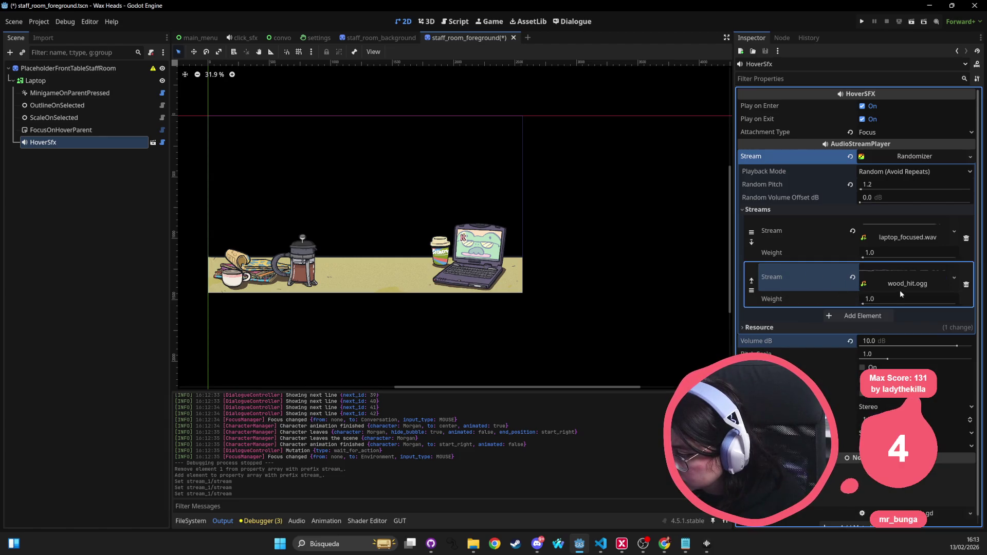
click(899, 286)
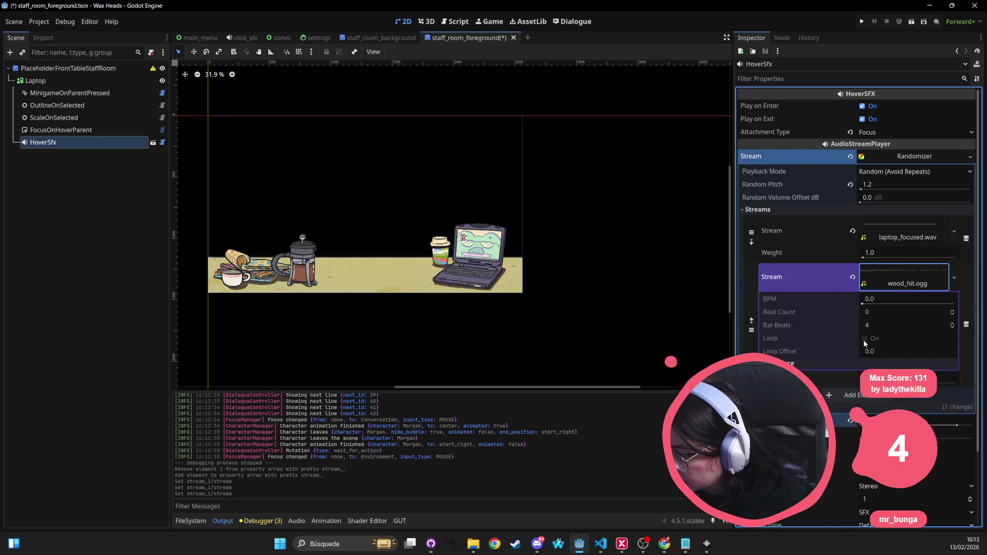
click(896, 279)
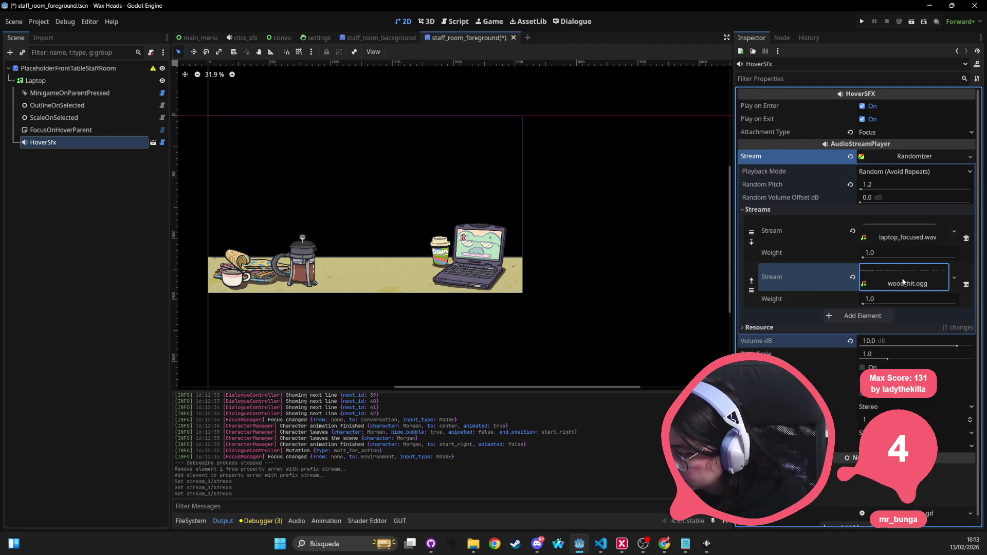
click(903, 282)
click(902, 282)
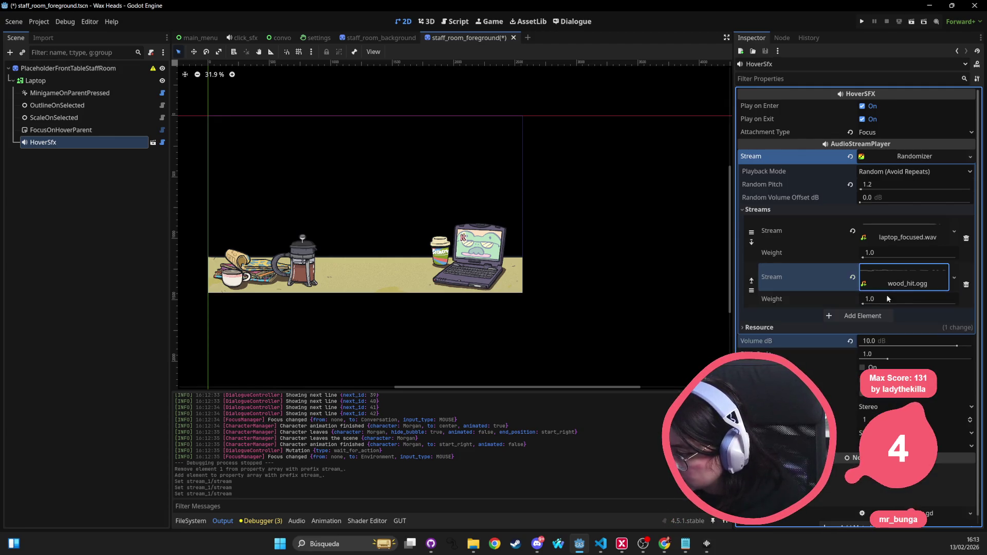
Audition the hover sound twice, then clear wood_hit.ogg from the second slot.
click(863, 367)
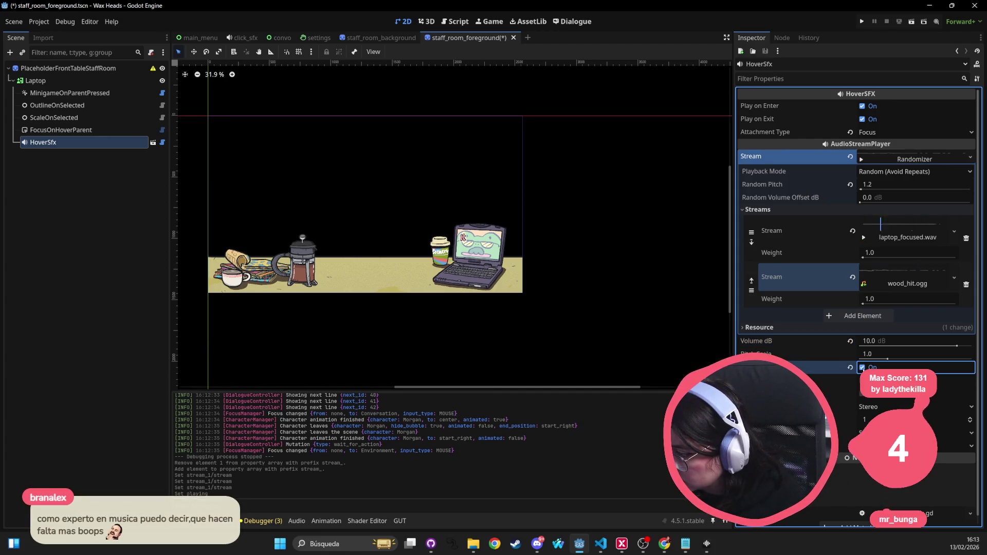
click(863, 367)
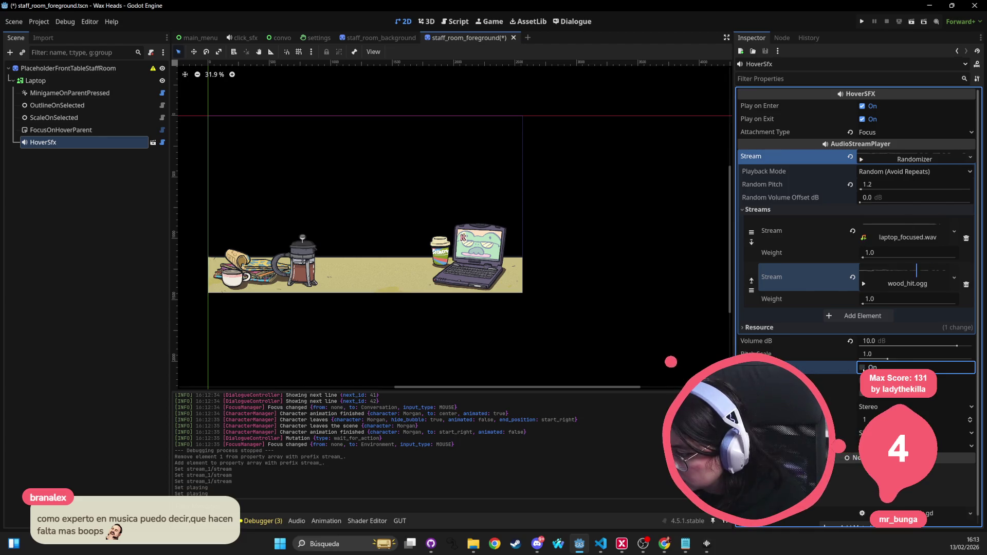
click(852, 277)
click(902, 270)
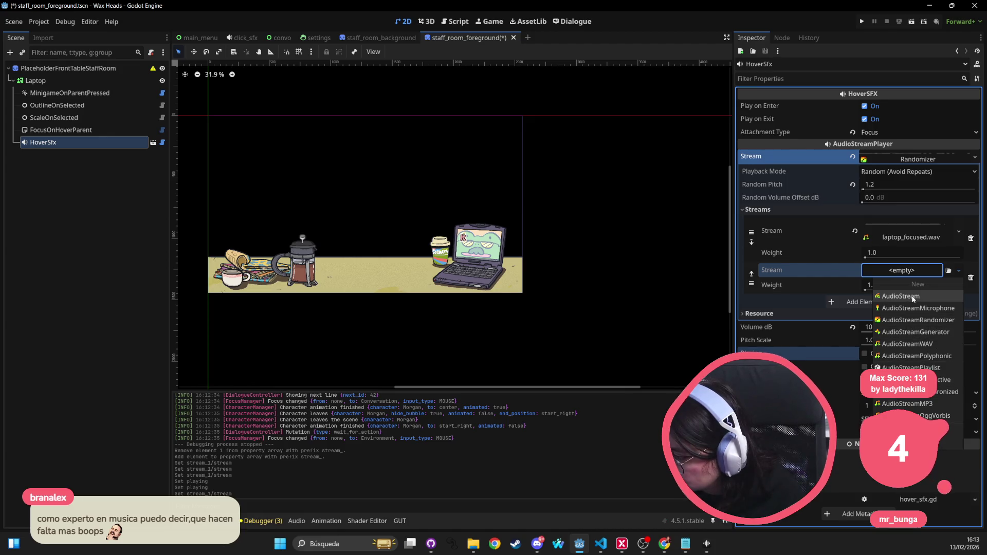
click(905, 432)
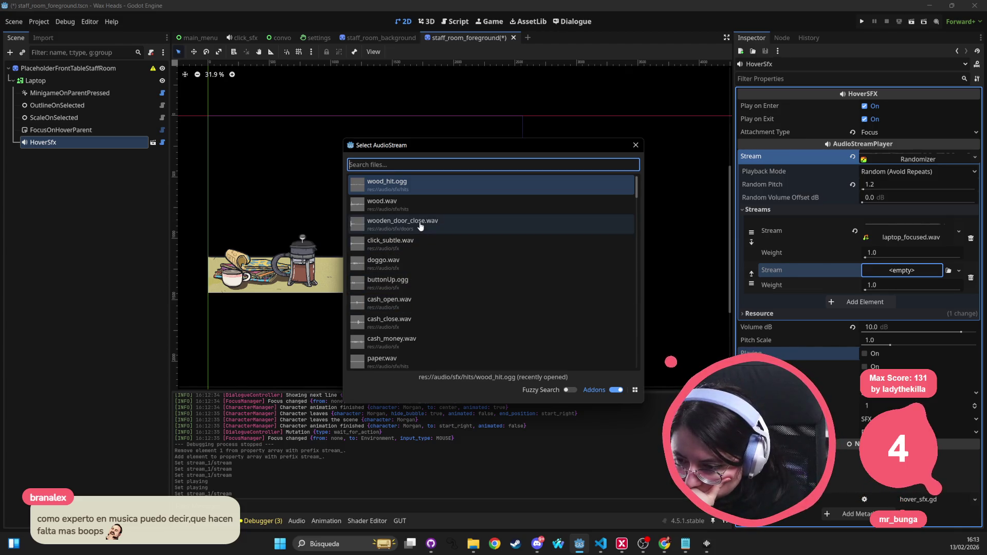
Load hit_on_wood.wav into the empty second stream slot.
scroll(434, 205, down, 5)
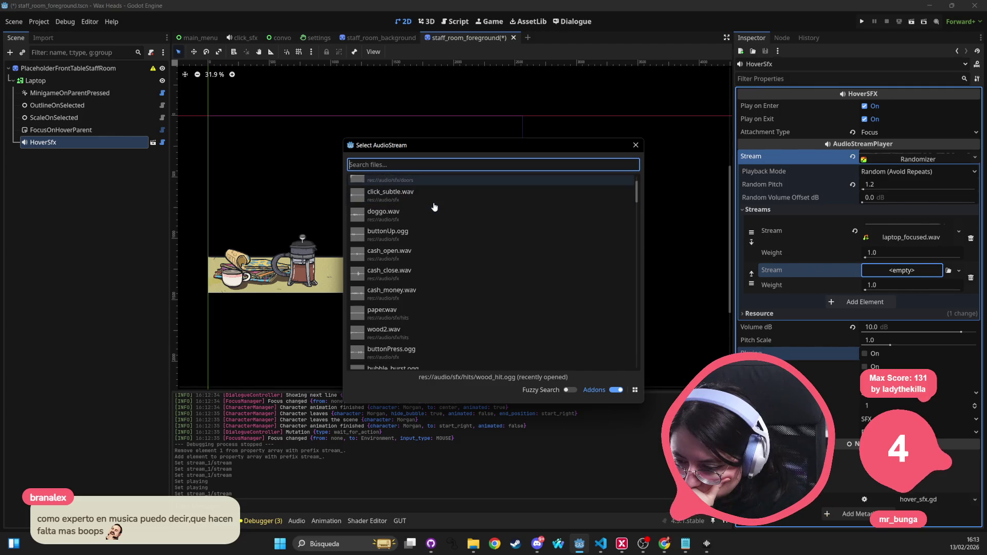
scroll(434, 207, down, 10)
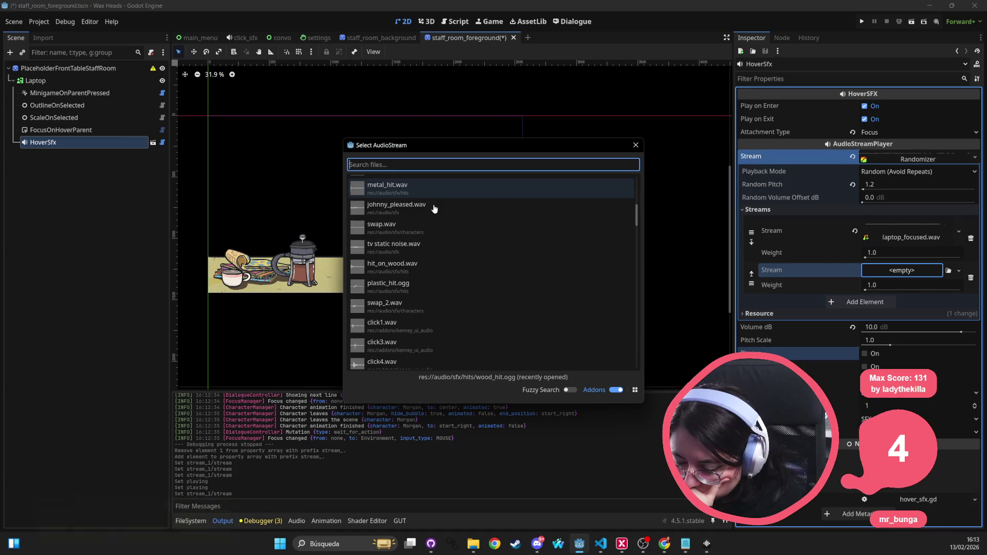
scroll(434, 208, down, 1)
double_click(405, 244)
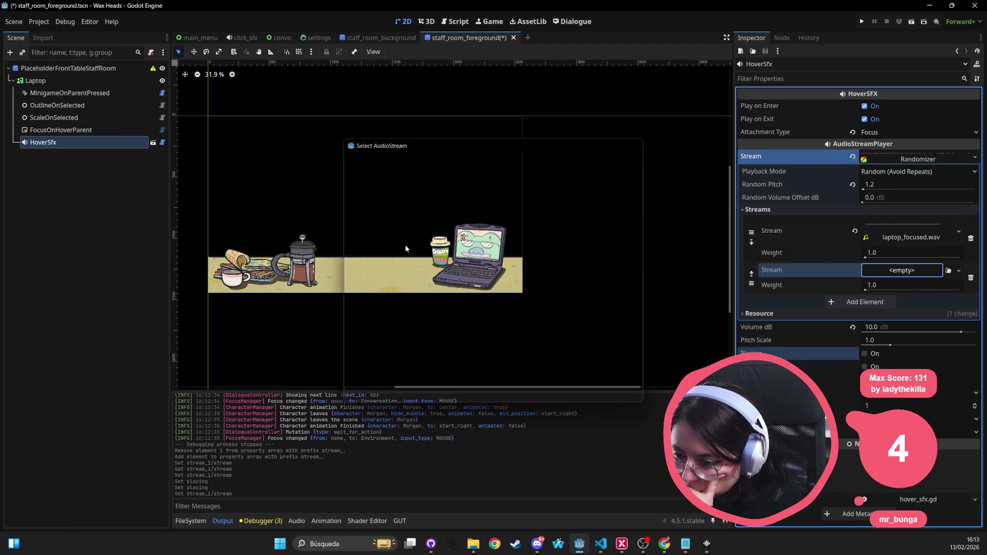
click(899, 276)
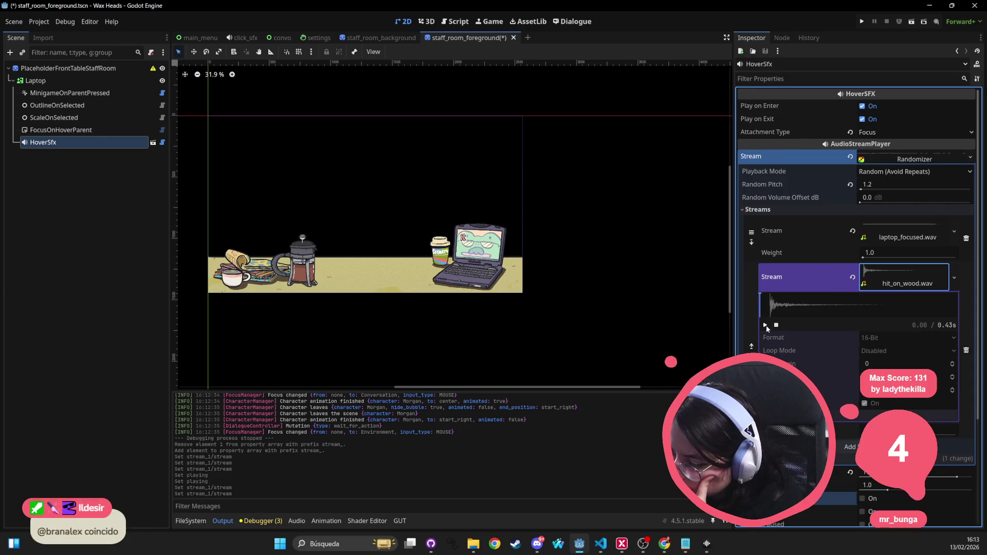
click(864, 278)
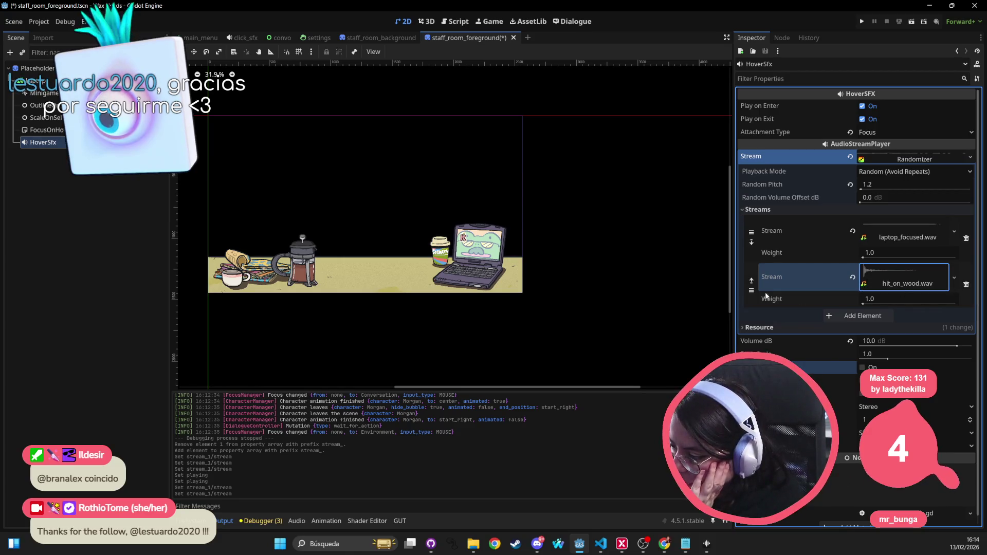
Replace hit_on_wood.wav with wood2.wav via Quick Load.
click(852, 276)
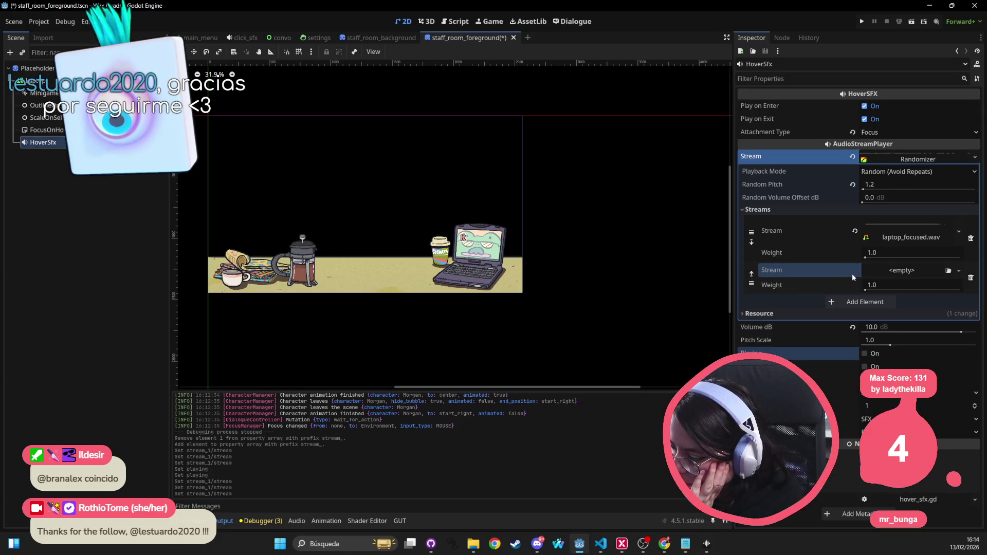
click(958, 271)
click(920, 347)
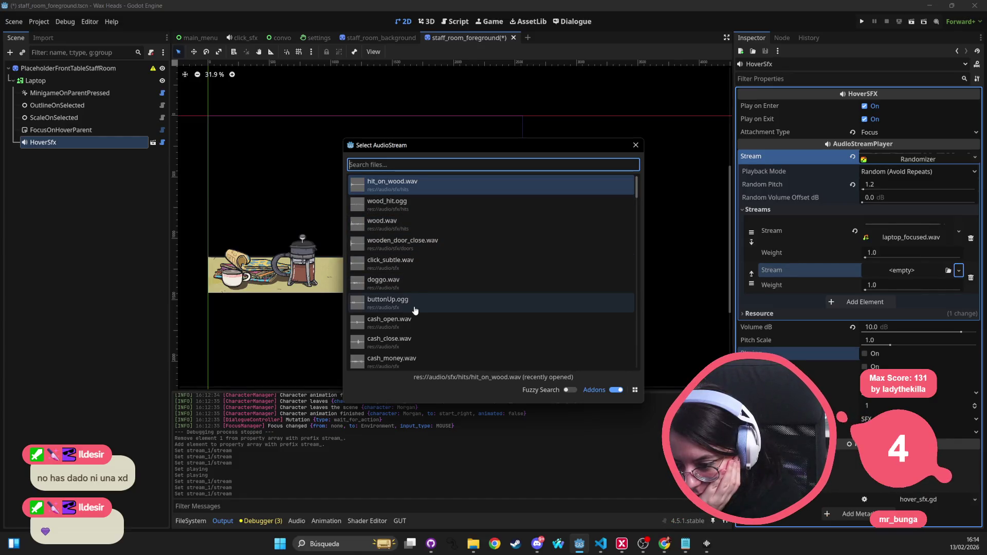
scroll(414, 326, down, 1)
scroll(425, 306, down, 4)
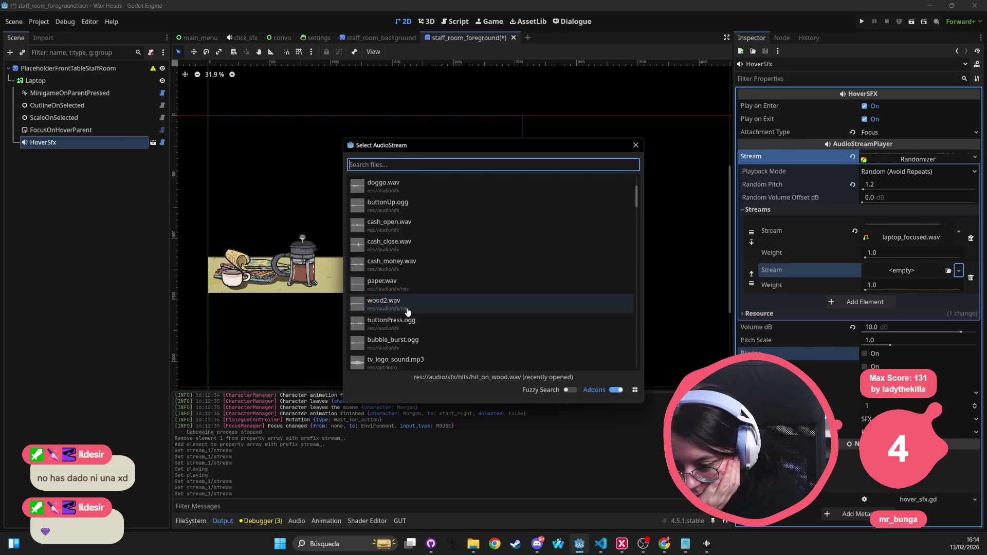
click(407, 303)
click(877, 284)
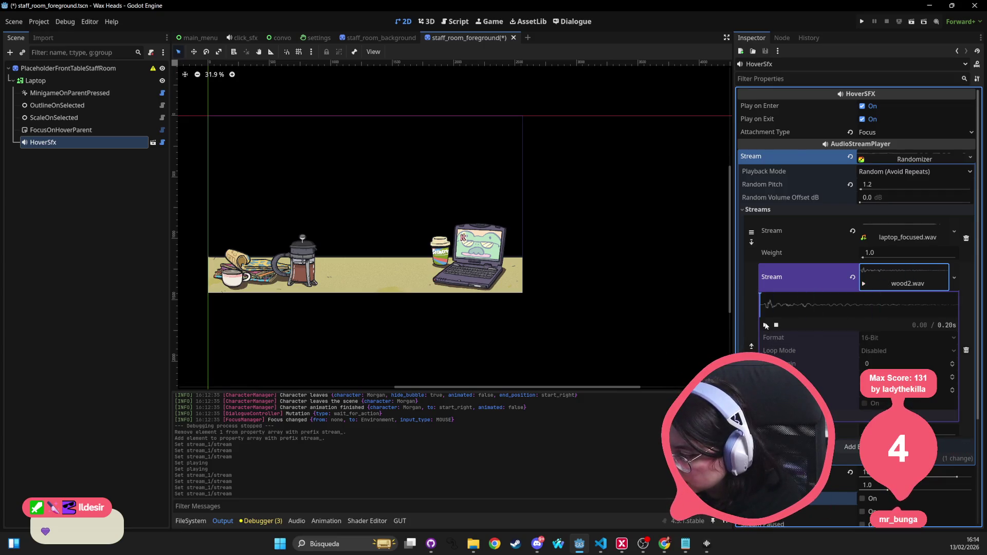
click(902, 272)
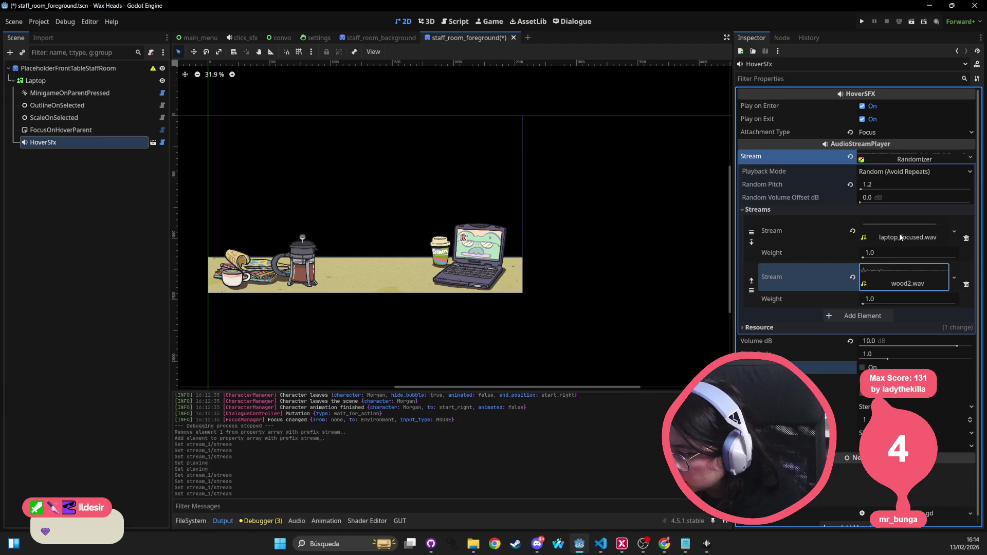
Play the hover sound twice to preview the laptop_focused/wood2 mix.
click(862, 367)
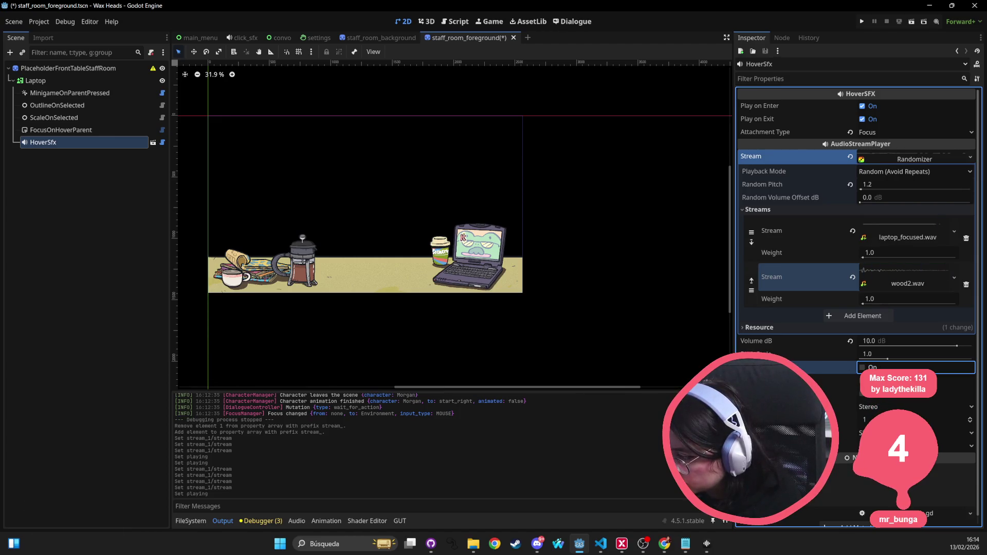
click(862, 367)
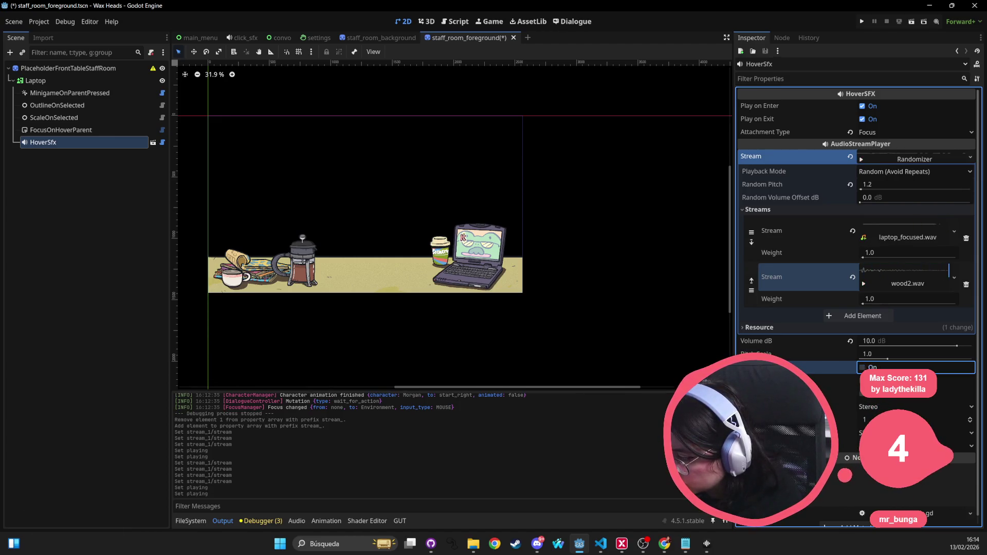
click(896, 231)
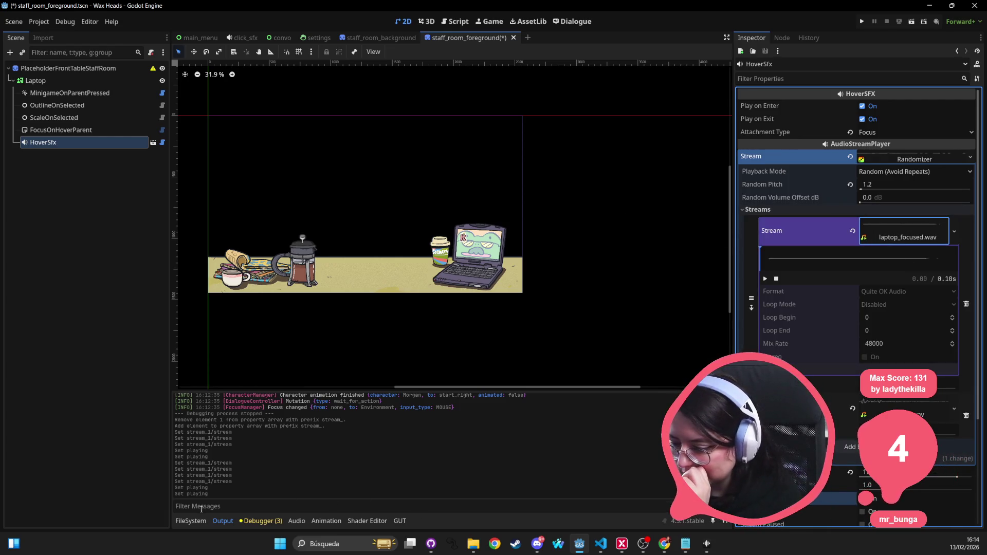
Drag a laptop wav from sfx/electronic onto the first HoverSfx stream and save the staff room scene.
click(190, 520)
mouse_move(327, 442)
mouse_down()
mouse_move(874, 285)
mouse_move(894, 230)
mouse_up()
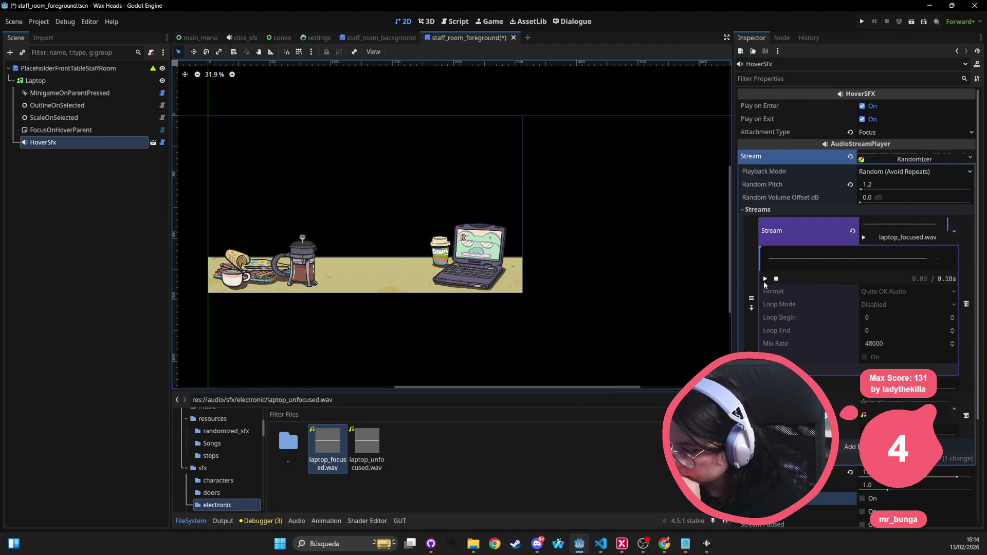
click(874, 411)
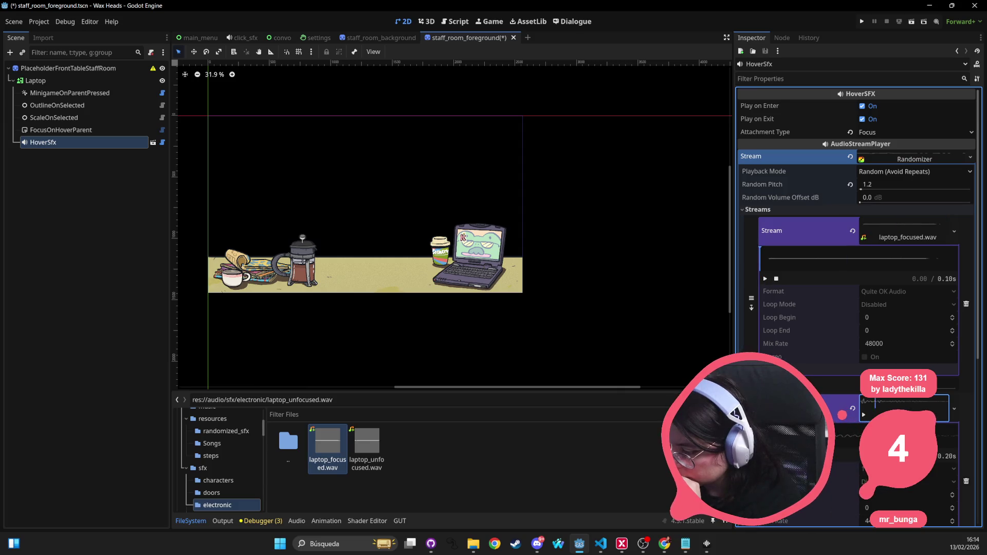
key(ctrl+s)
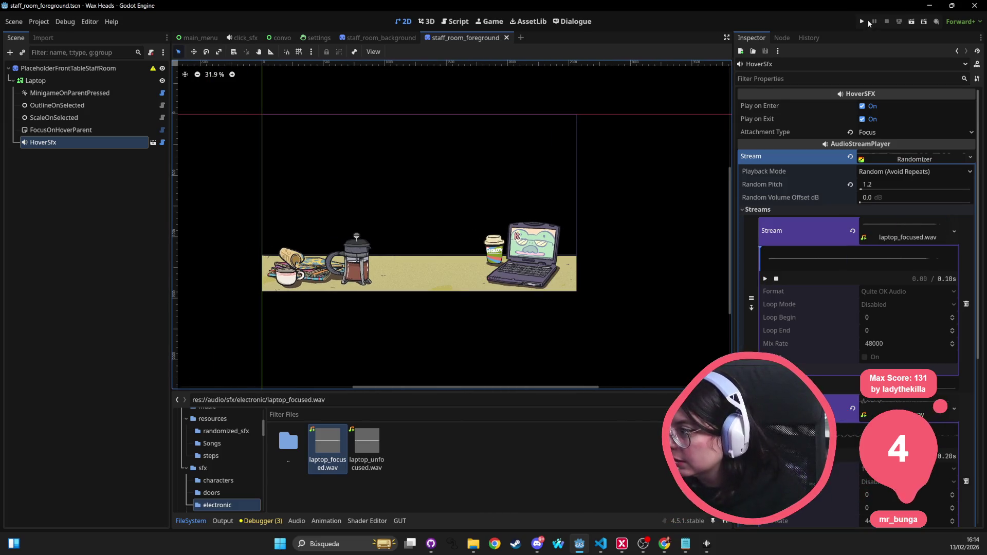
Launch the game, continue the saved game, and pick the first and '!!!' replies to Morgan.
click(867, 22)
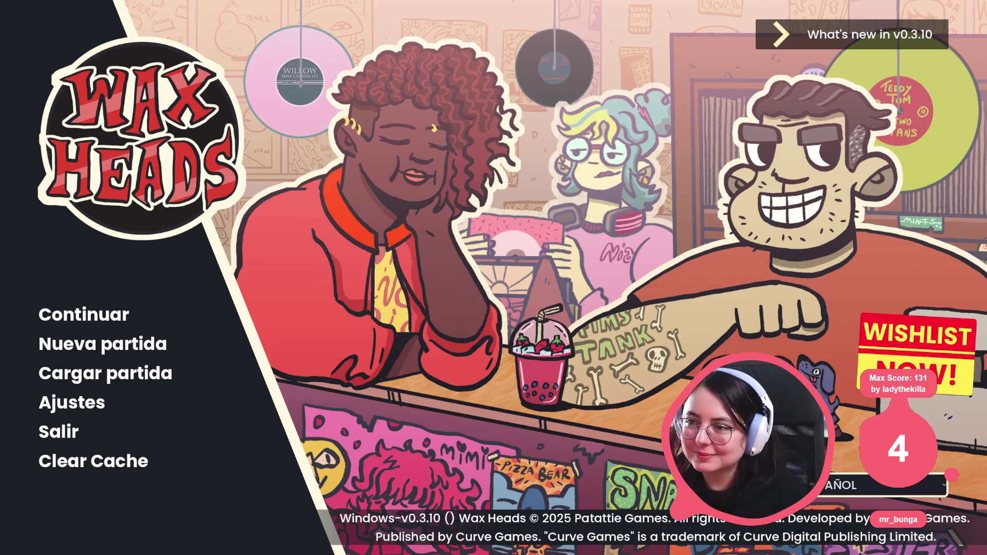
click(179, 313)
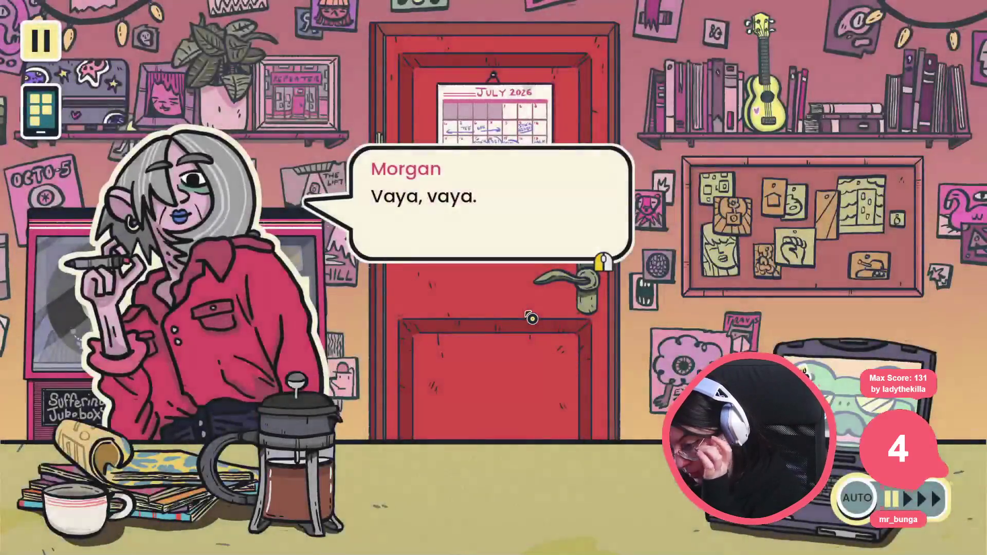
click(522, 260)
key(Caps_Lock)
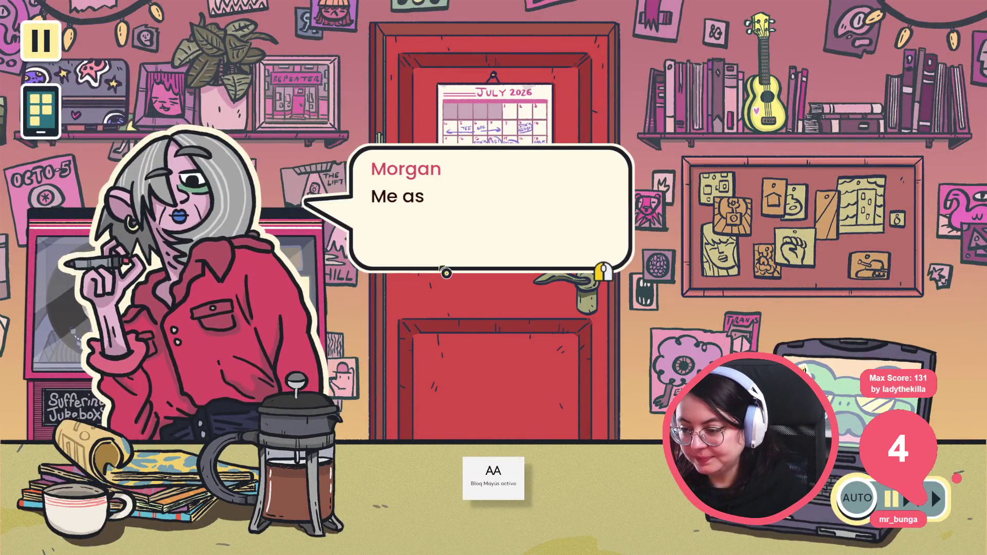
click(443, 271)
key(Caps_Lock)
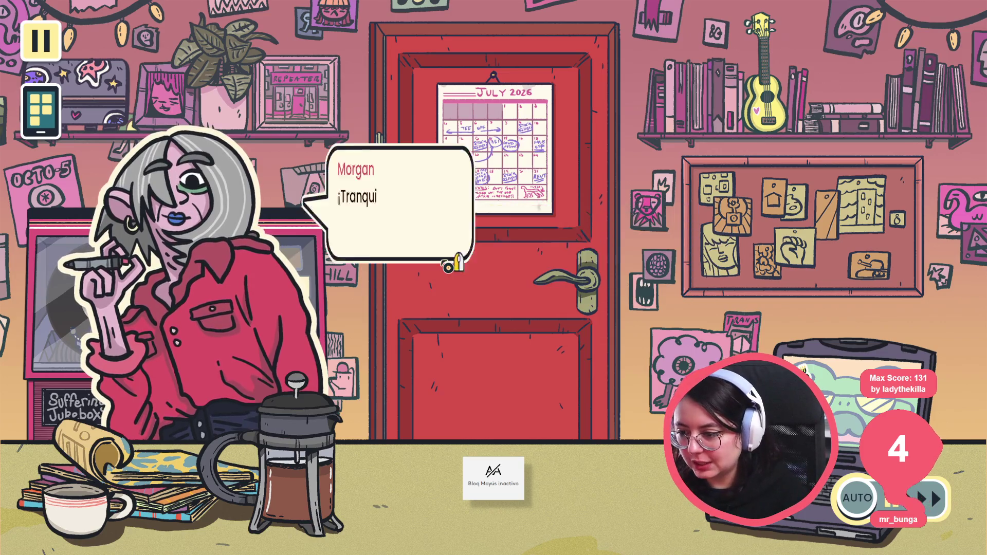
Advance Morgan's remaining lines into the staff room, then pause the game.
click(434, 269)
click(414, 269)
click(395, 270)
click(376, 271)
click(376, 270)
click(375, 271)
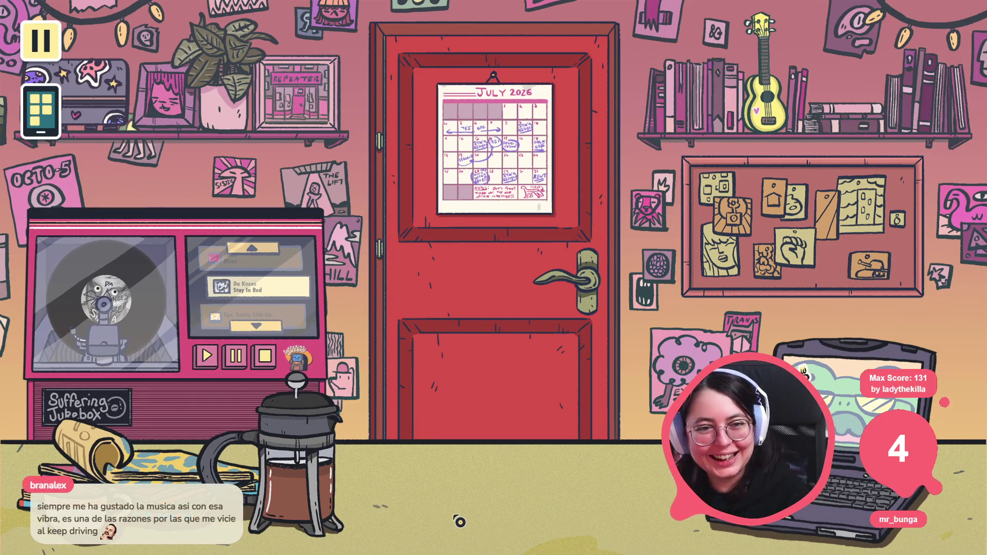
click(41, 41)
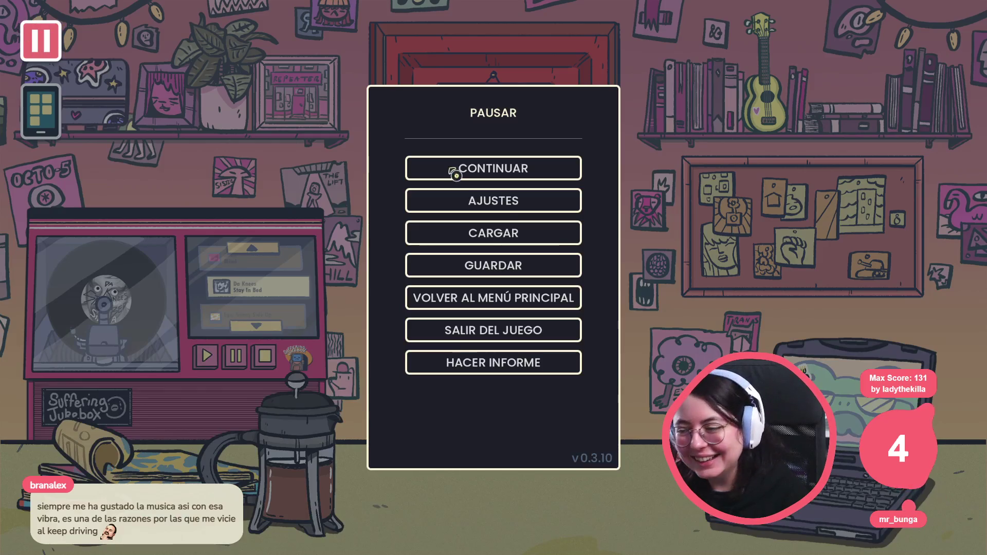
In Ajustes > Audio, set Volumen: fondo to zero, apply, resume play, then close the game.
click(452, 209)
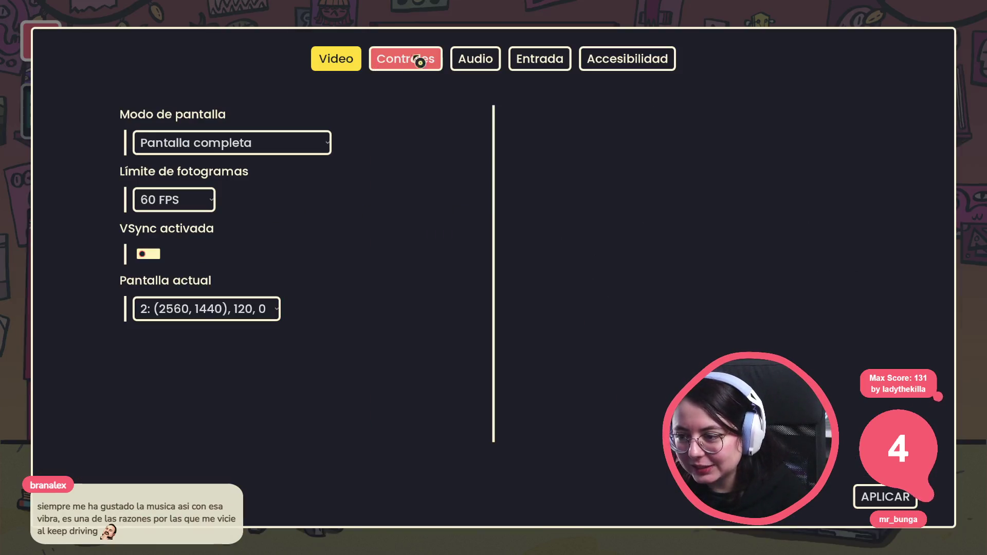
click(470, 64)
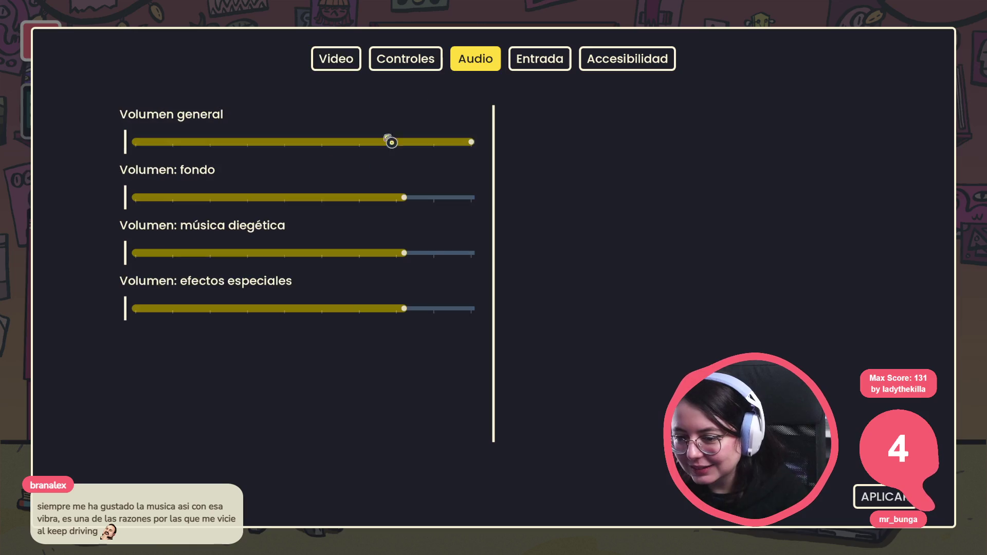
drag(339, 198, 72, 212)
click(881, 497)
key(Escape)
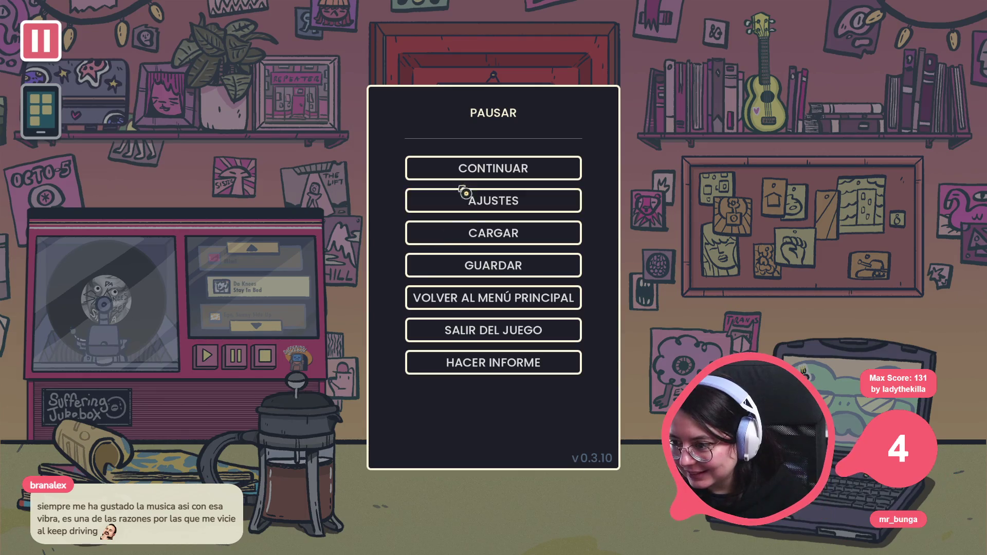
click(466, 172)
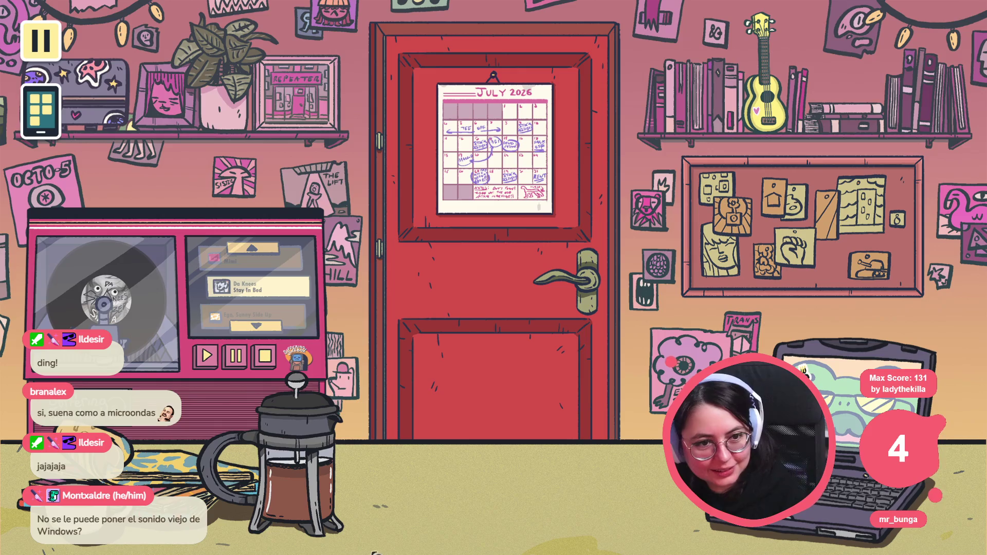
key(alt+F4)
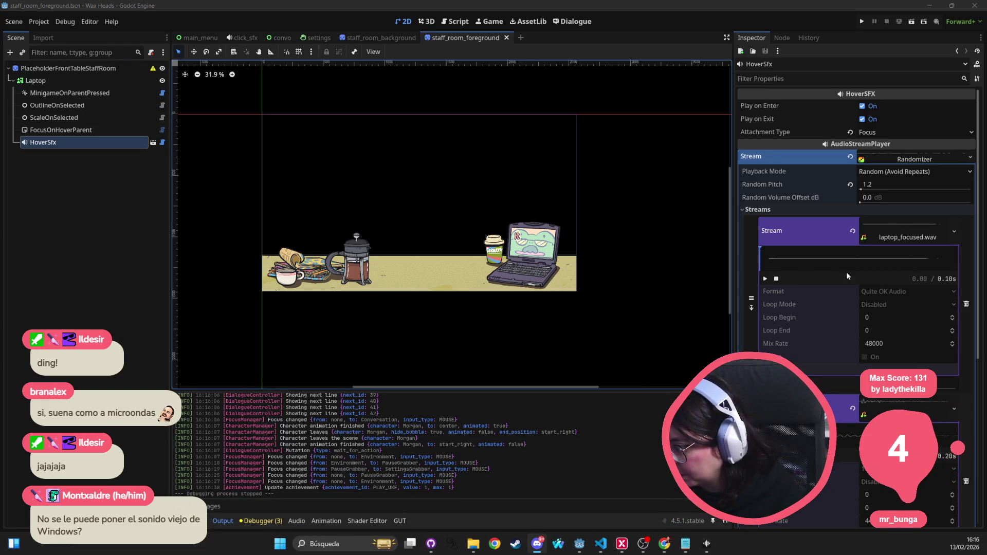
Set HoverSfx Random Pitch to 1.1, save the scene, and run the project again.
click(878, 183)
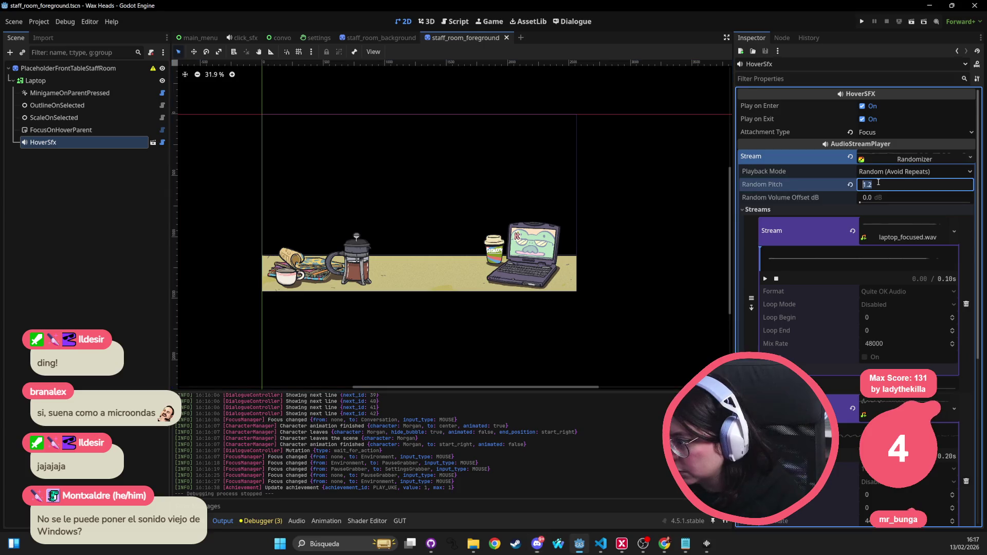
text(1.1)
key(Return)
key(ctrl+s)
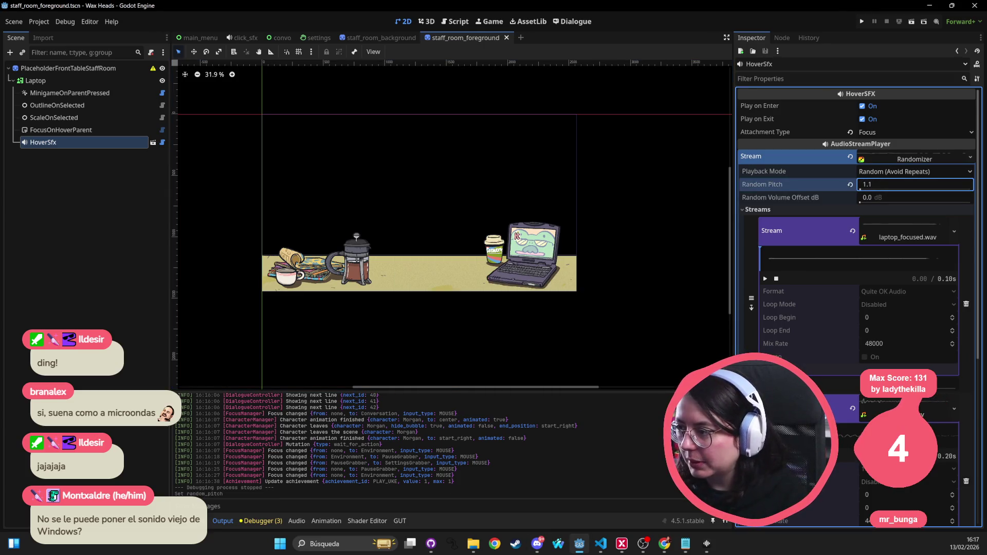
click(864, 22)
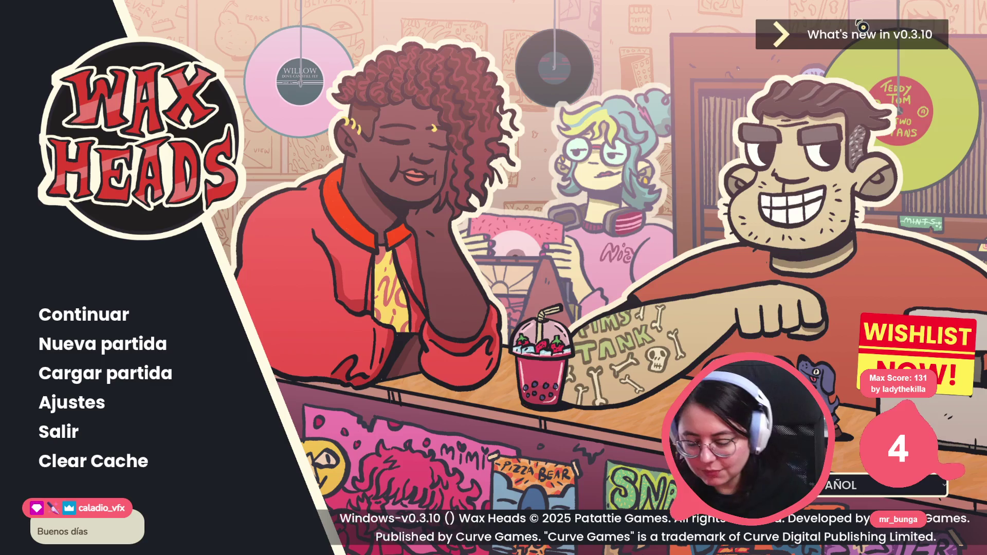
Continue the saved game and click through Morgan's lines until she walks out of the staff room.
click(129, 317)
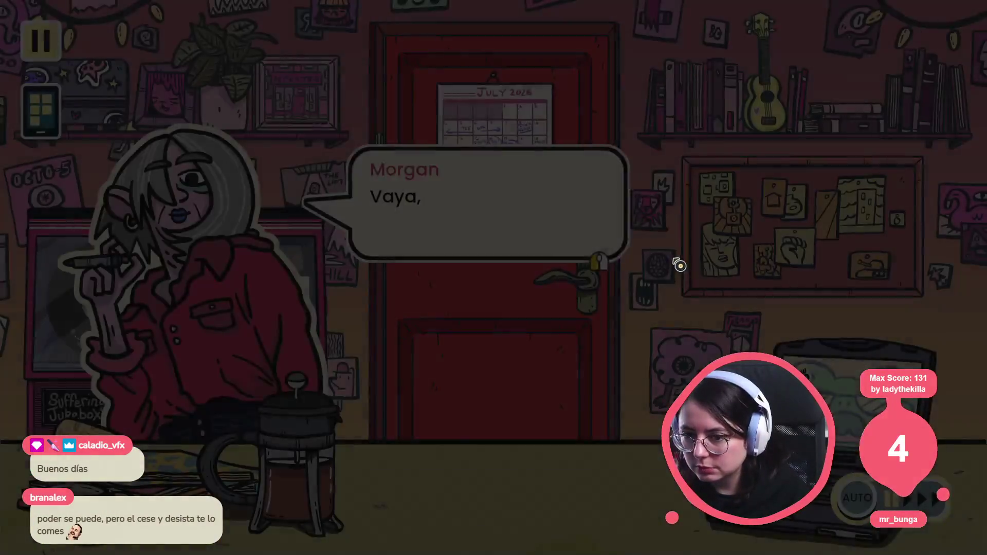
click(656, 262)
click(655, 262)
click(655, 262)
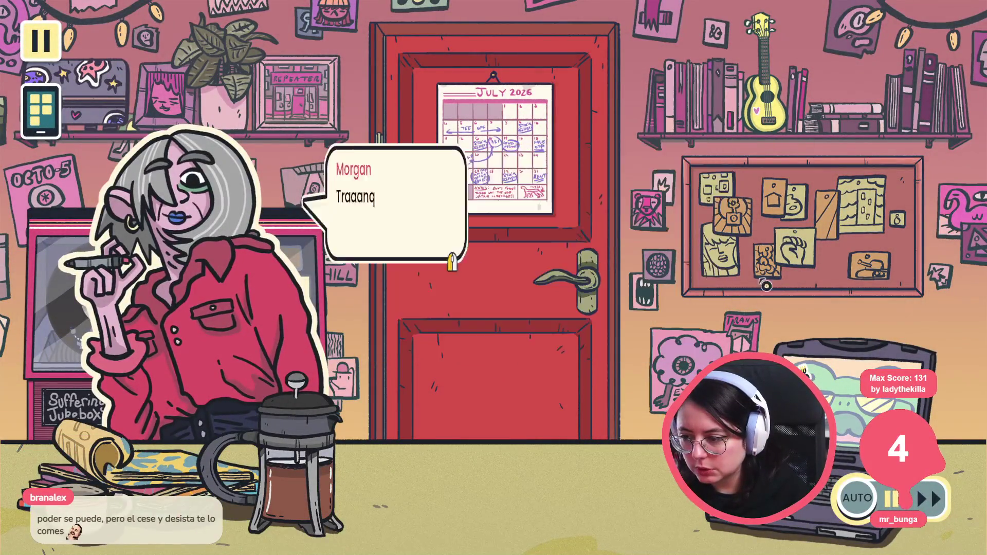
click(730, 280)
click(803, 298)
click(803, 298)
click(787, 300)
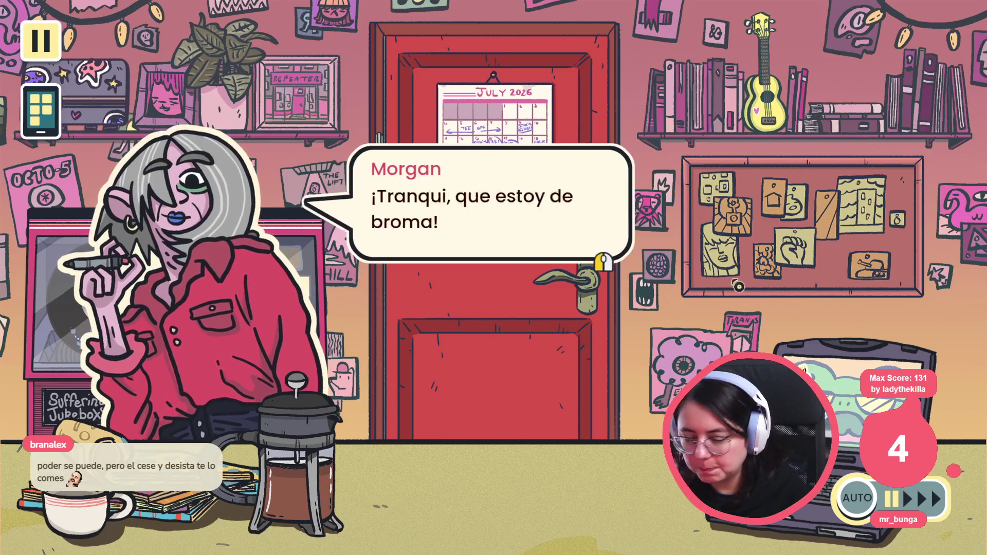
click(766, 302)
click(744, 306)
click(743, 306)
click(744, 306)
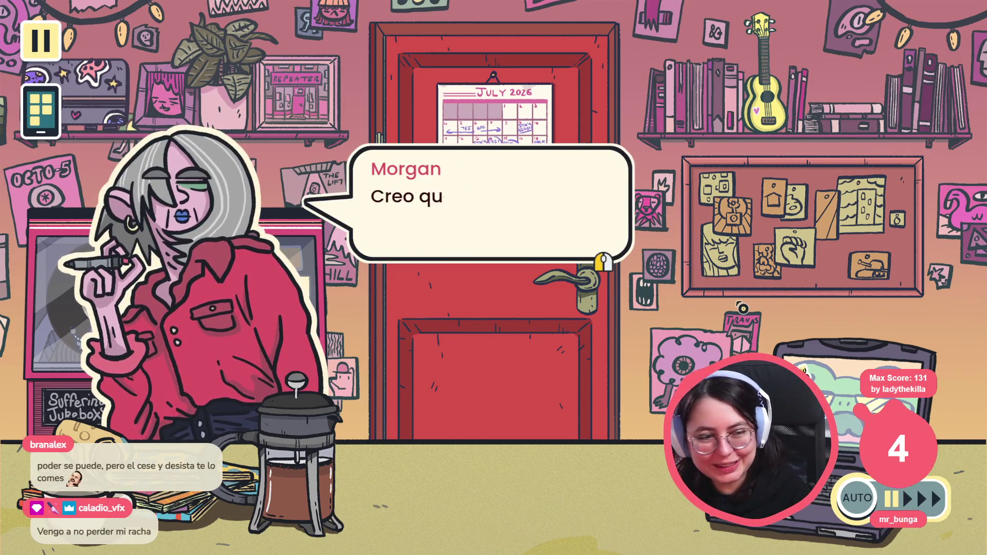
click(744, 307)
click(744, 308)
click(743, 308)
click(738, 312)
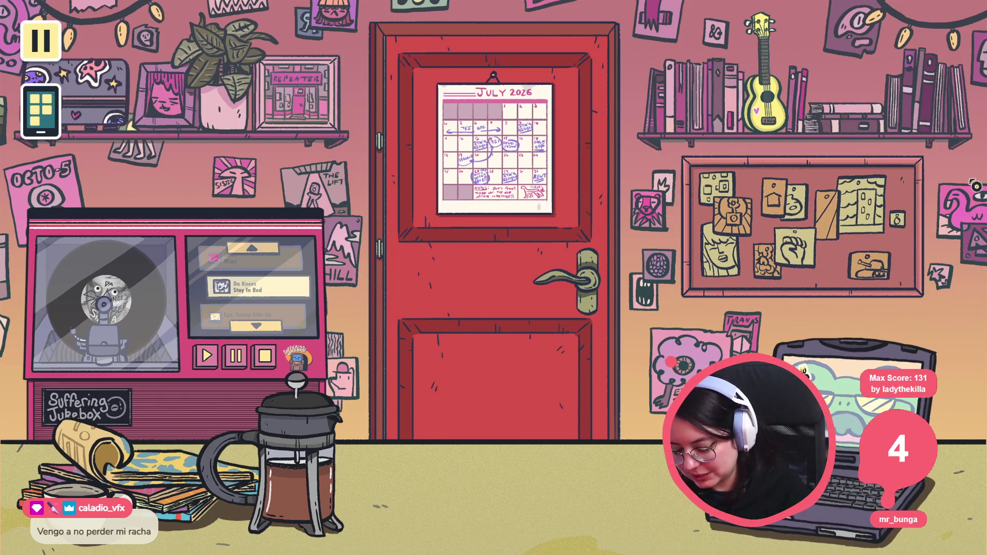
Close the game, commit the edited Inspector value, and run the project again.
key(alt+F4)
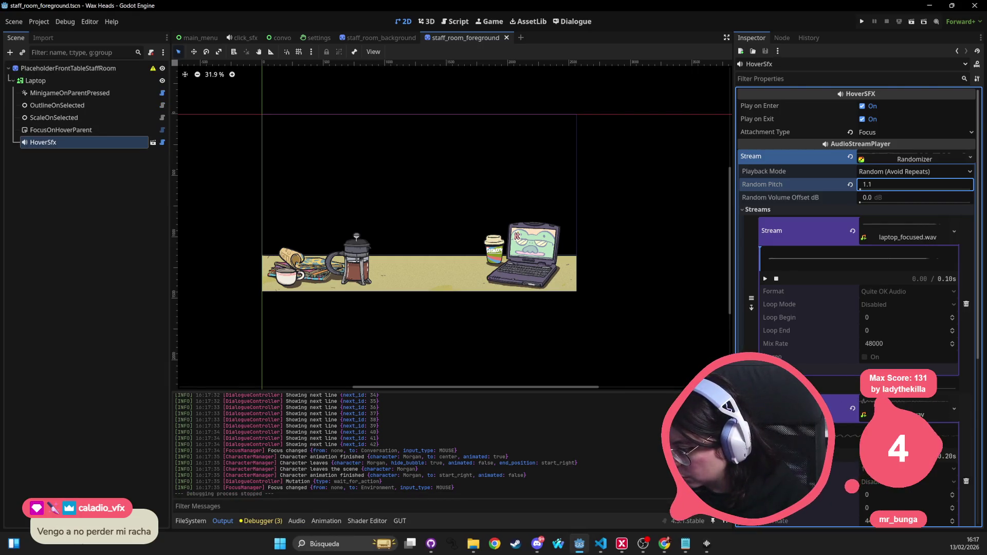
scroll(856, 257, down, 5)
scroll(858, 257, down, 2)
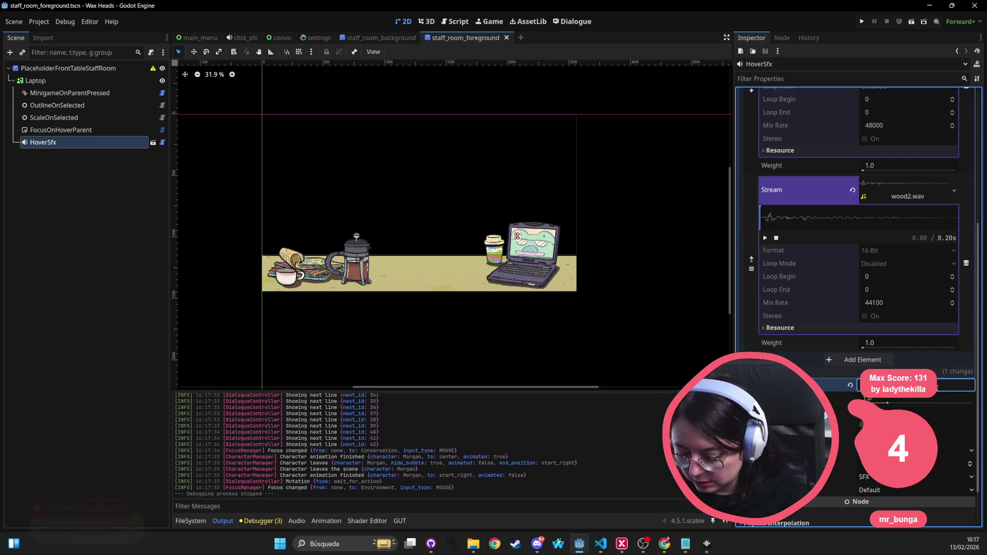
key(Return)
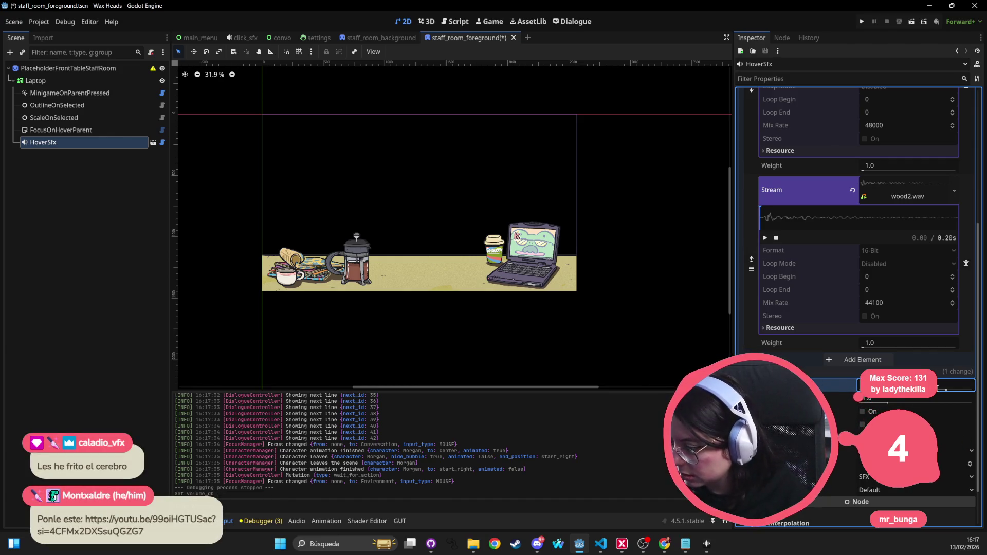
click(862, 22)
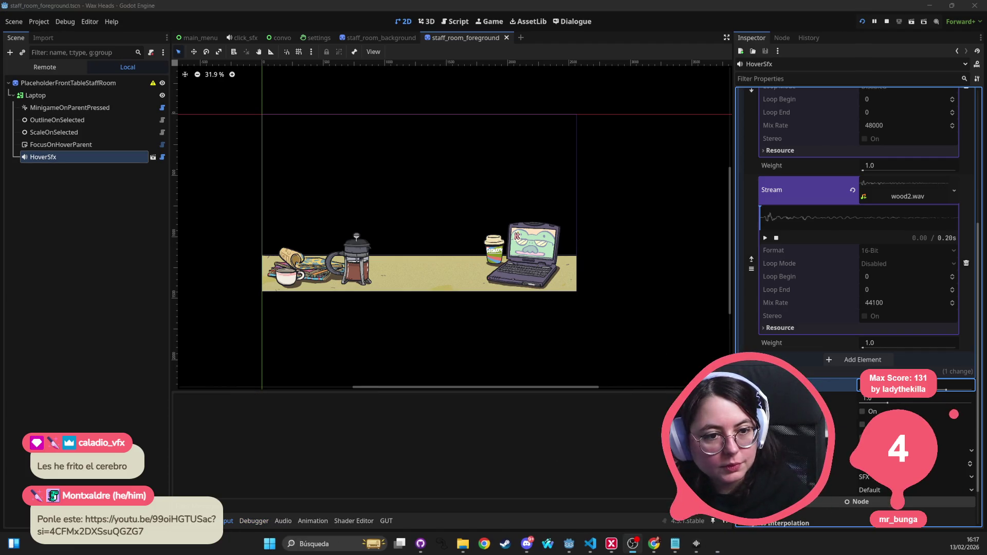
key(alt+Tab)
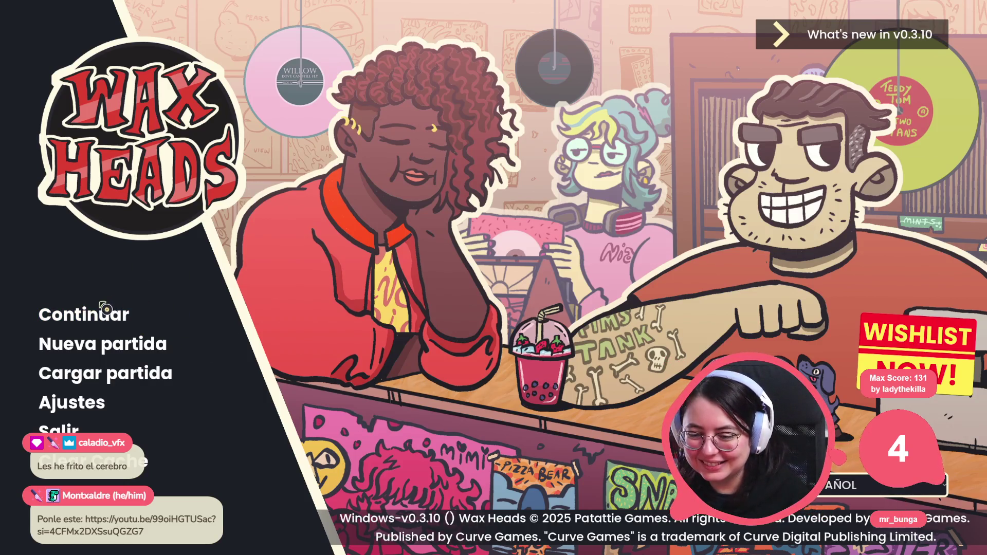
Continue the save, pick the first reply, hit the rhythm target, and advance Morgan to 'Ah, y café.'.
key(Return)
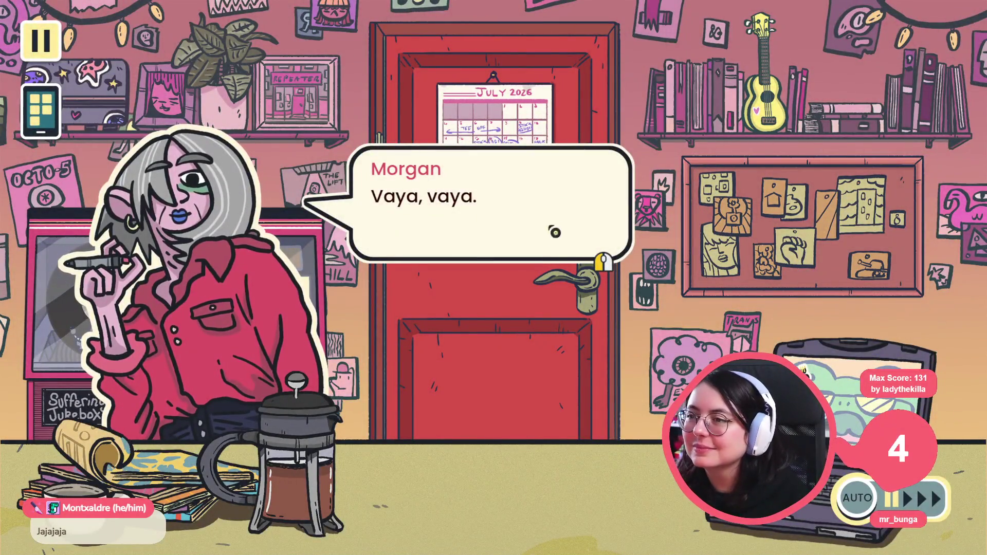
click(555, 233)
click(573, 190)
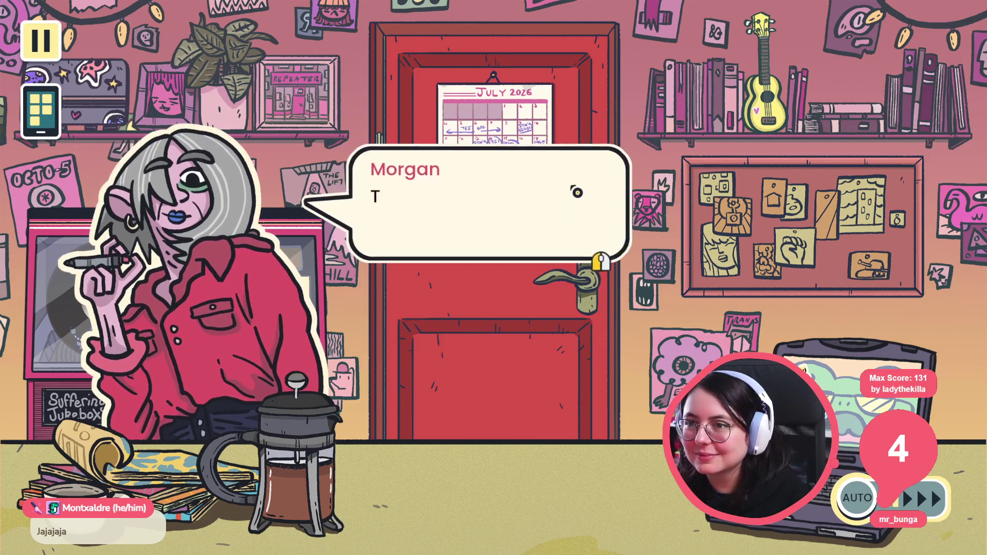
click(514, 167)
click(519, 169)
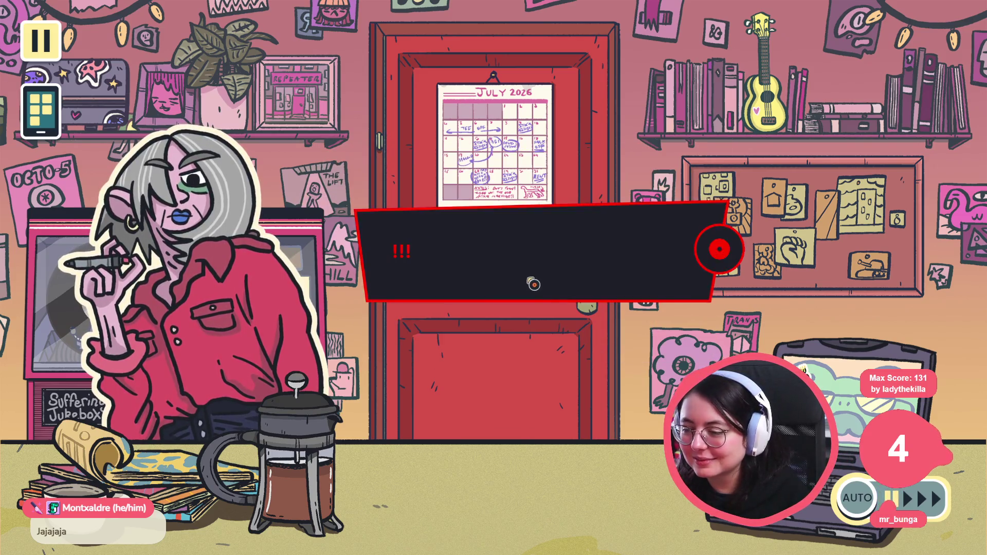
click(534, 284)
click(550, 225)
click(551, 224)
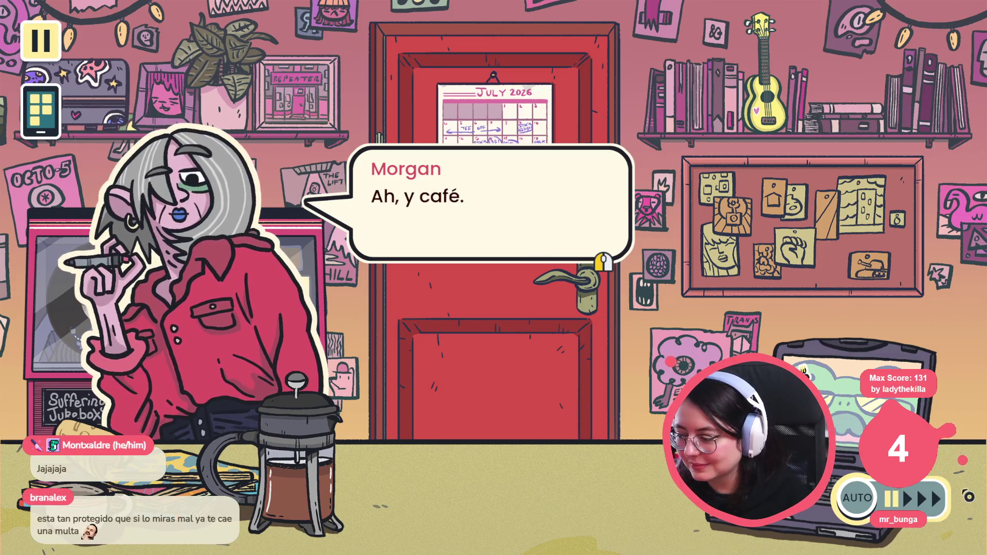
click(857, 498)
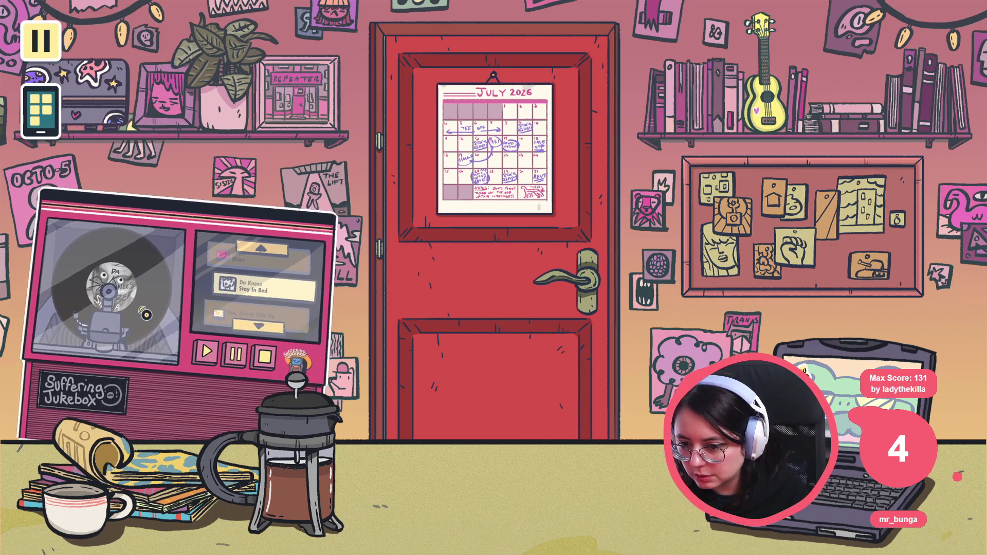
Play and stop the Da Knees record on the jukebox a few times, then close it.
click(155, 343)
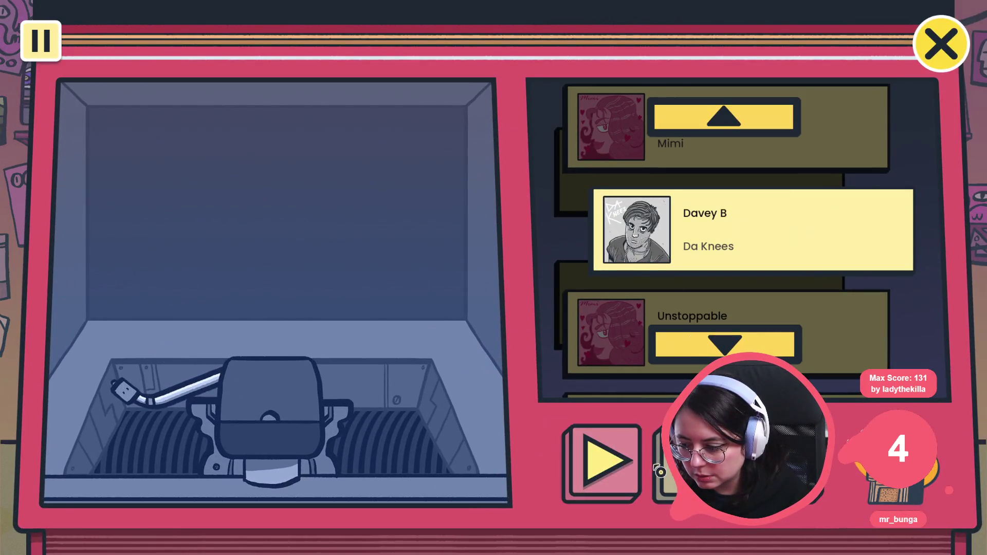
click(632, 465)
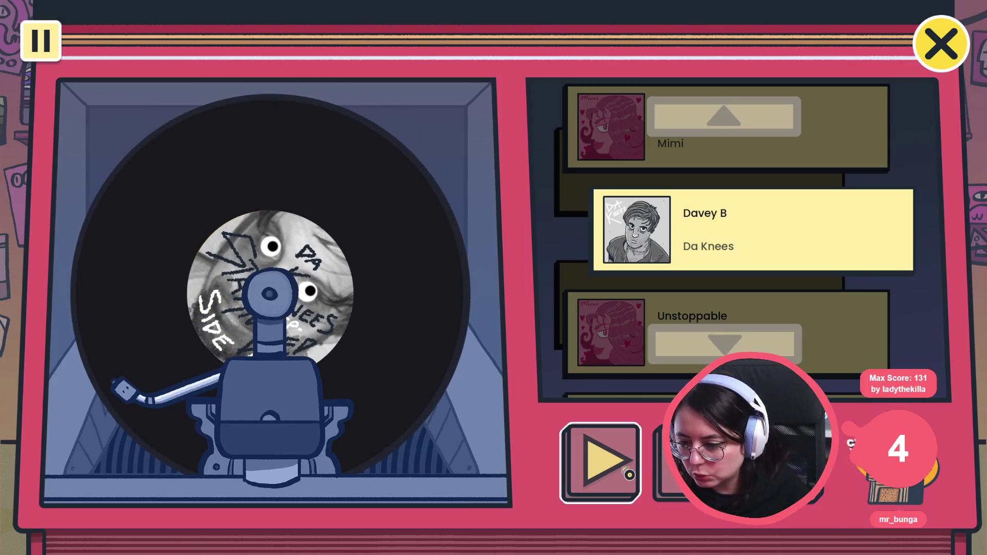
click(592, 475)
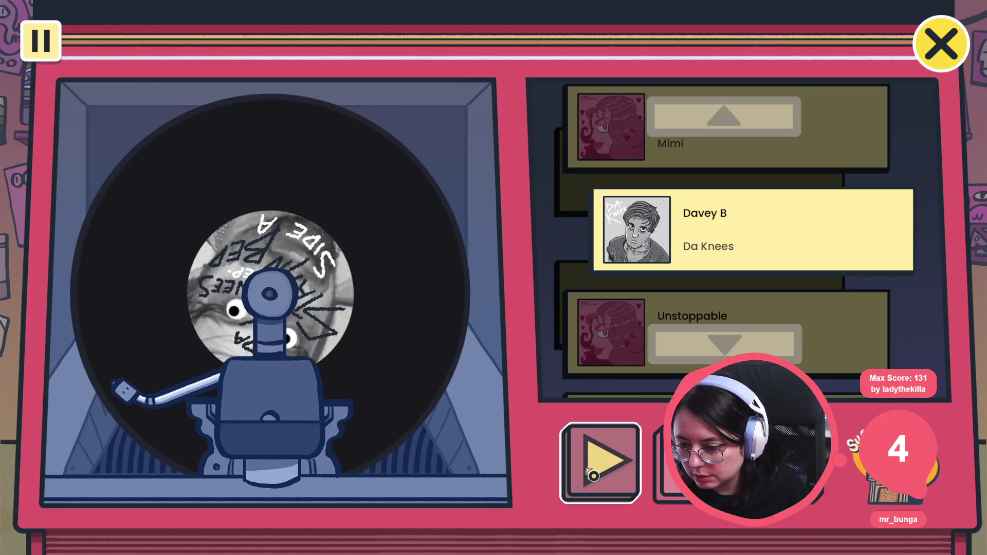
click(619, 484)
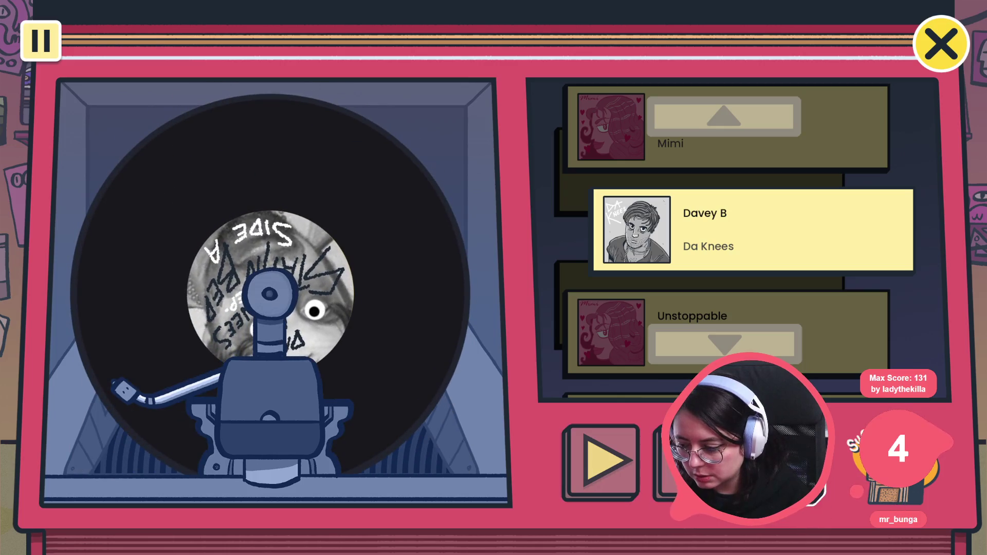
click(619, 474)
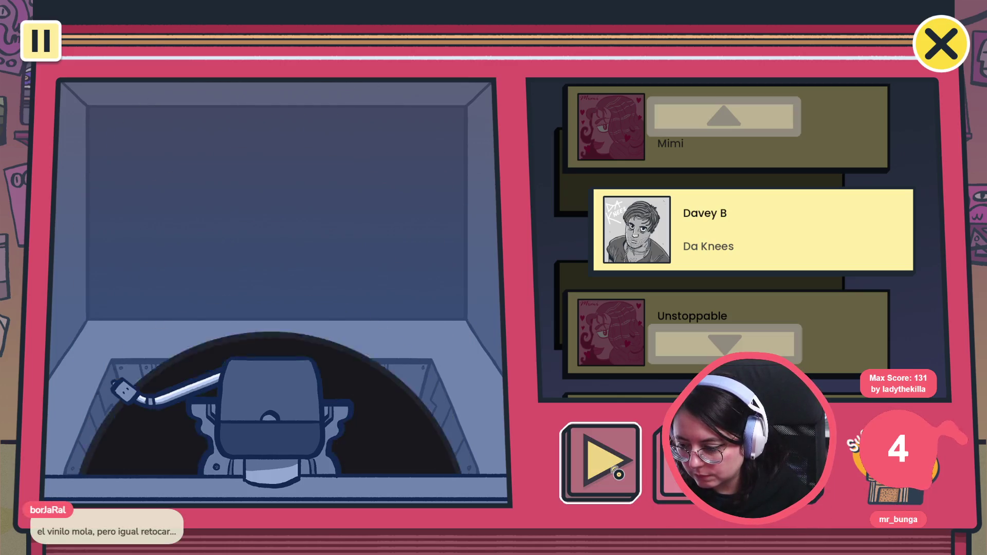
click(283, 214)
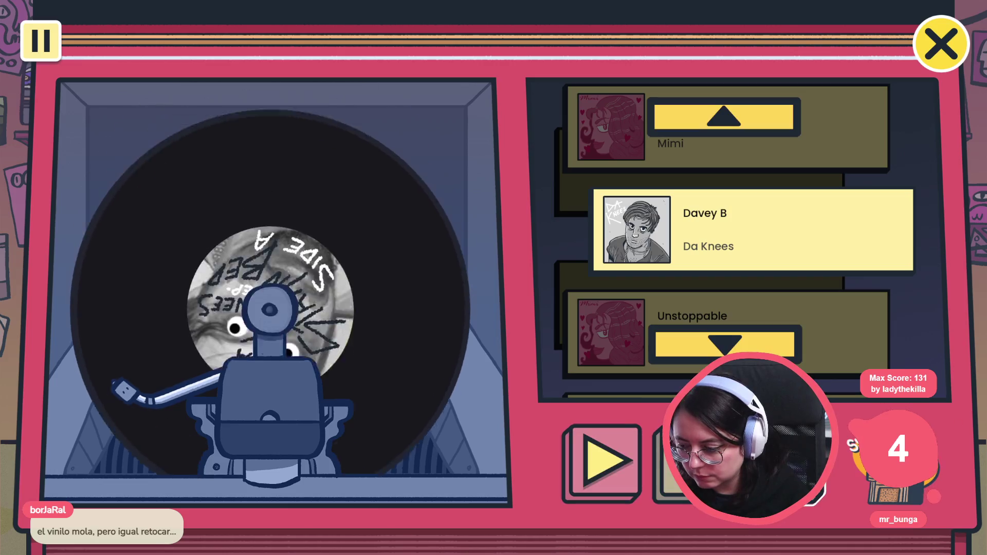
click(959, 38)
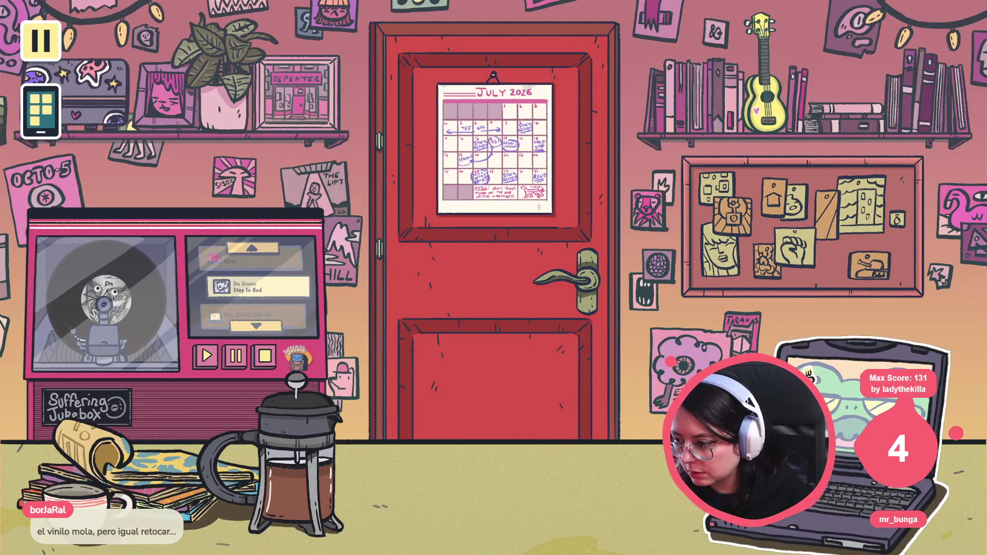
Look at the collection and corkboard, then reopen and close the jukebox.
click(480, 312)
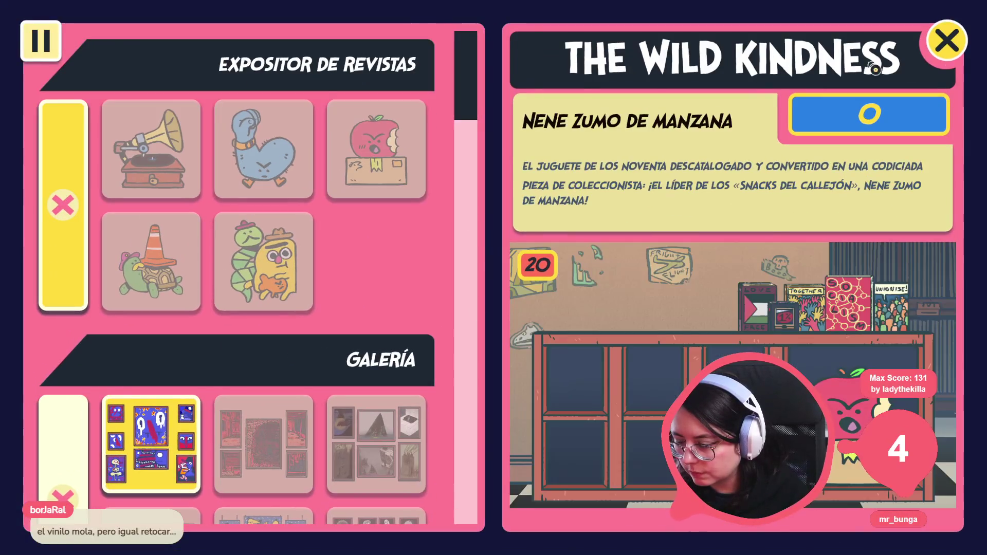
click(969, 41)
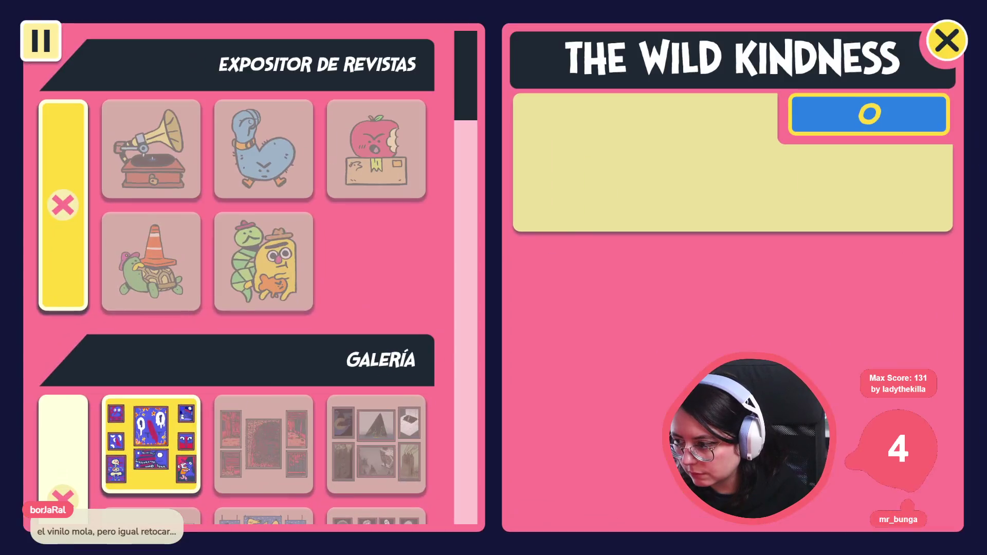
click(947, 40)
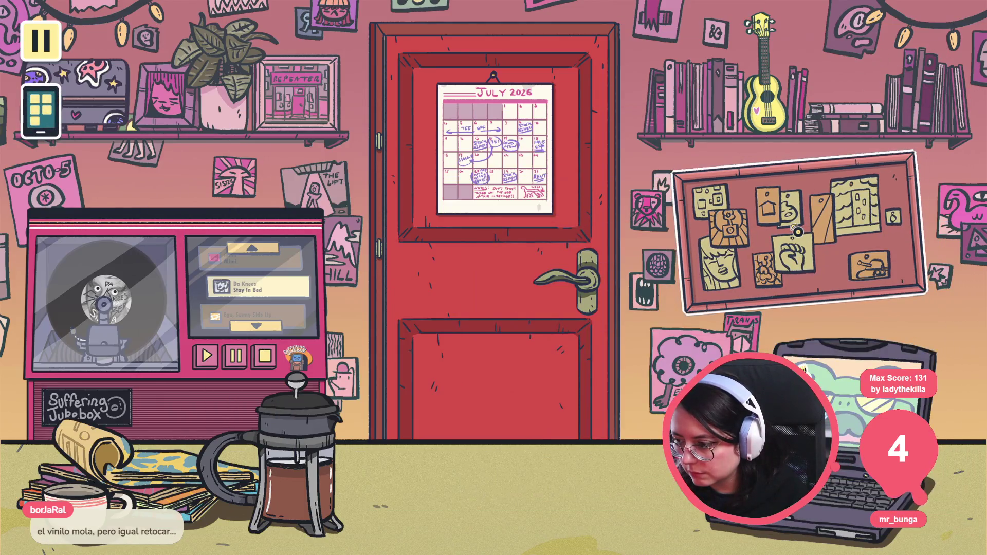
click(797, 232)
click(908, 38)
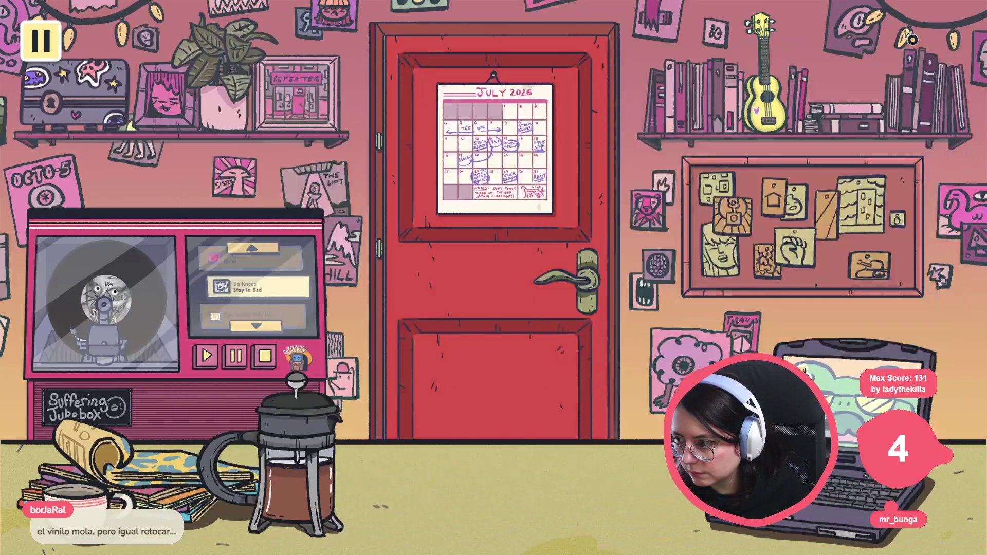
click(159, 357)
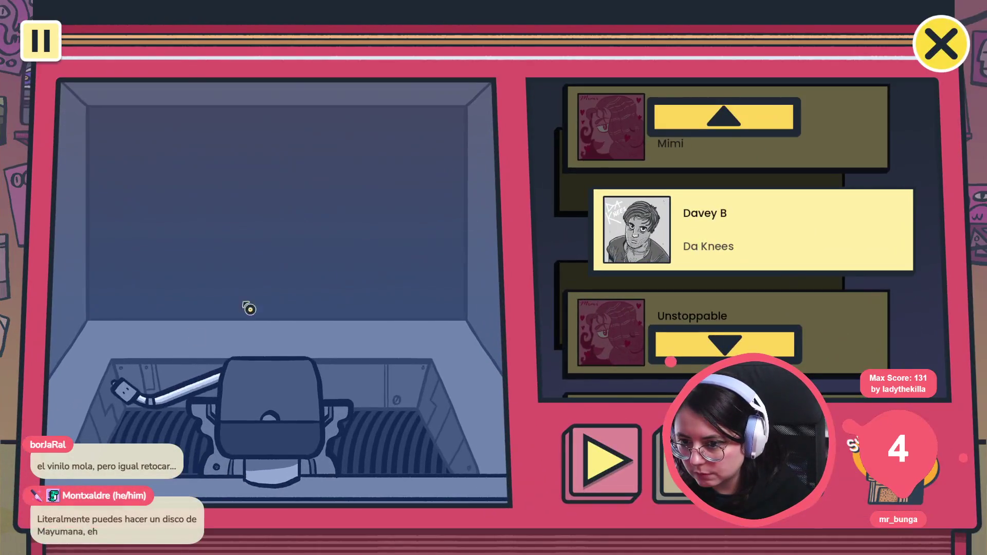
click(931, 54)
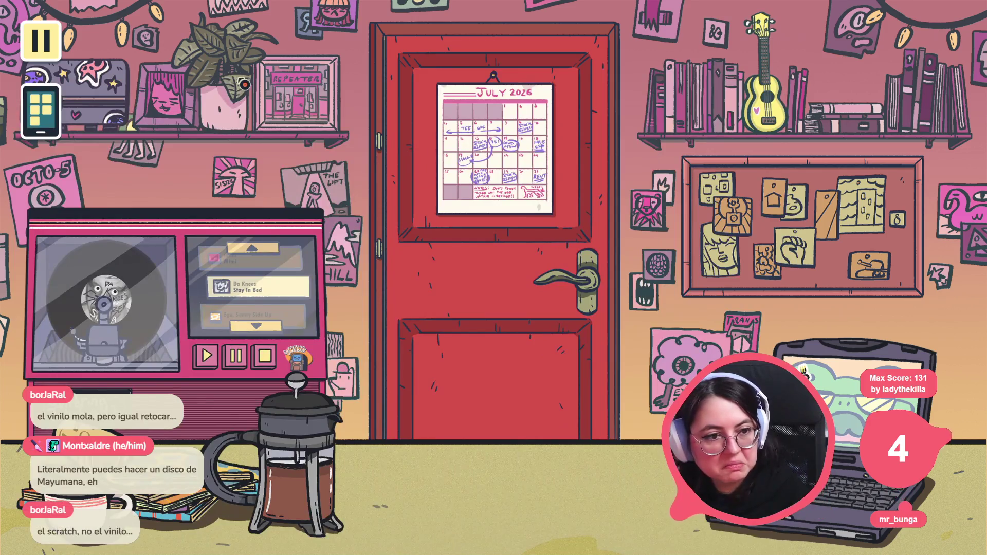
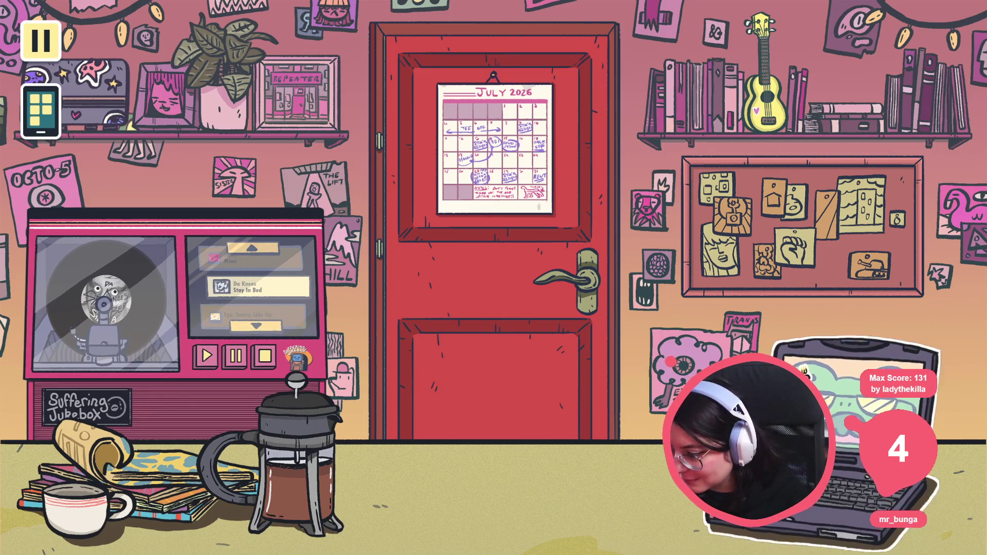
Leave the staff room with Sí and click through Morgan's shop dialogue.
click(506, 221)
click(411, 291)
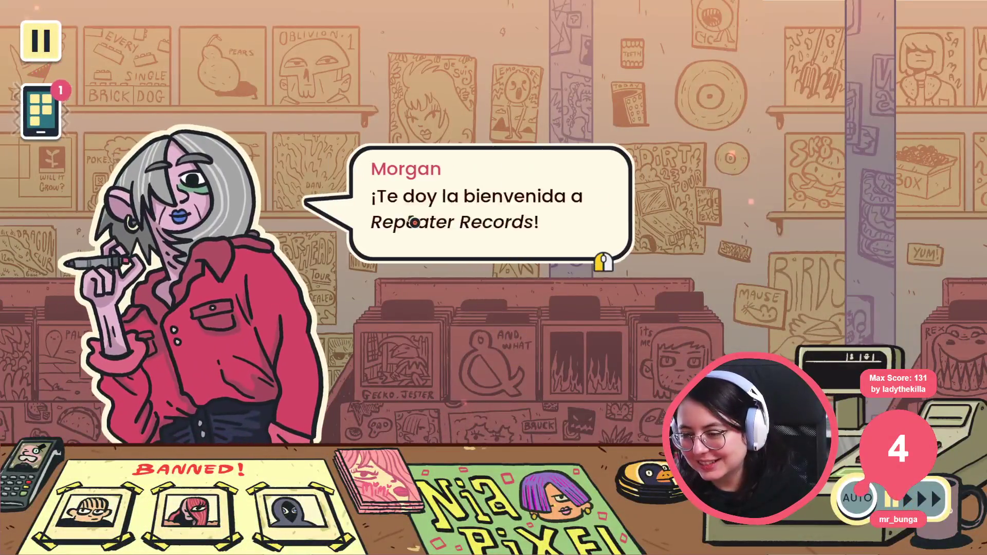
click(433, 213)
click(430, 233)
click(432, 215)
click(439, 202)
click(439, 199)
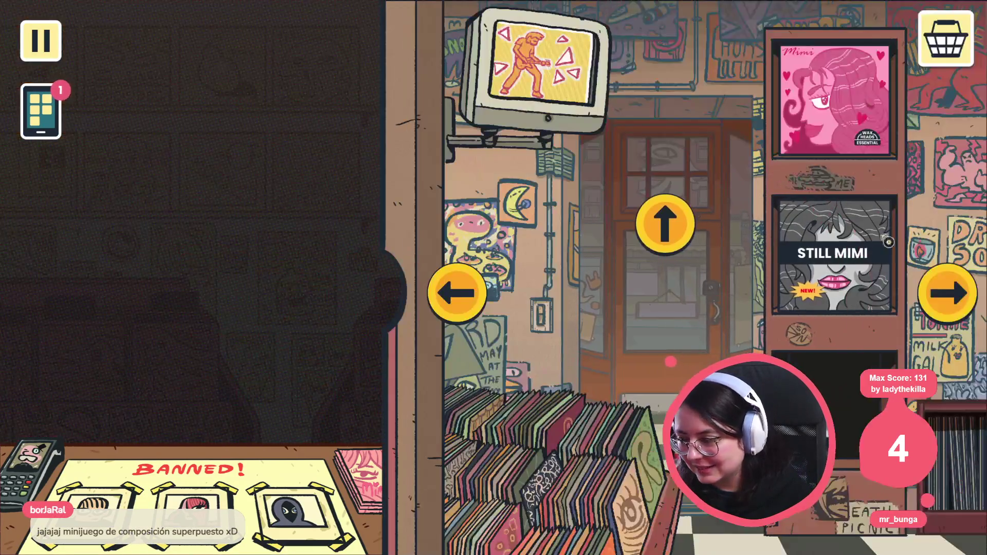
Walk past the record shelf wall to the arcade room, then stop the game with F8.
click(957, 303)
click(957, 303)
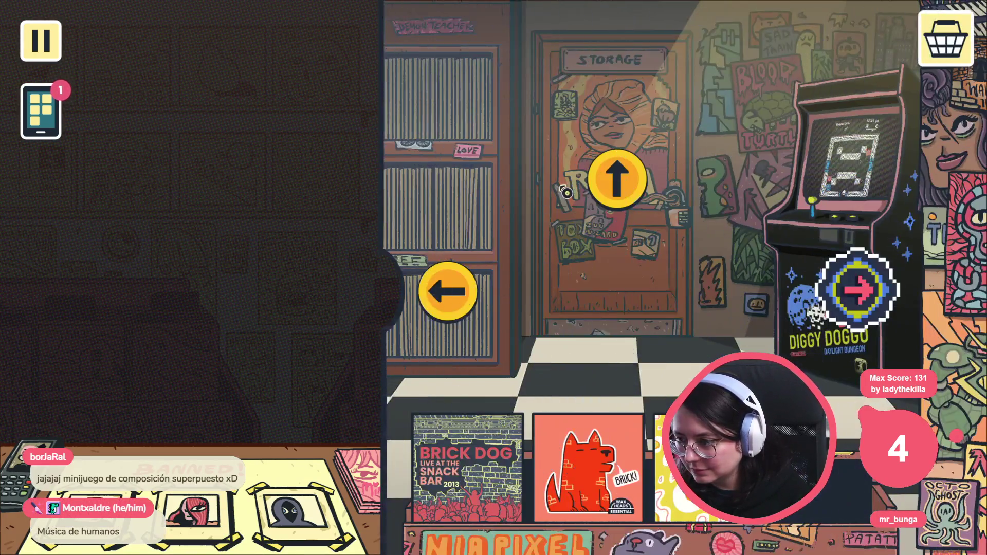
key(F8)
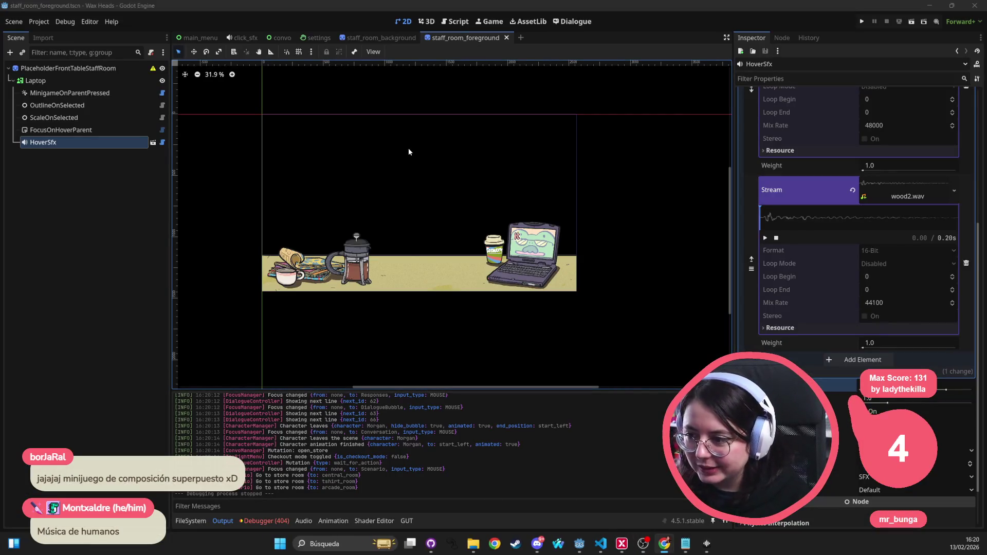
Search Soundly for 'ambience store'.
click(707, 544)
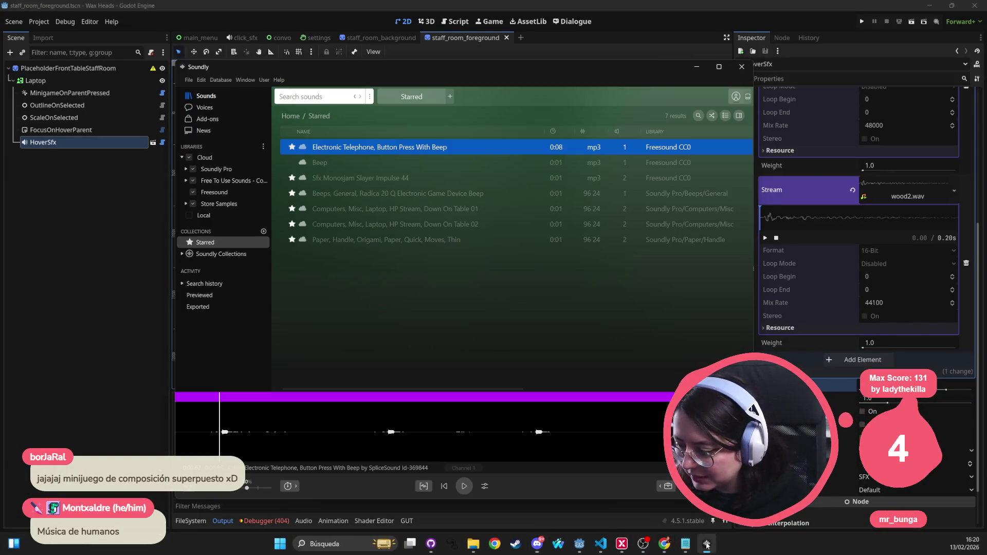
click(319, 96)
text(amb)
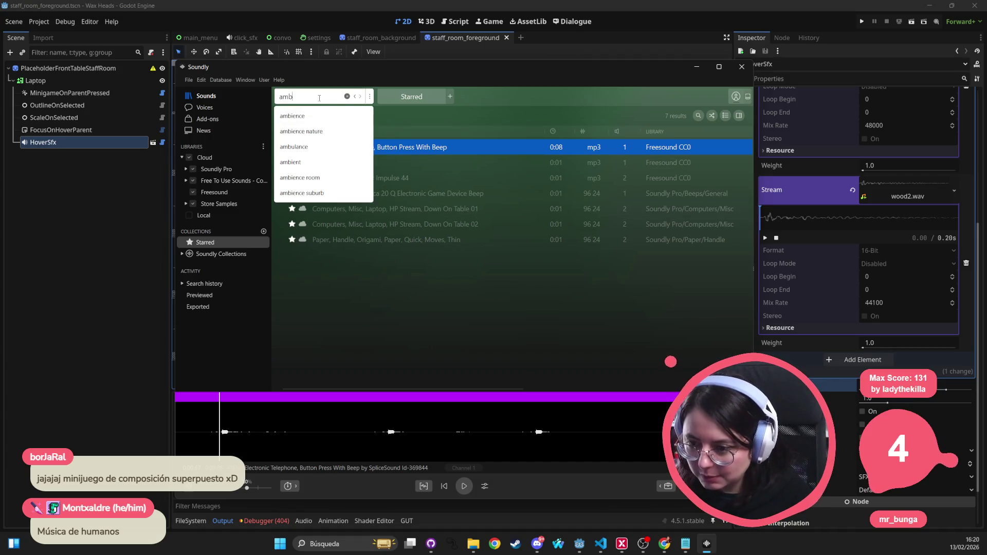
text(ience sound)
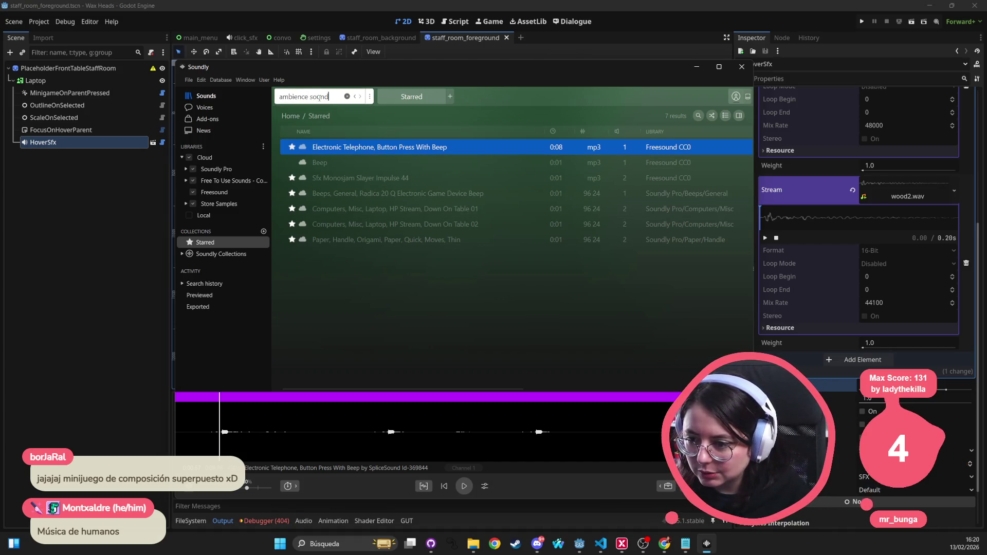
key(Return)
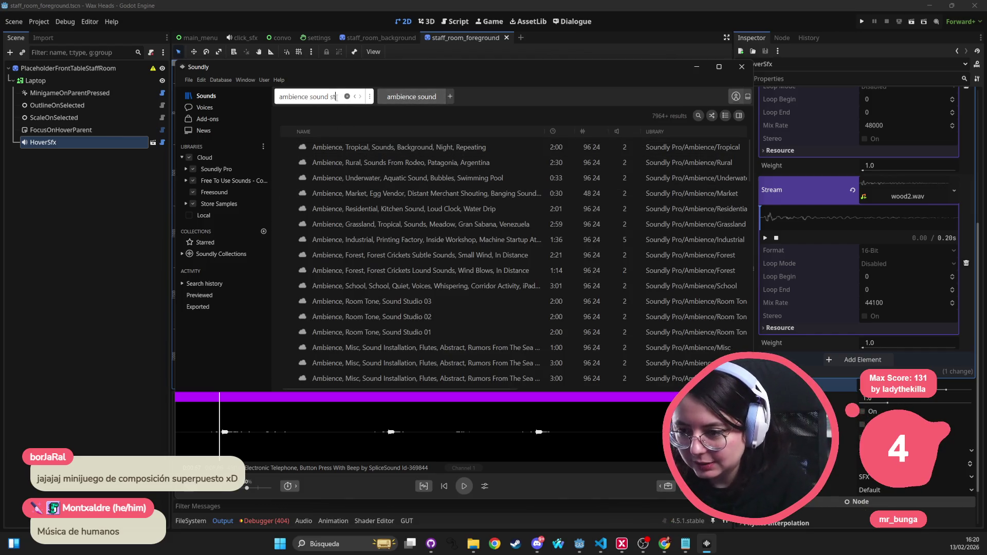
text(ore)
key(Return)
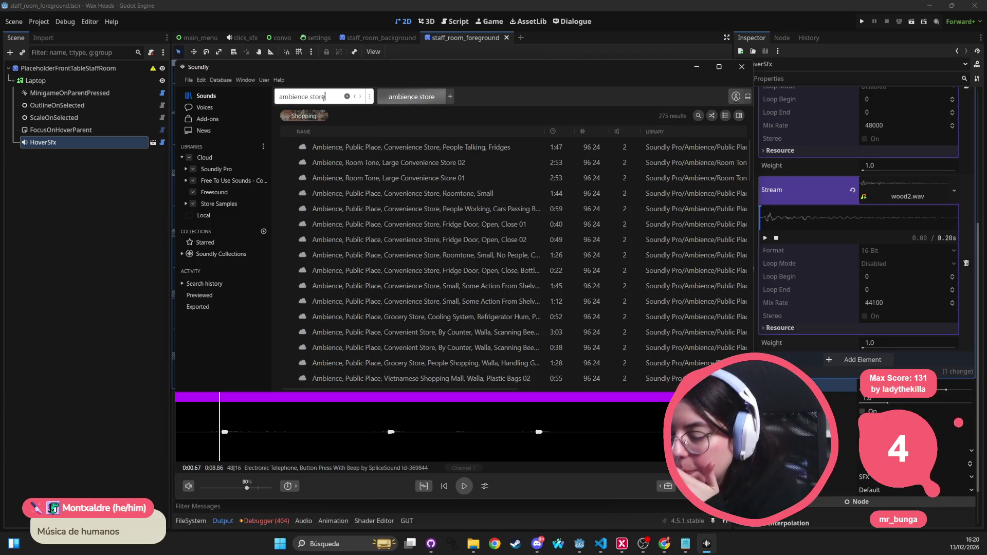
Audition four store ambiences, from People Talking, Fridges to people working, then return to Godot.
click(367, 149)
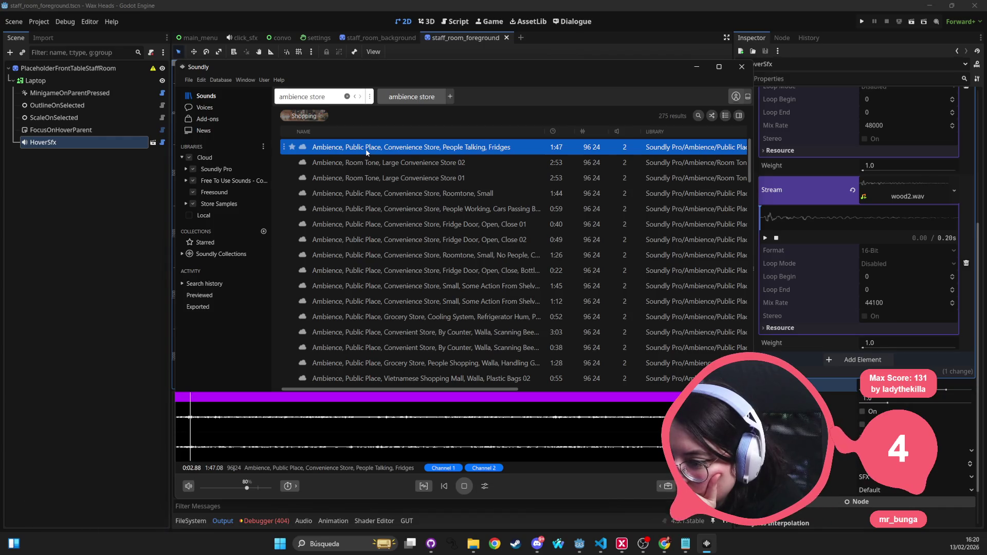
click(353, 180)
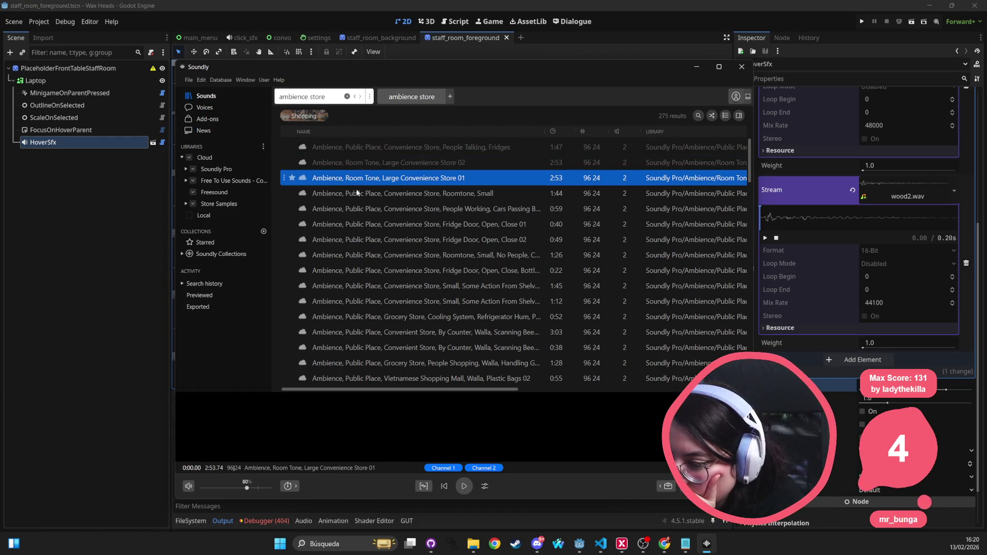
click(357, 194)
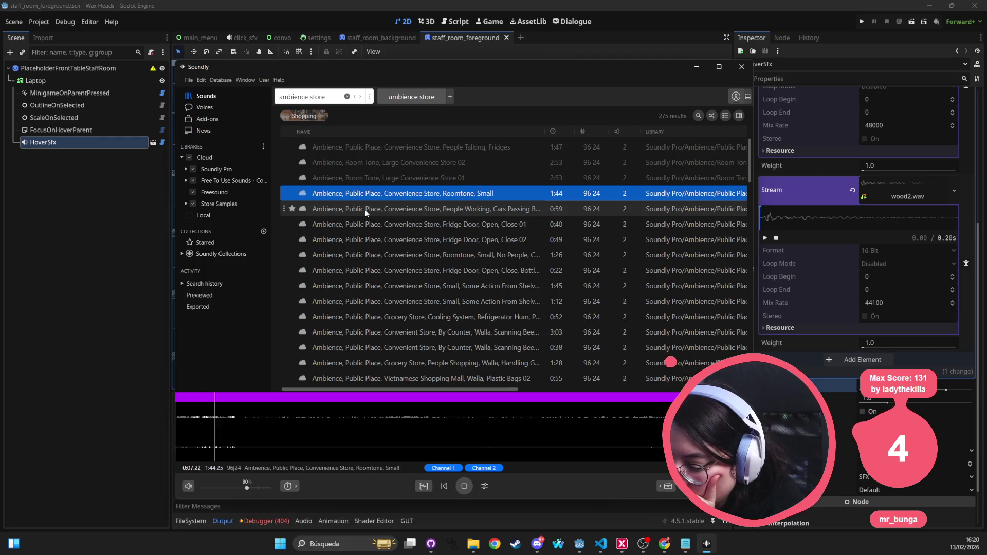
click(365, 210)
click(267, 520)
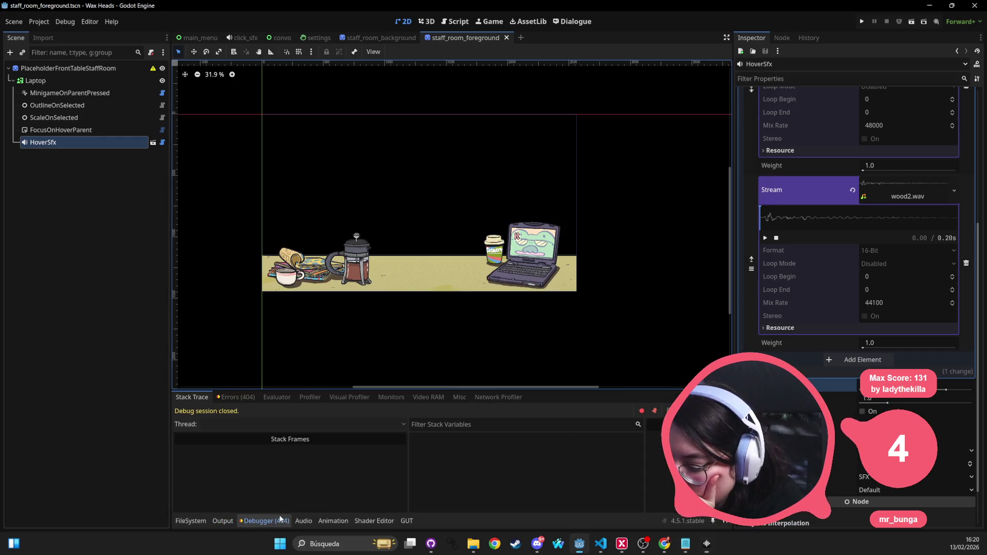
Open packing_box_sim.gd at line 17 from the debugger's Errors list.
click(236, 386)
click(237, 397)
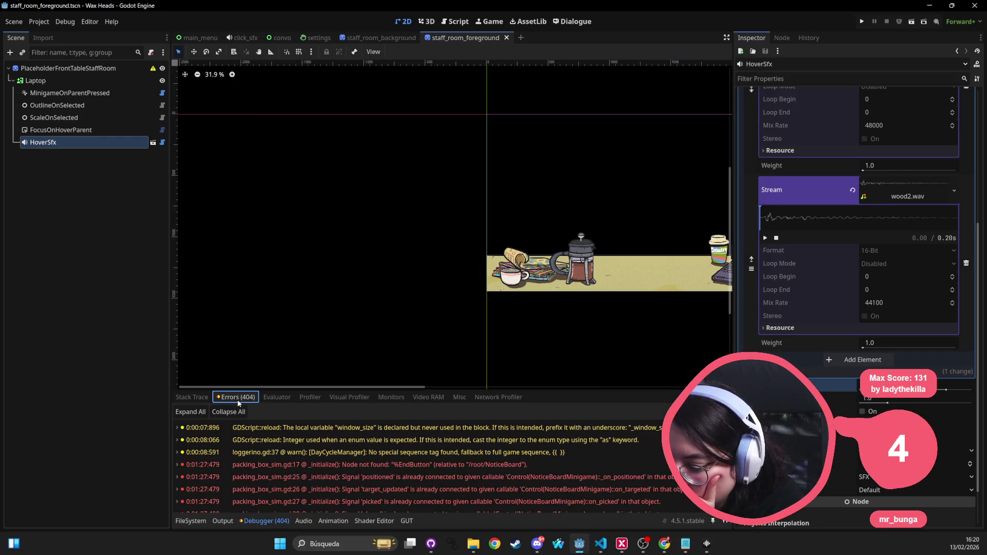
double_click(322, 465)
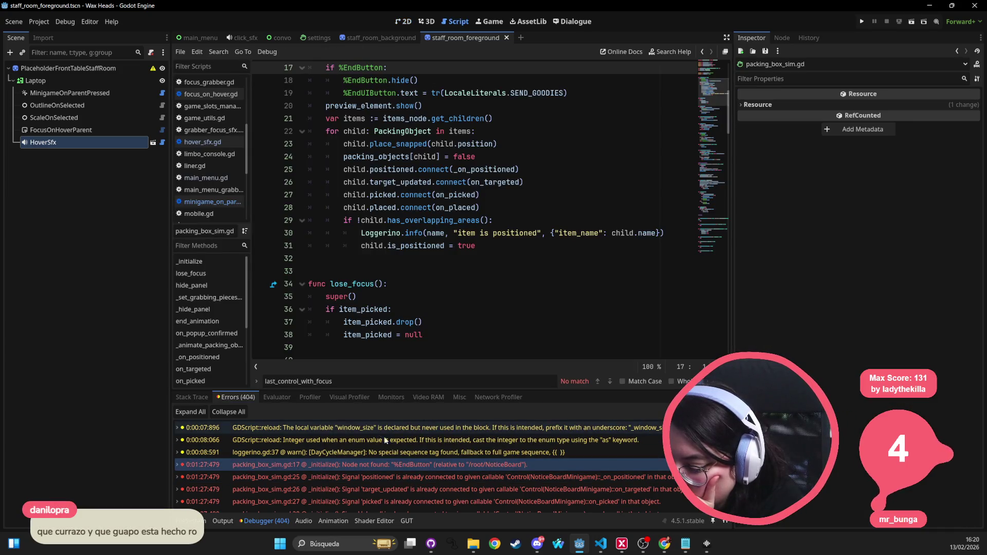
Enlarge the Errors panel and scroll through the 404 errors.
scroll(516, 450, down, 3)
scroll(516, 448, down, 5)
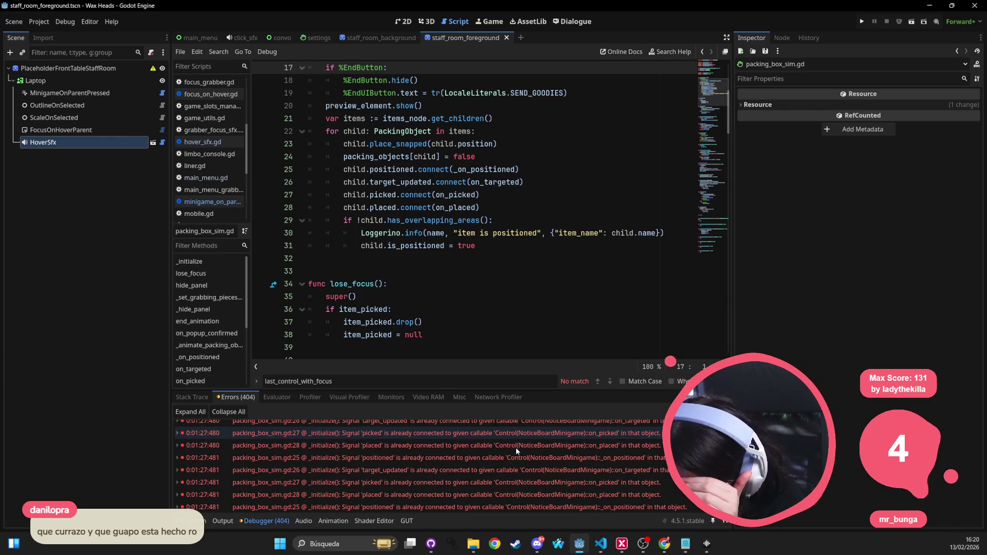
scroll(516, 447, down, 3)
scroll(516, 446, down, 5)
scroll(514, 443, down, 4)
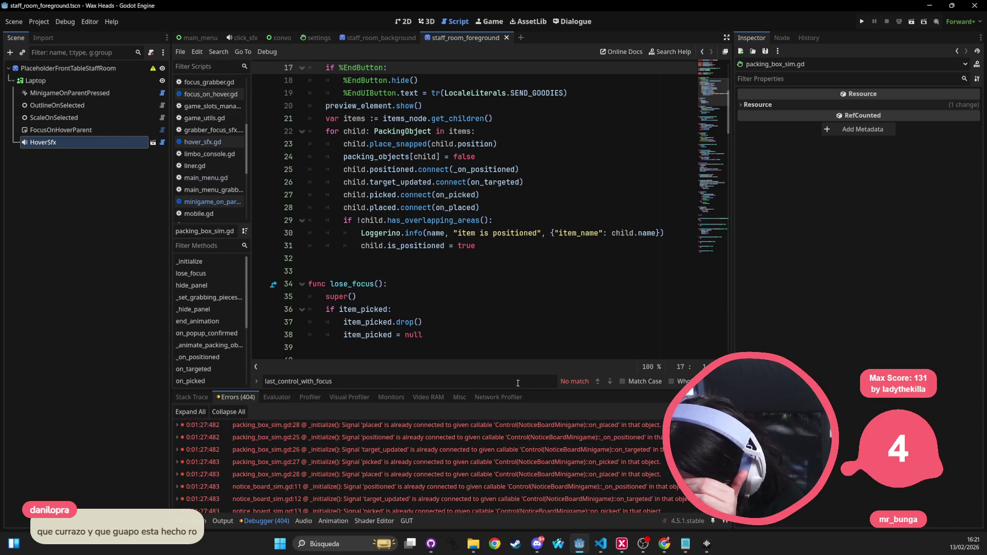
drag(514, 391, 514, 153)
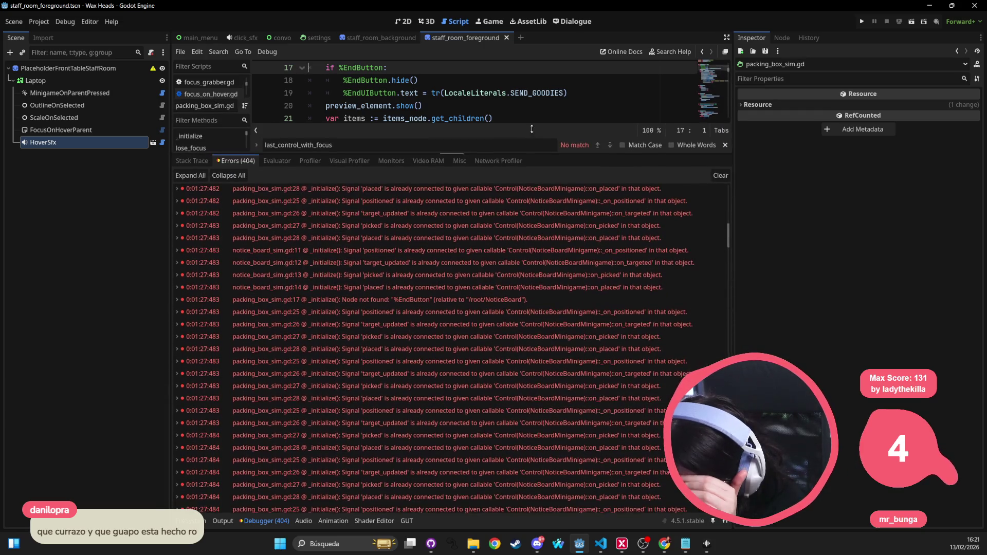
scroll(471, 343, down, 5)
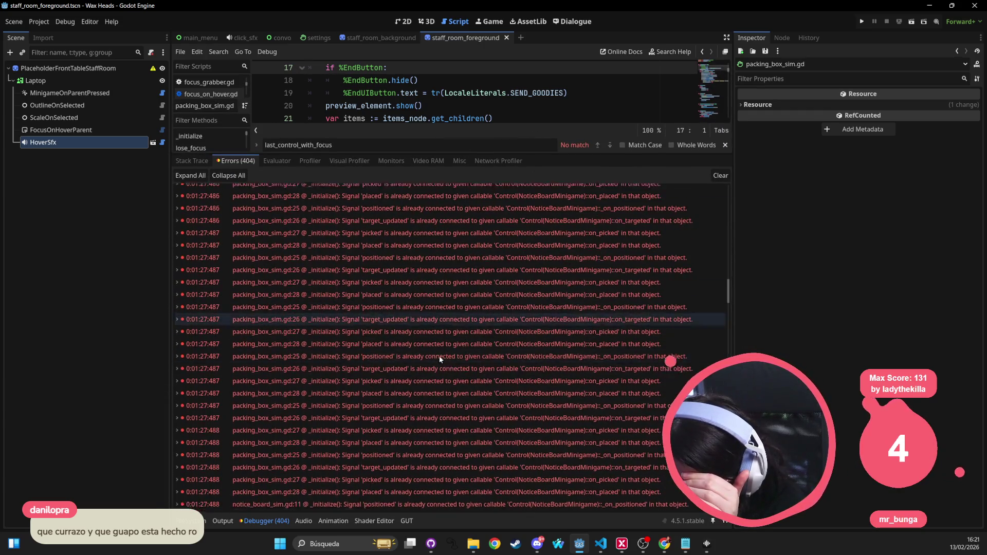
scroll(433, 355, down, 5)
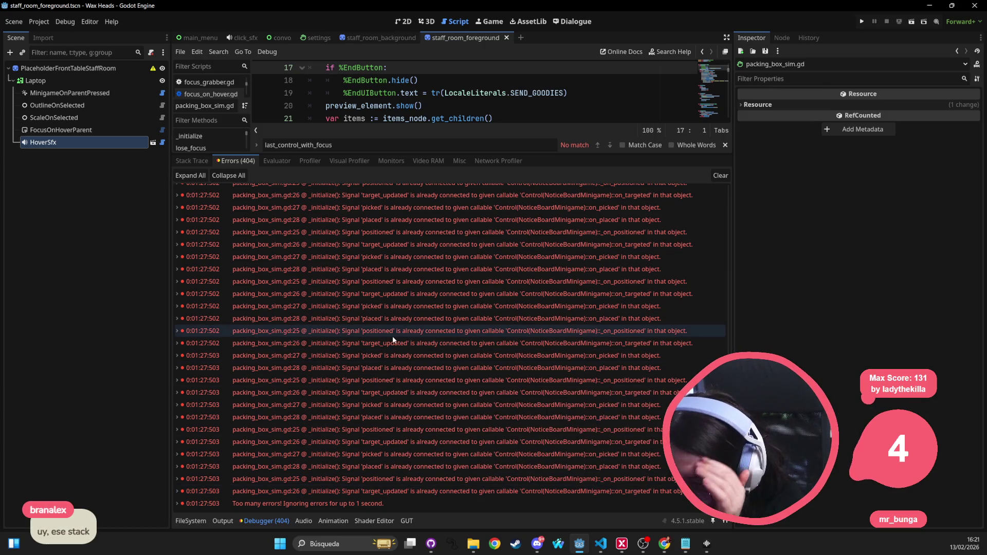
mouse_move(392, 336)
scroll(390, 334, up, 10)
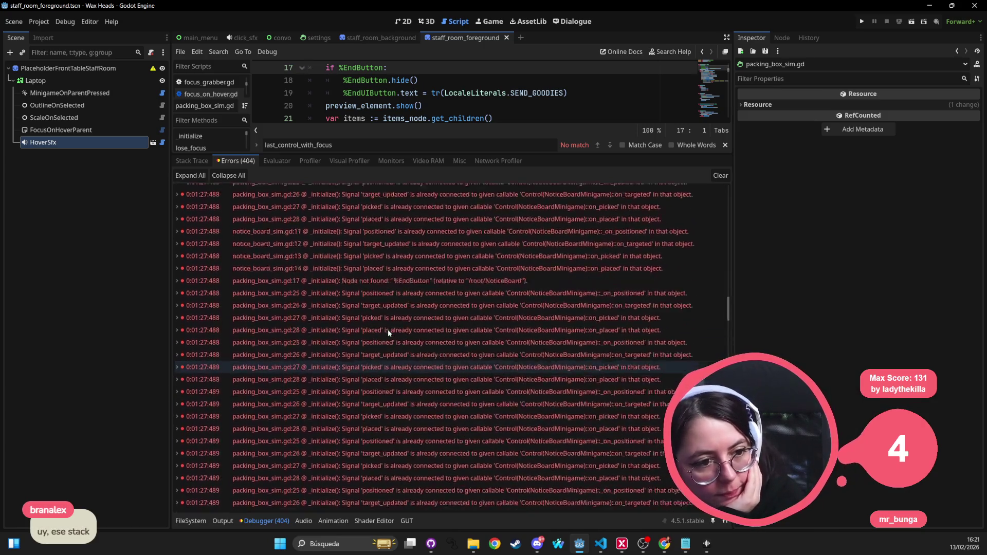
scroll(387, 328, up, 15)
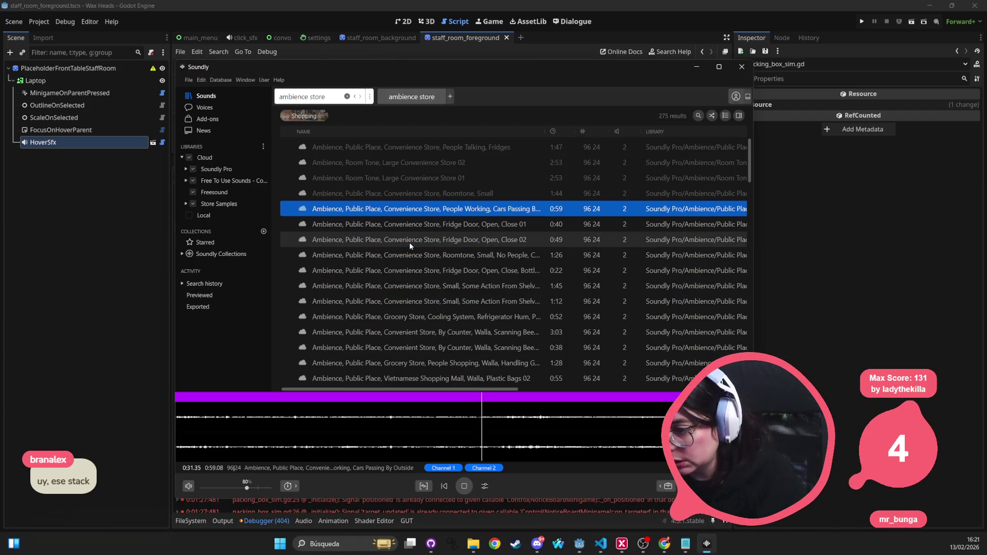
Audition store results from Fridge Door, Open, Close 01 through the grocery store shoppers ambience.
key(alt+Tab)
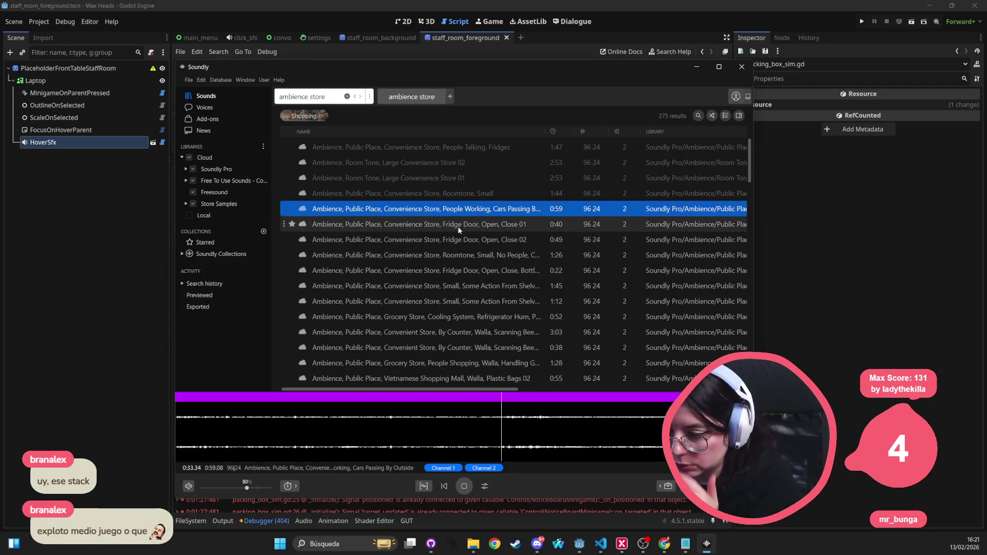
click(459, 228)
click(447, 257)
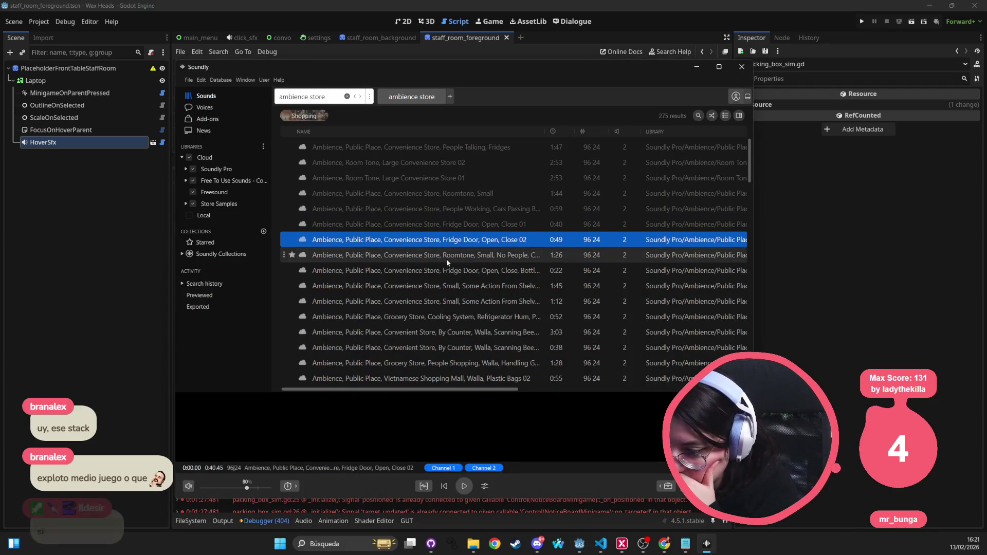
click(448, 273)
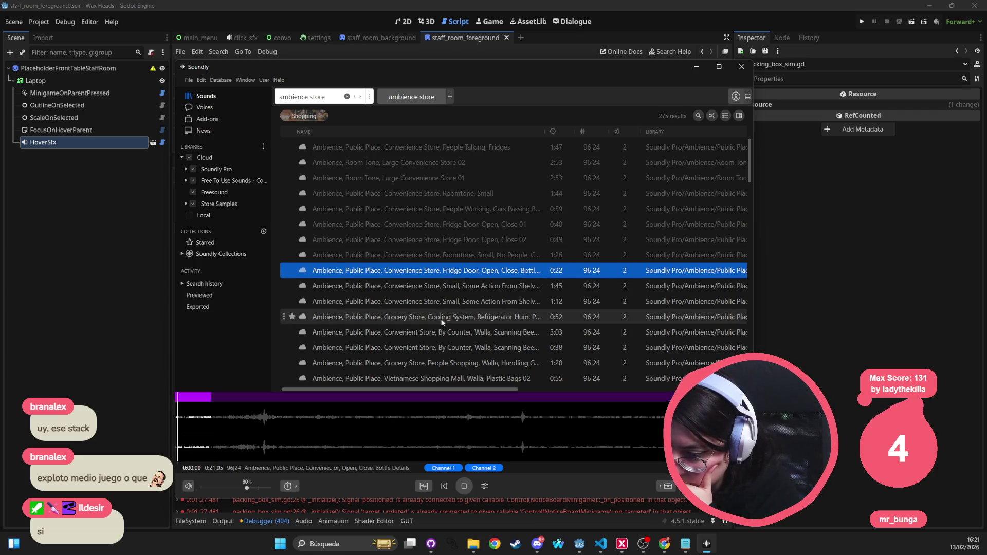
click(440, 318)
click(430, 334)
click(424, 348)
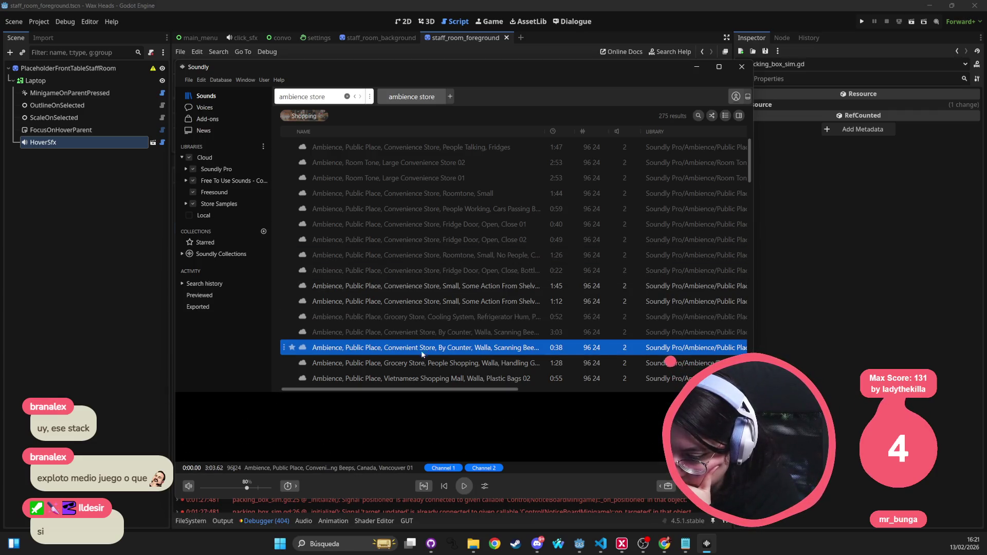
click(412, 363)
Change the search to 'record store' and preview its first result.
double_click(297, 96)
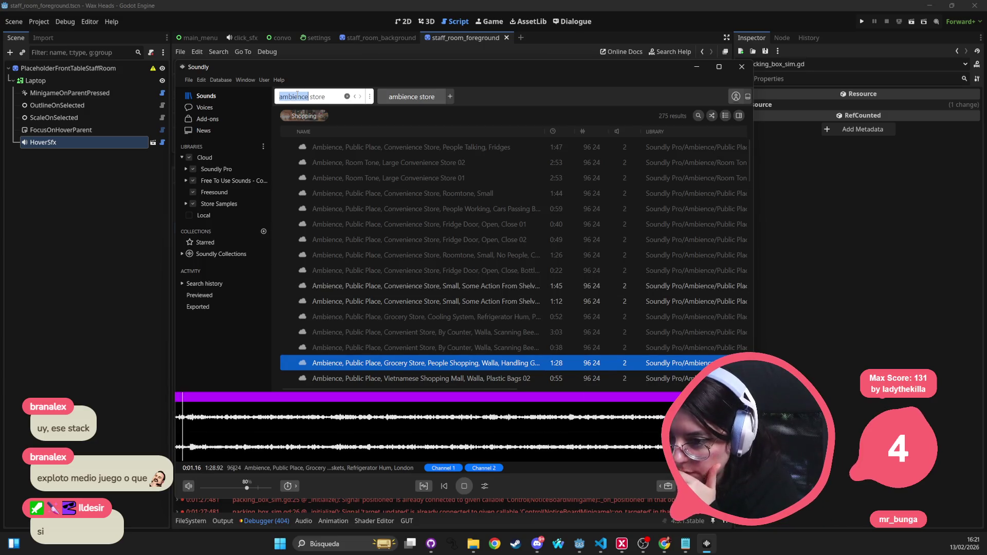
key(BackSpace)
text(rd)
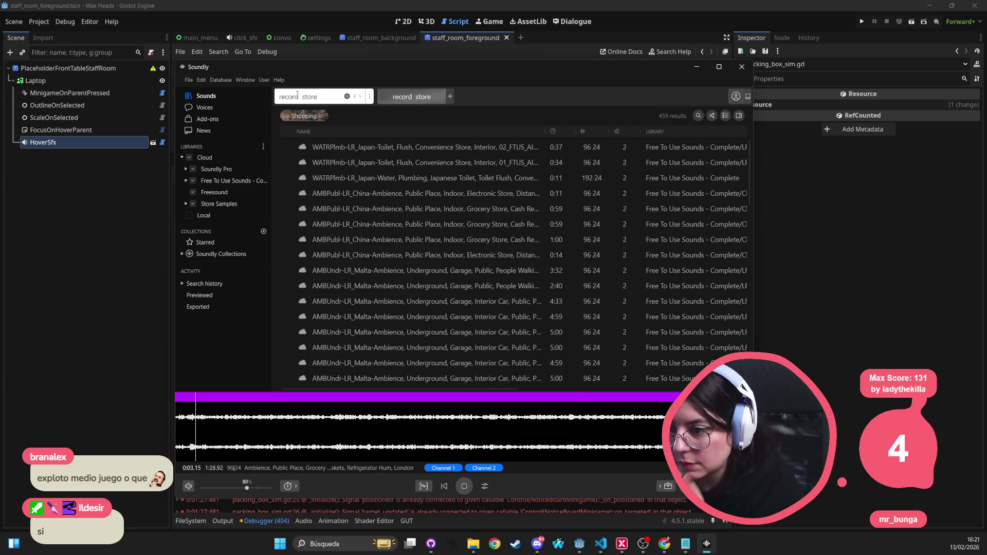
click(303, 97)
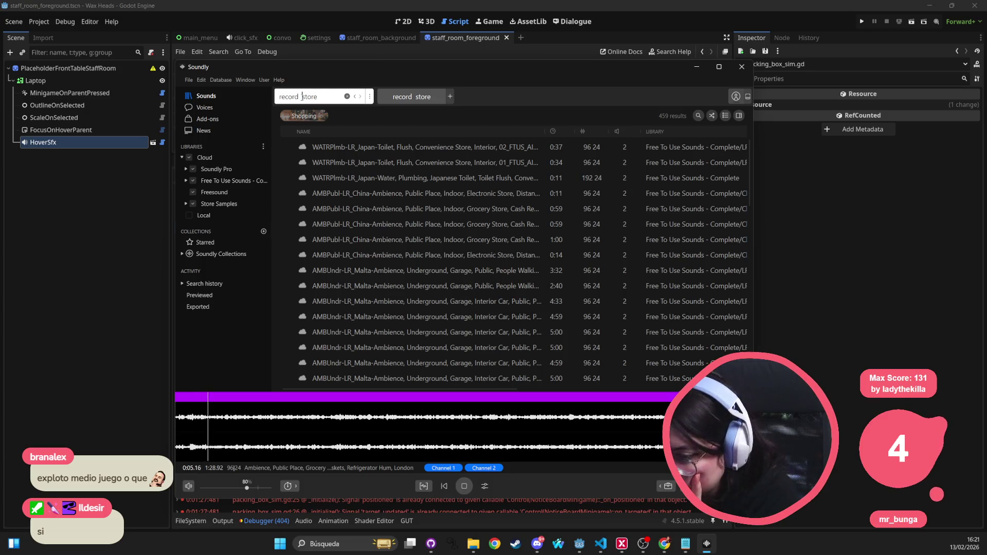
key(Return)
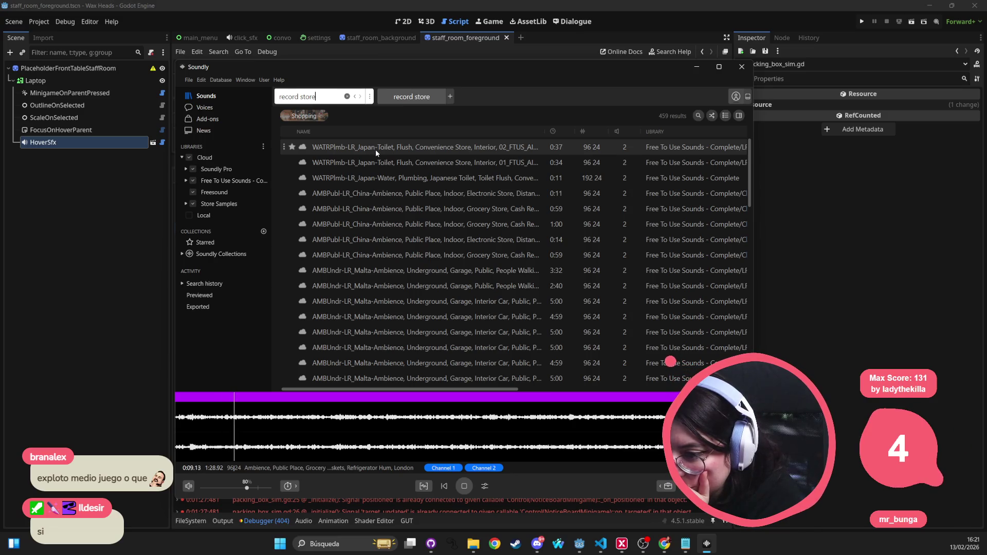
click(375, 149)
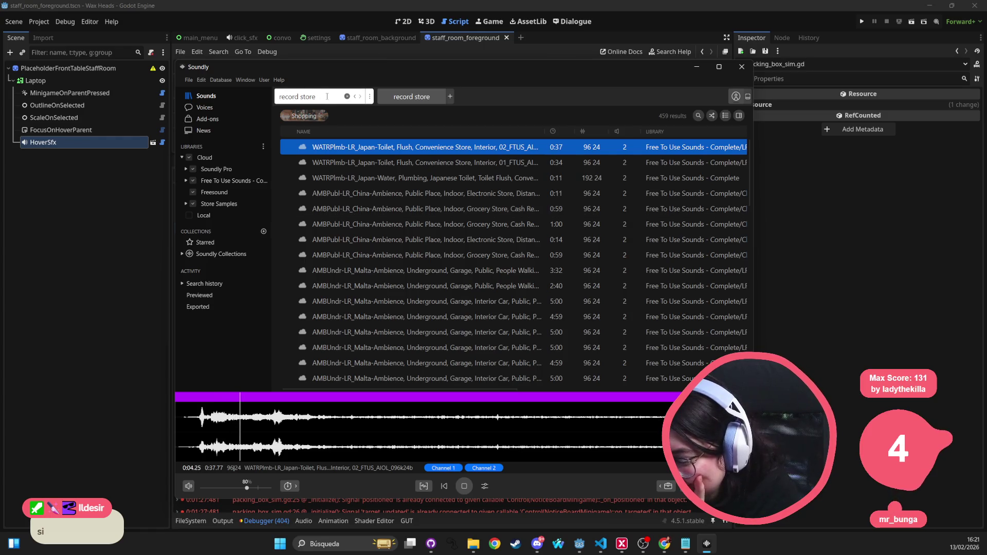
Preview Walking In Store, Leaves By The Store, Pocket Of Coins Emptied and Store Overnight Atmosphere (2).
key(space)
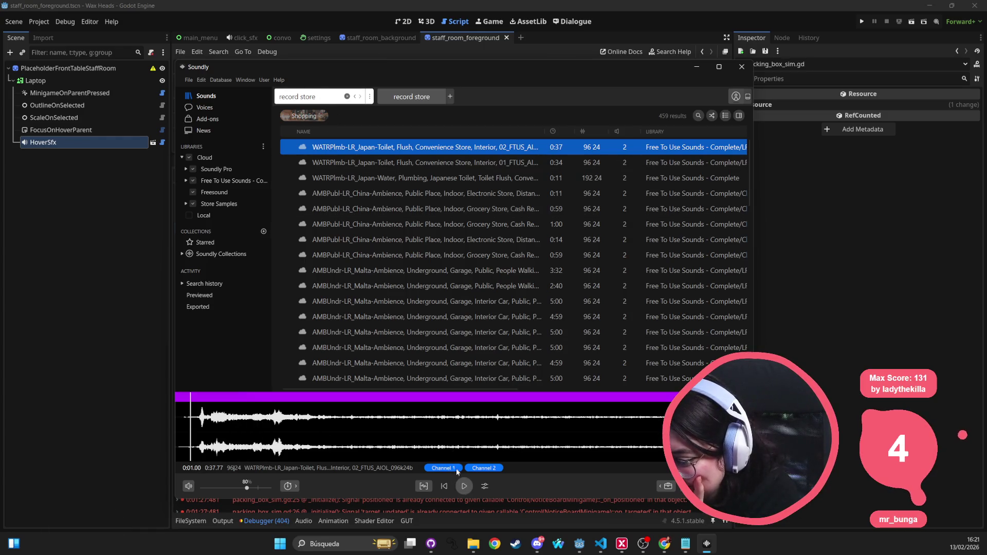
scroll(431, 323, down, 3)
scroll(430, 323, down, 5)
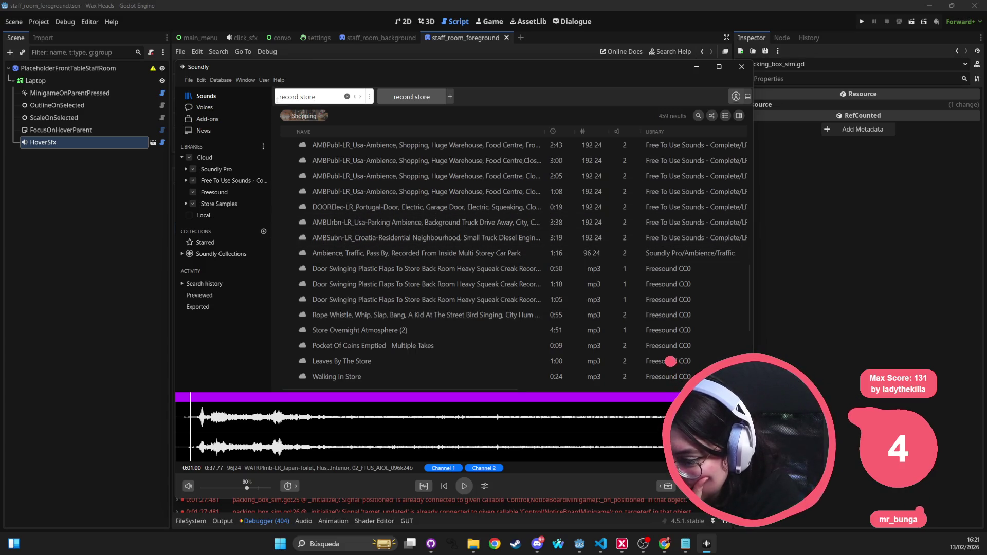
click(395, 371)
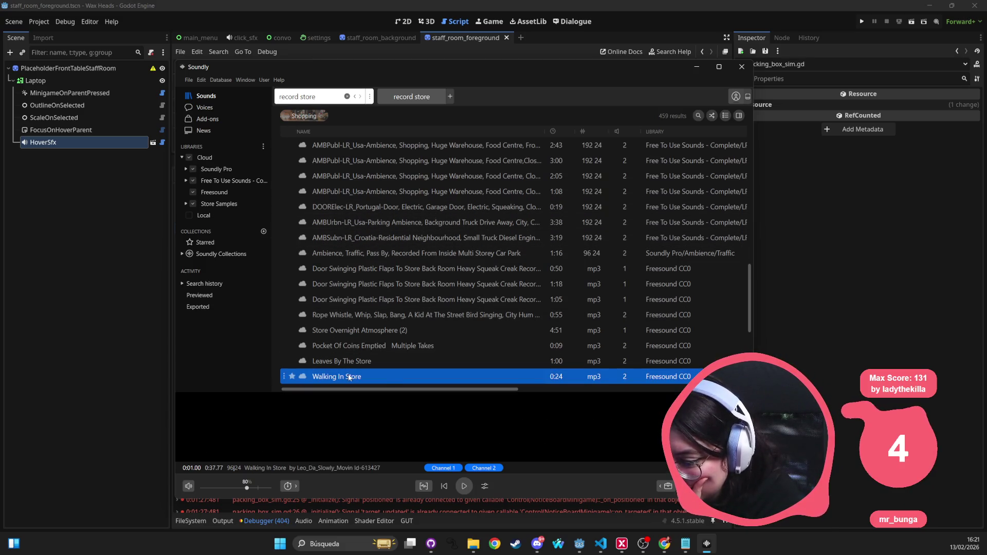
click(394, 363)
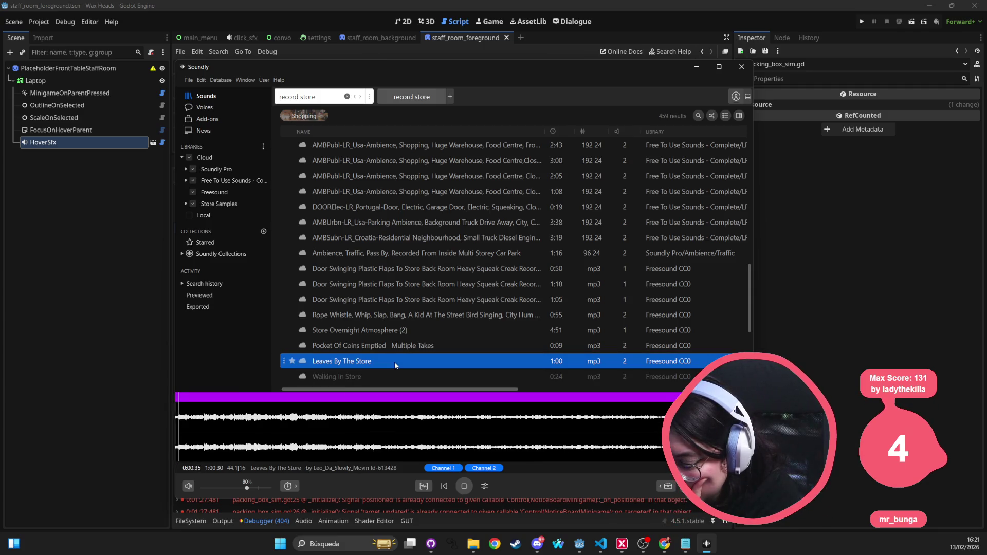
click(398, 346)
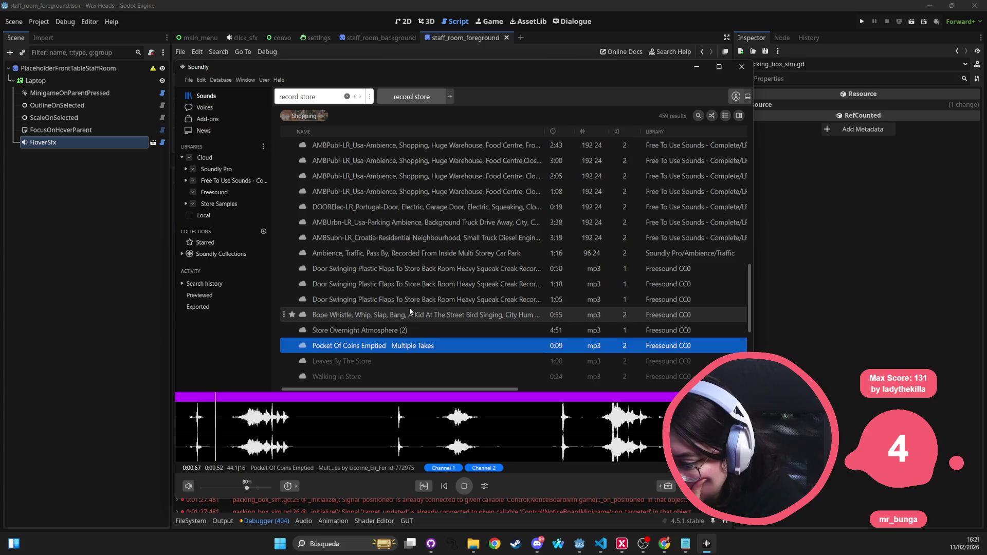
click(402, 330)
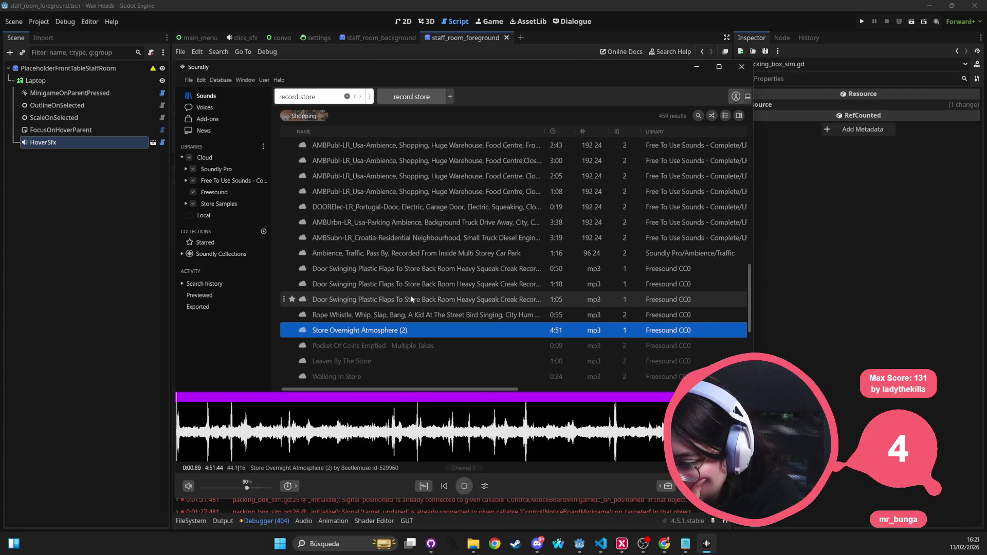
Preview Empty Army Stock Store, Deptartment Store and Retail Fabric Store 001.
scroll(410, 304, down, 3)
click(387, 264)
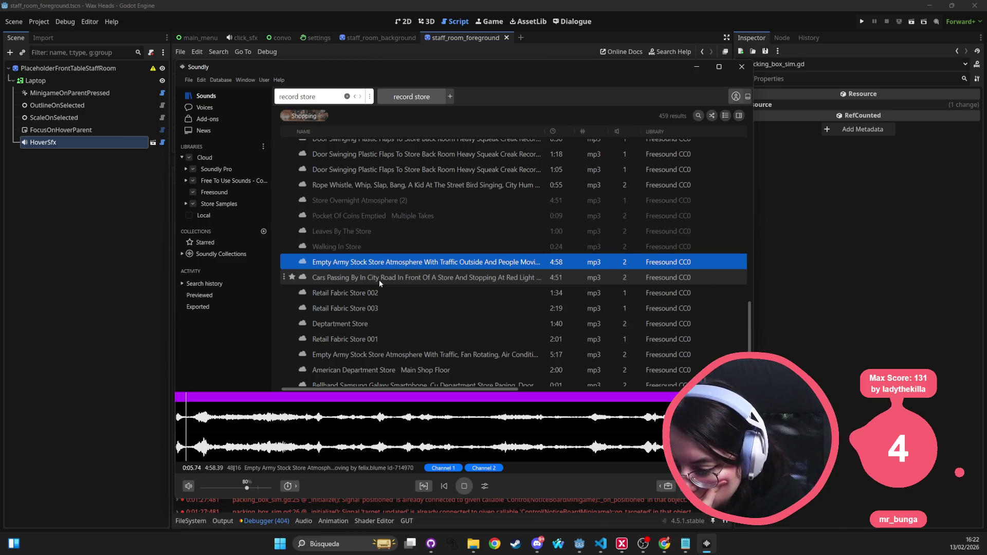
click(374, 320)
click(368, 335)
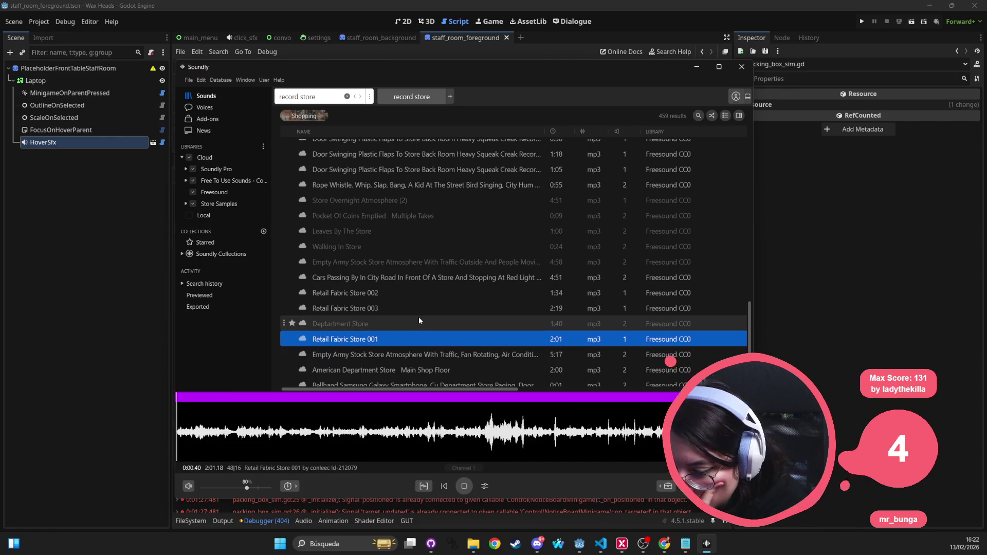
Audition Amb Int Convenience Store 001, restarting it near the start, then Food Store.
scroll(391, 321, down, 1)
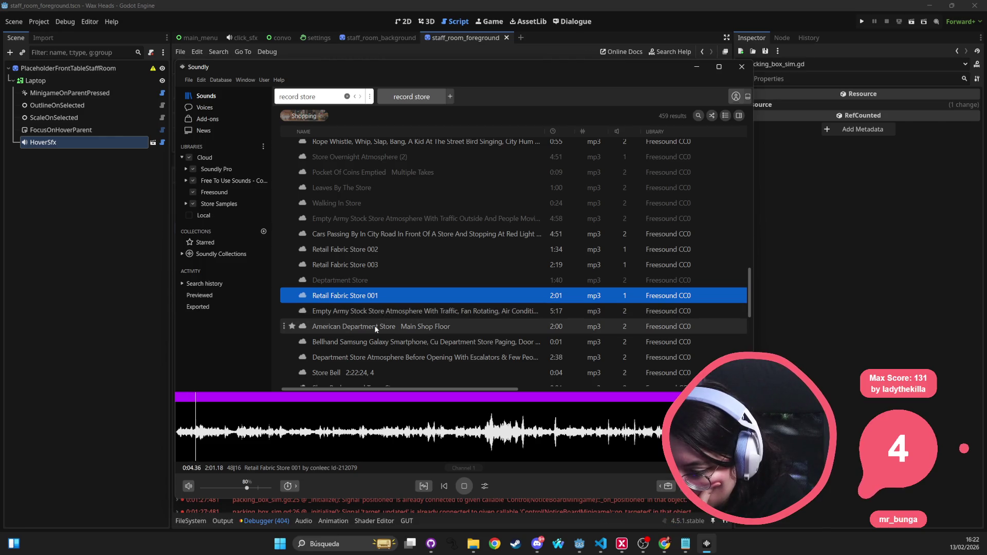
scroll(376, 328, down, 1)
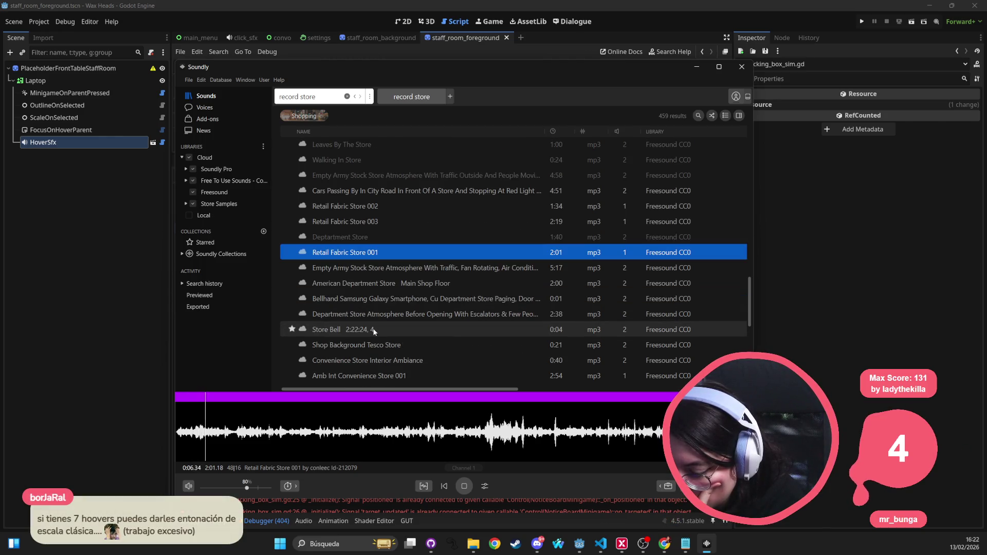
scroll(374, 330, down, 1)
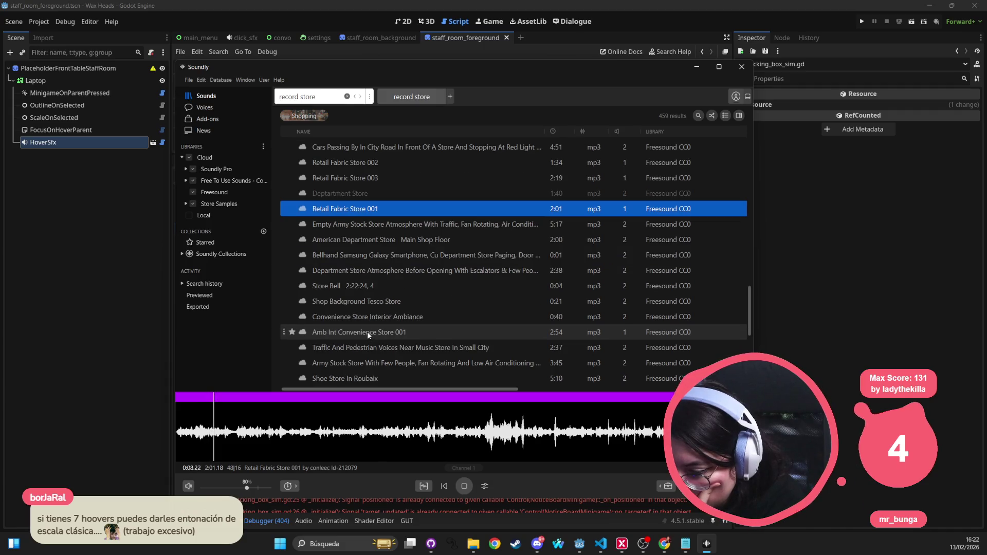
click(367, 332)
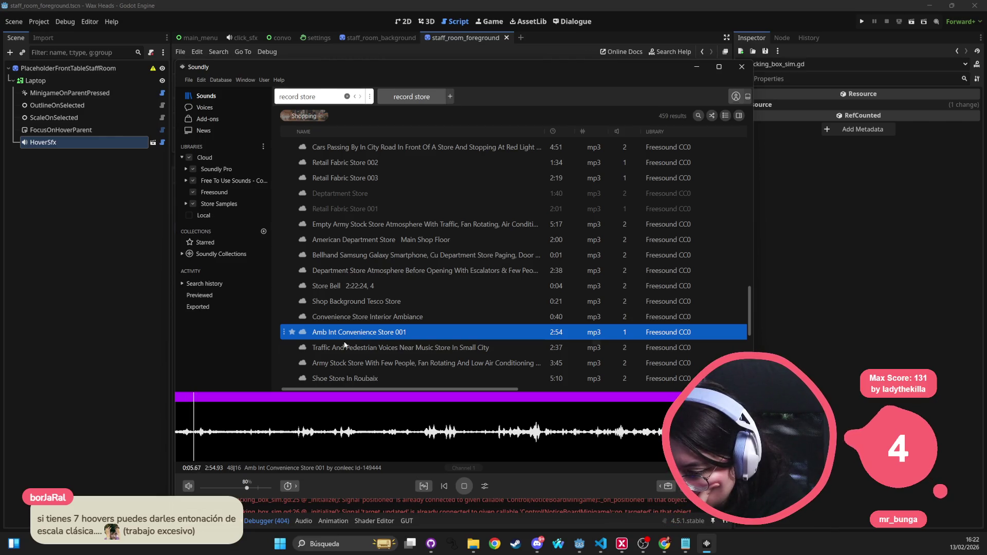
click(182, 431)
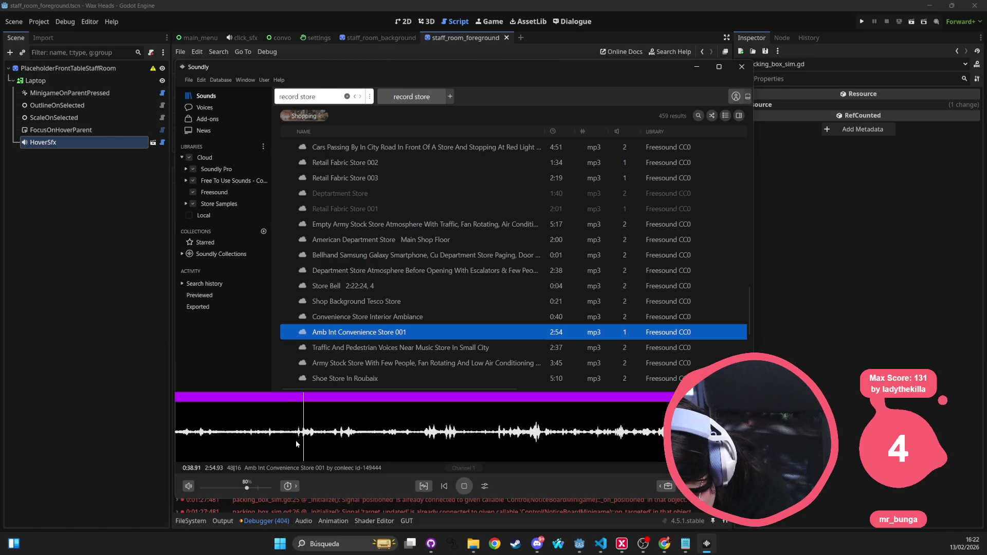
scroll(390, 353, down, 3)
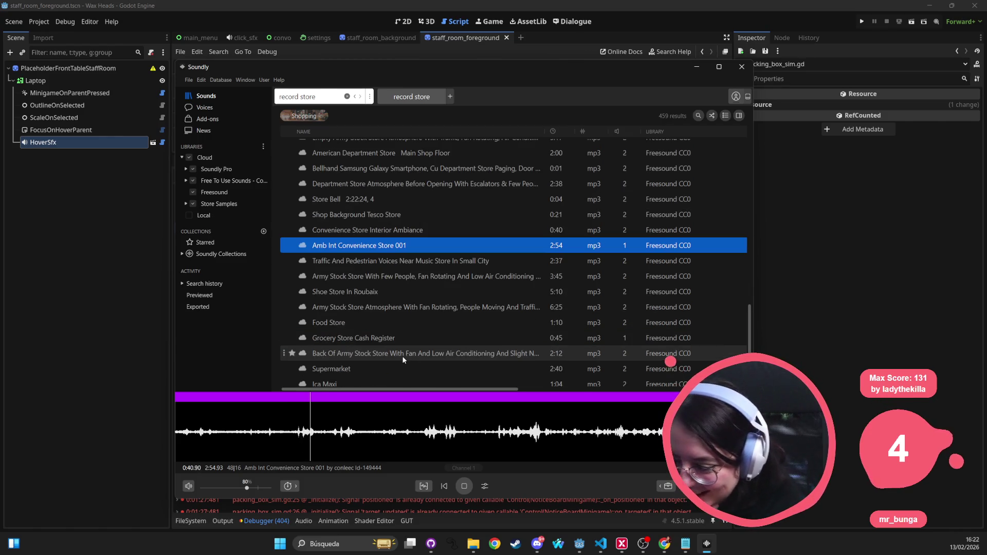
click(411, 324)
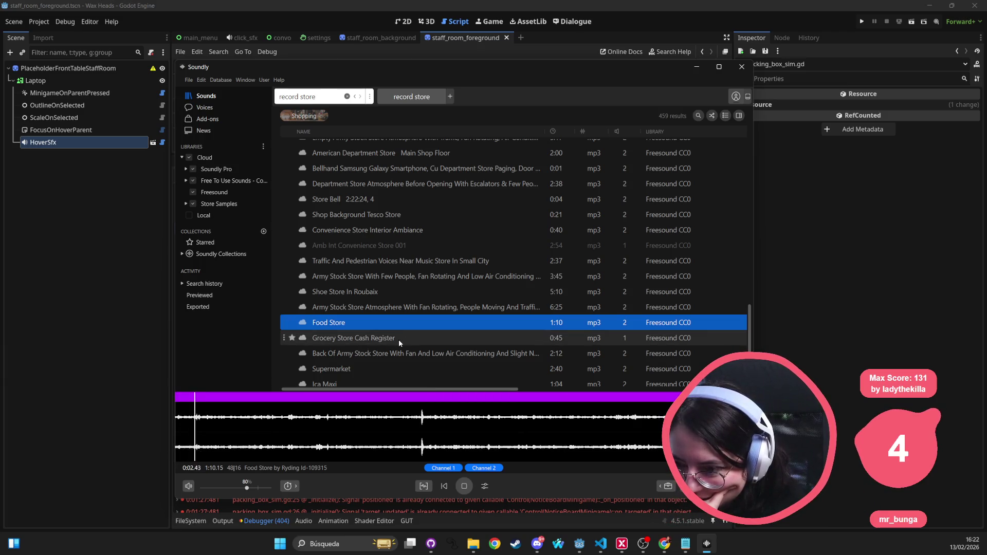
Search Soundly for 'ambience light sound store'.
key(ctrl+f)
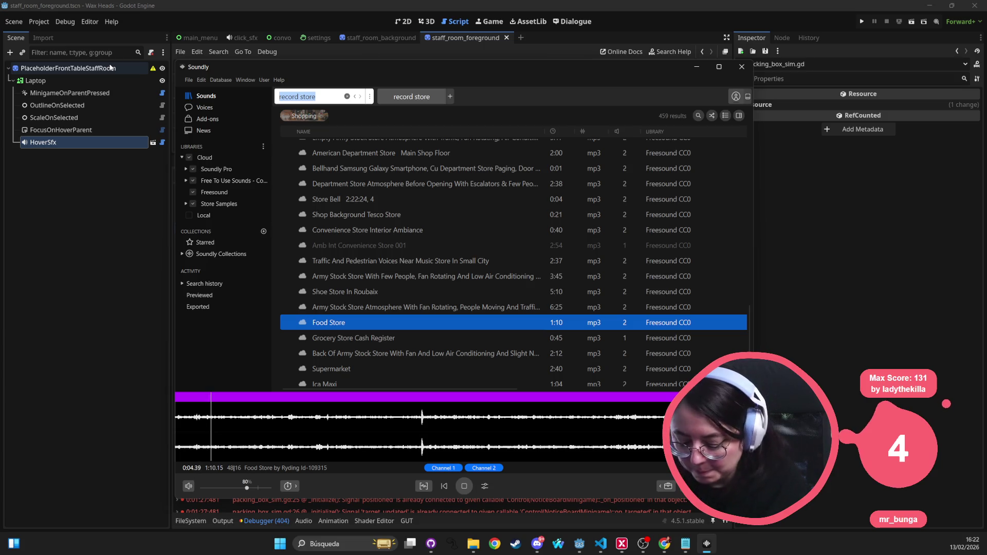
text(ambience l)
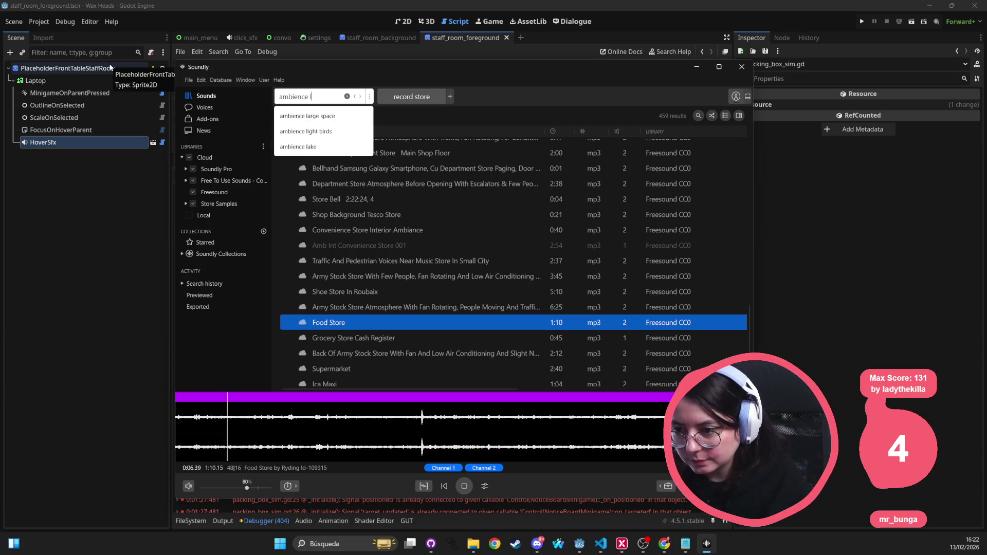
text(ight sound)
key(Return)
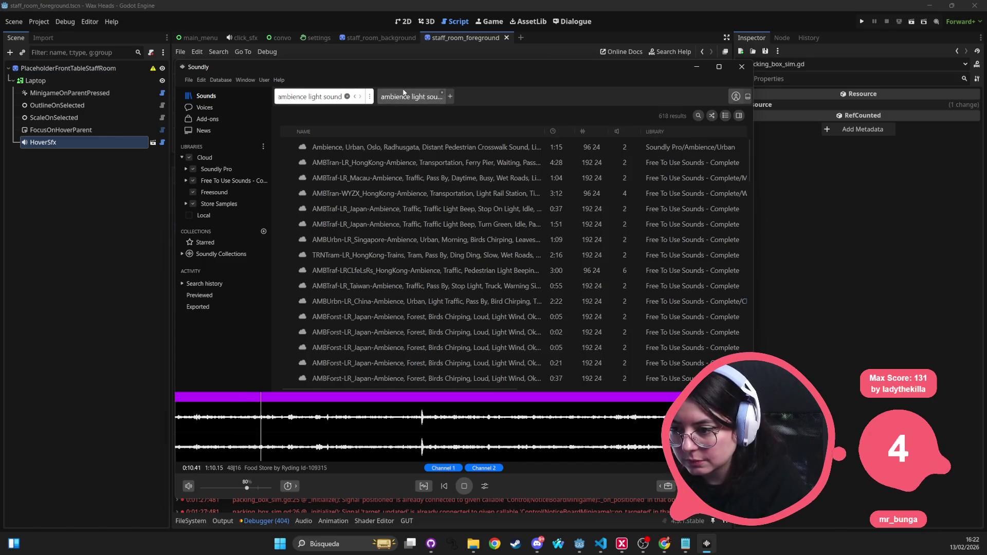
text(store)
key(Return)
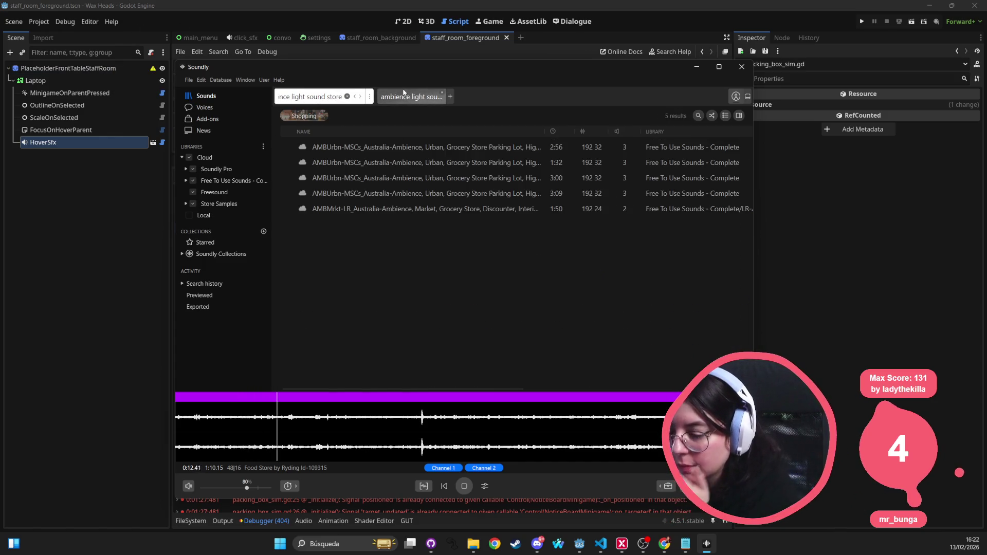
Audition the grocery store parking lot takes and the Australian market discounter, then select 'light sound store'.
click(393, 153)
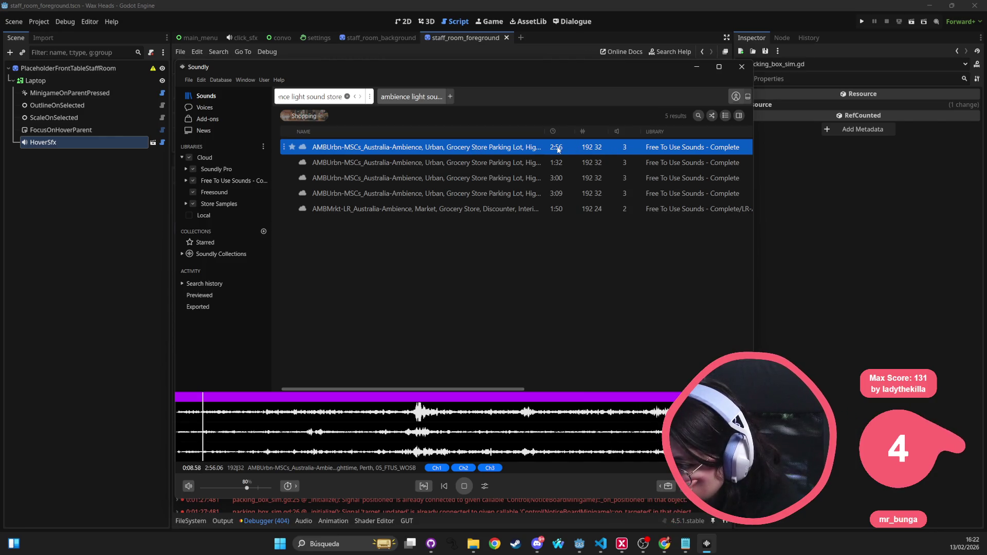
click(445, 163)
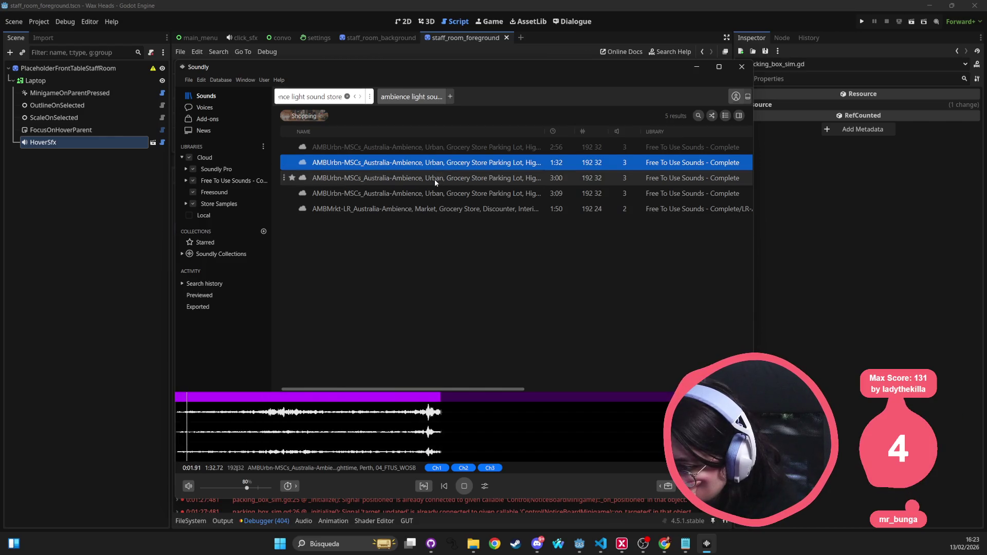
click(434, 179)
click(427, 209)
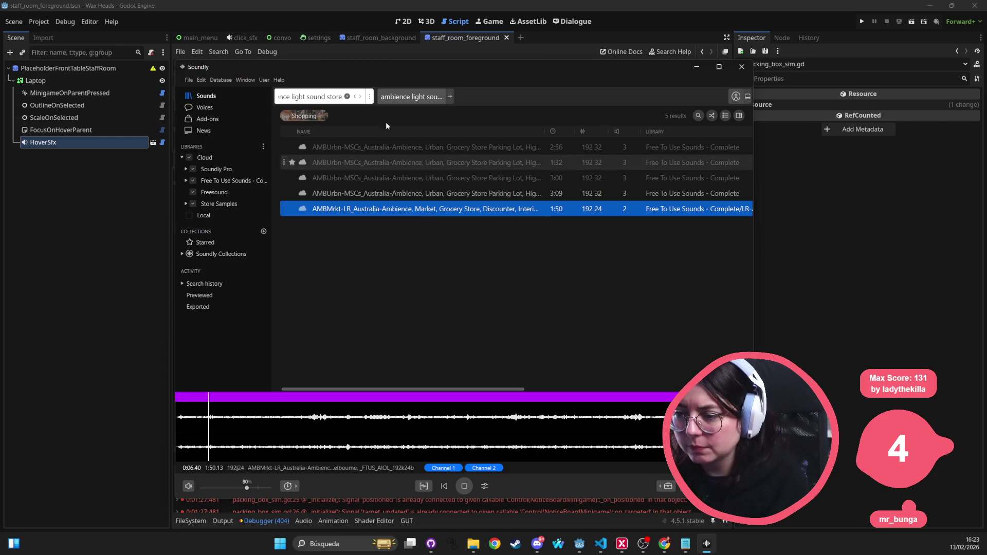
click(302, 96)
drag(305, 97, 362, 97)
Change the search to 'ambience music store'.
text(e m)
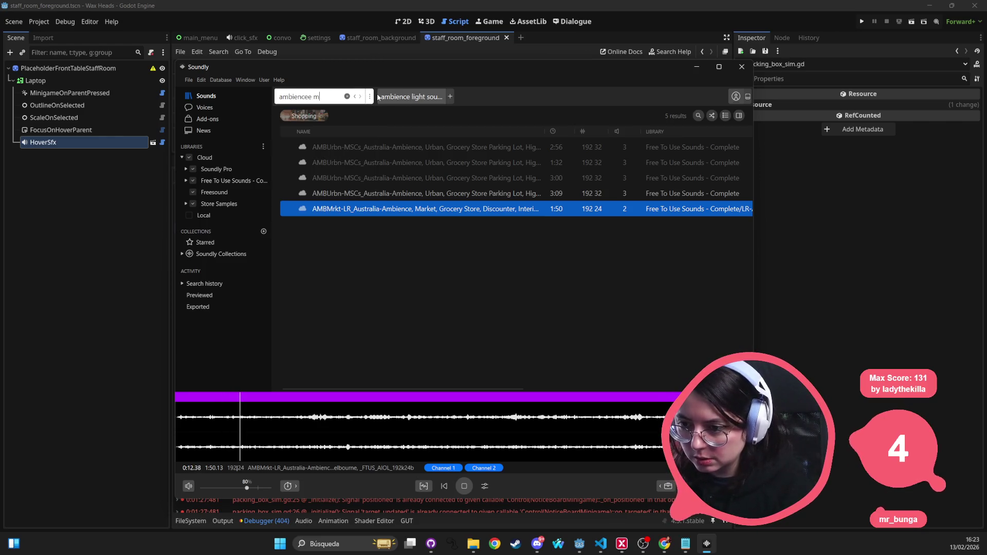
key(BackSpace)
key(BackSpace)
text(music store)
key(Return)
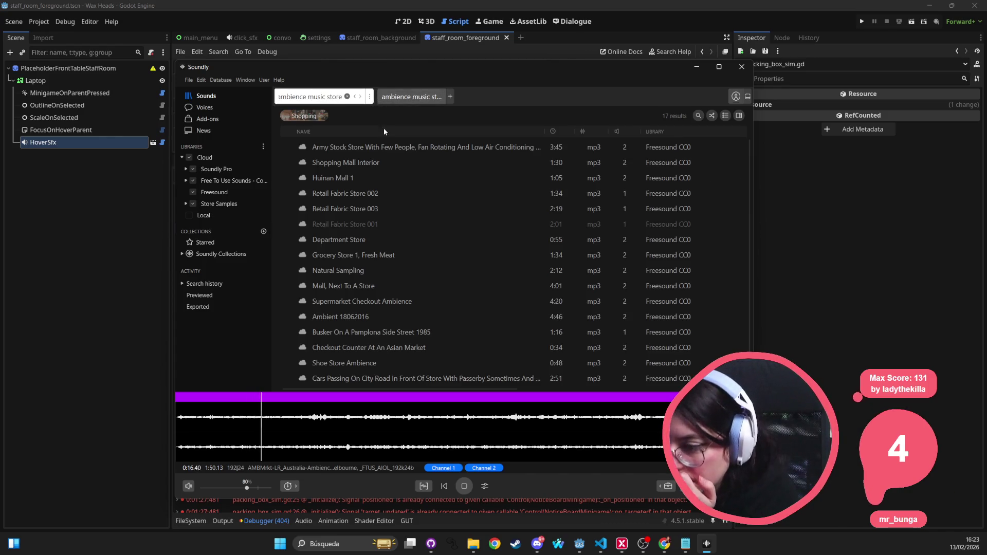
Preview Shopping Mall Interior, Huinan Mall 1, Retail Fabric Store 002/003, Department Store, Fresh Meat, Natural Sampling.
click(372, 166)
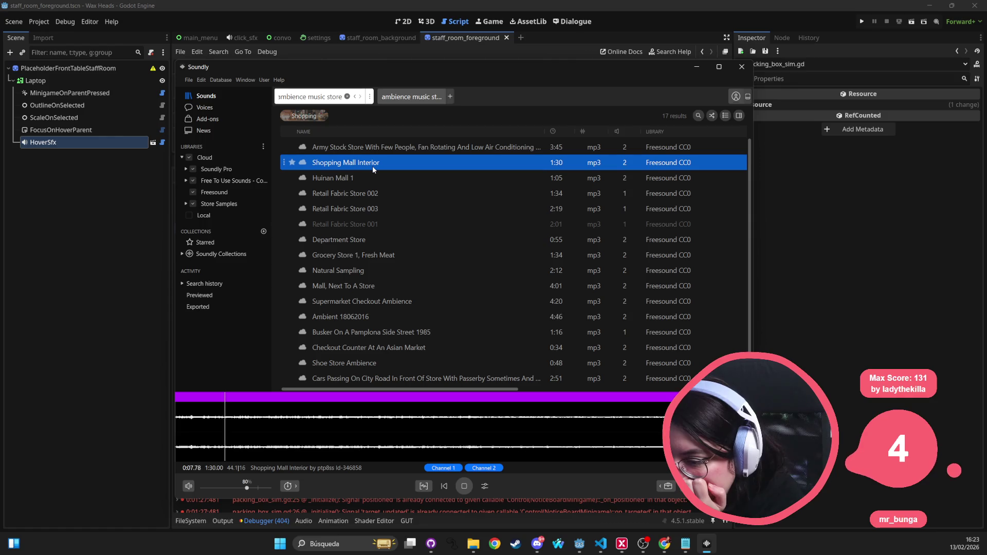
click(354, 178)
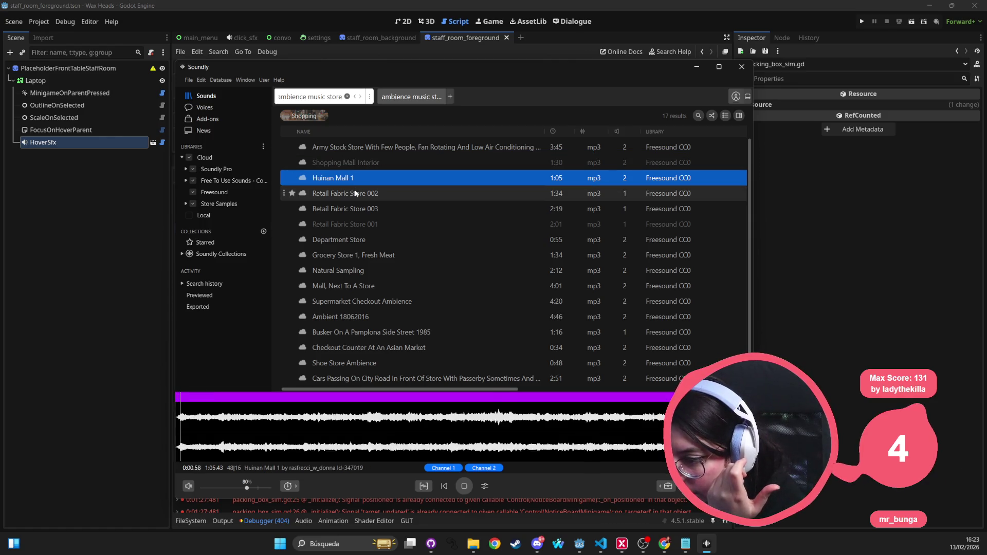
click(356, 193)
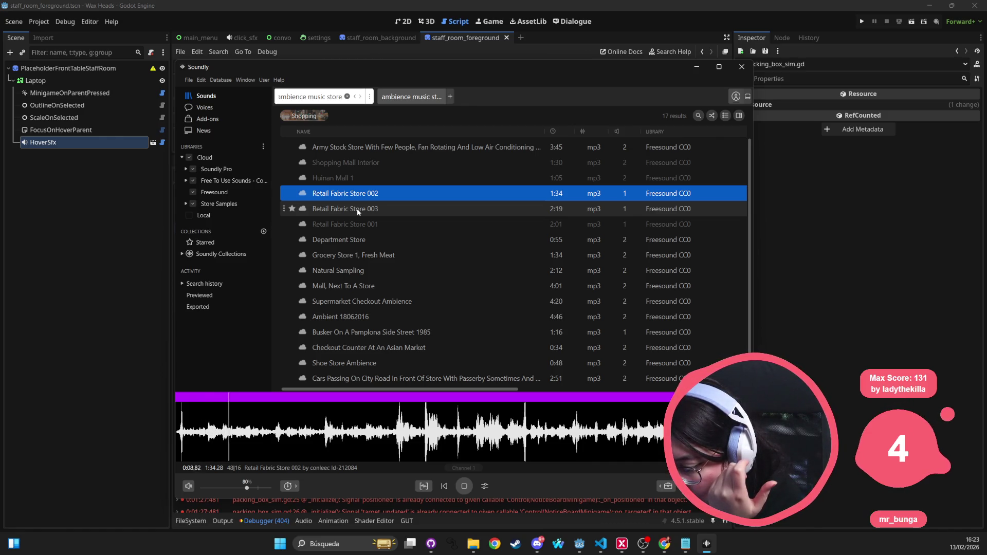
click(357, 208)
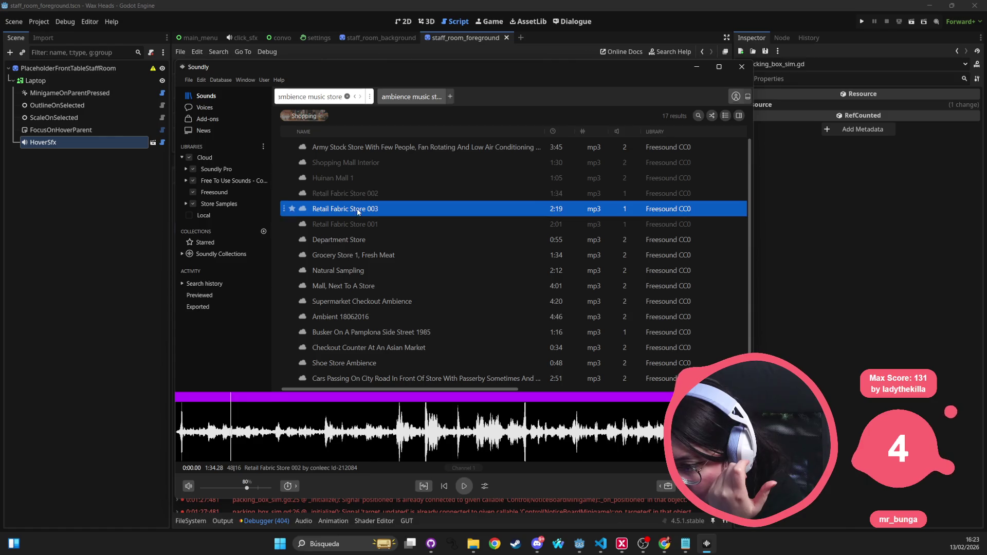
click(354, 241)
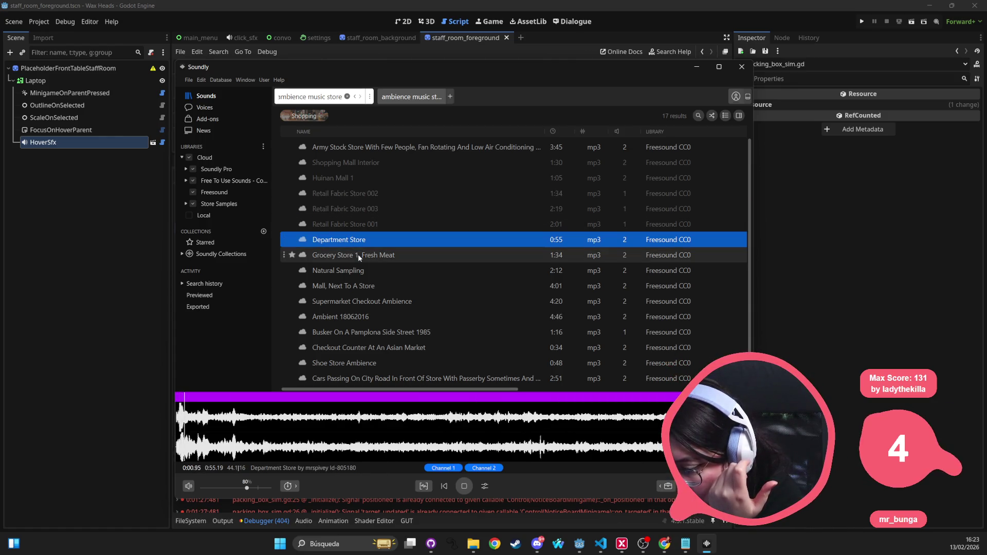
click(361, 251)
click(363, 274)
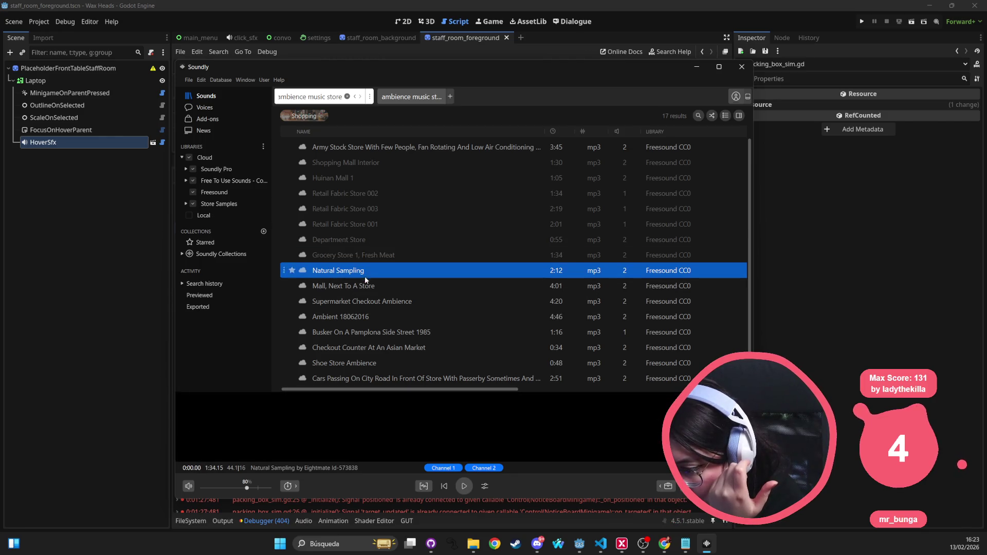
Preview Mall Next To A Store through Shopping Mall Ambience, then open the Shopping collection.
click(362, 286)
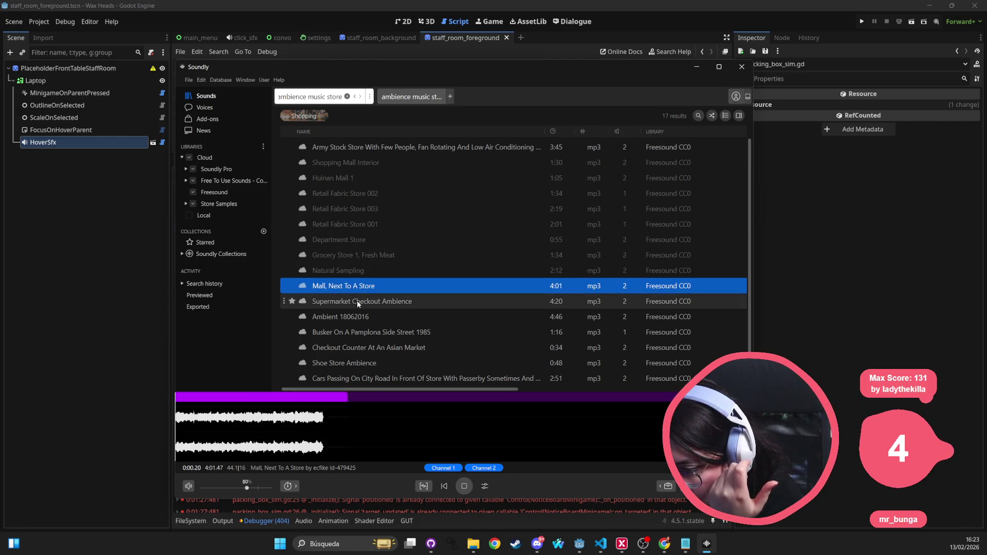
click(357, 301)
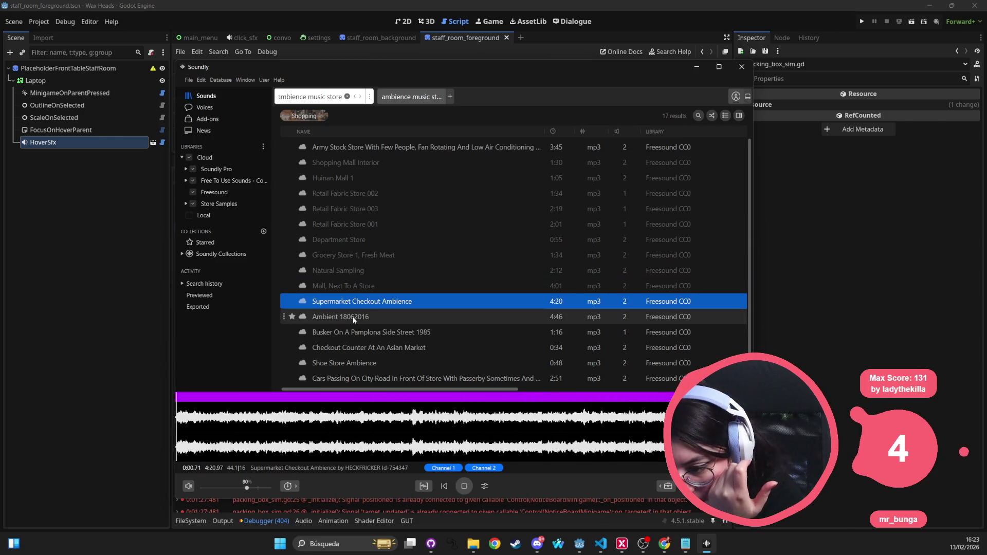
click(354, 319)
click(286, 431)
click(317, 427)
scroll(362, 329, down, 1)
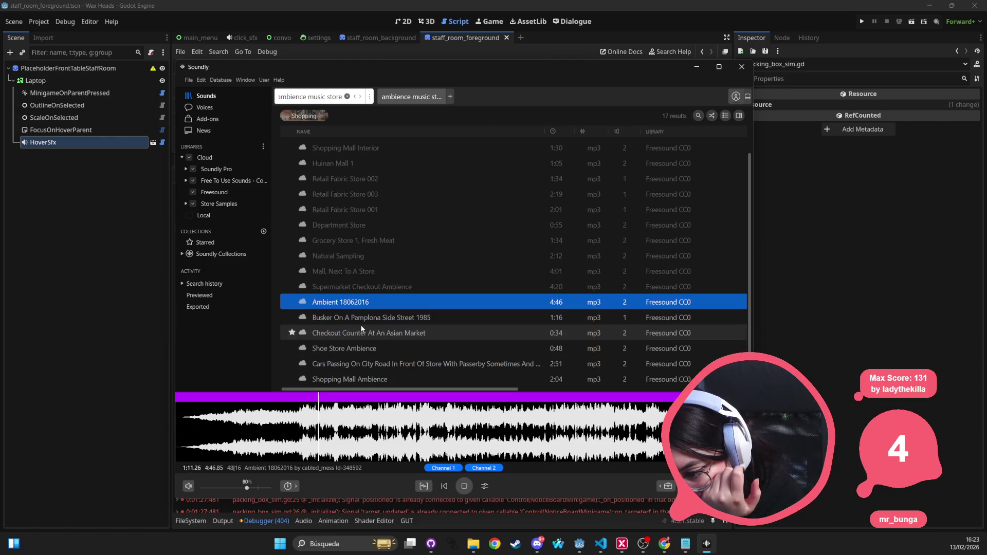
click(360, 360)
click(360, 351)
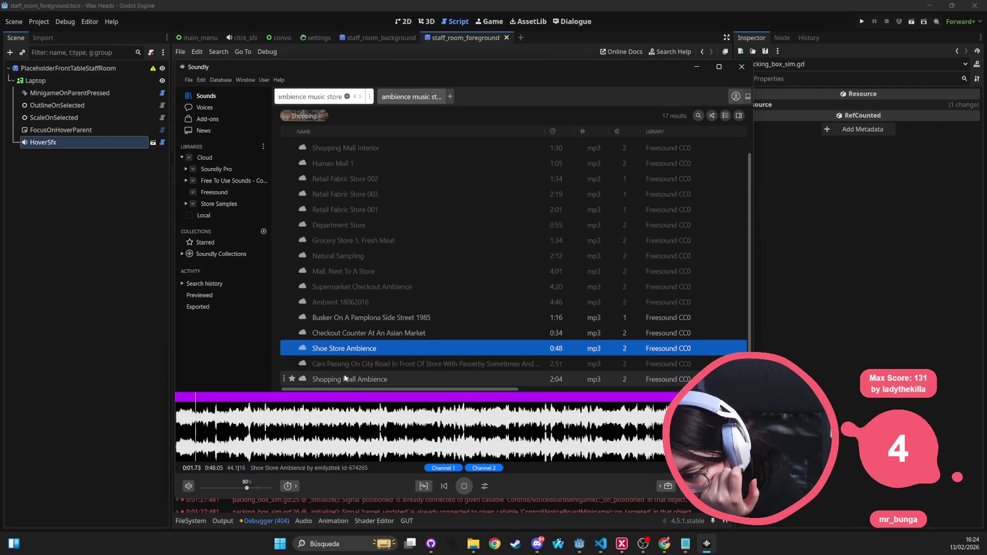
click(359, 379)
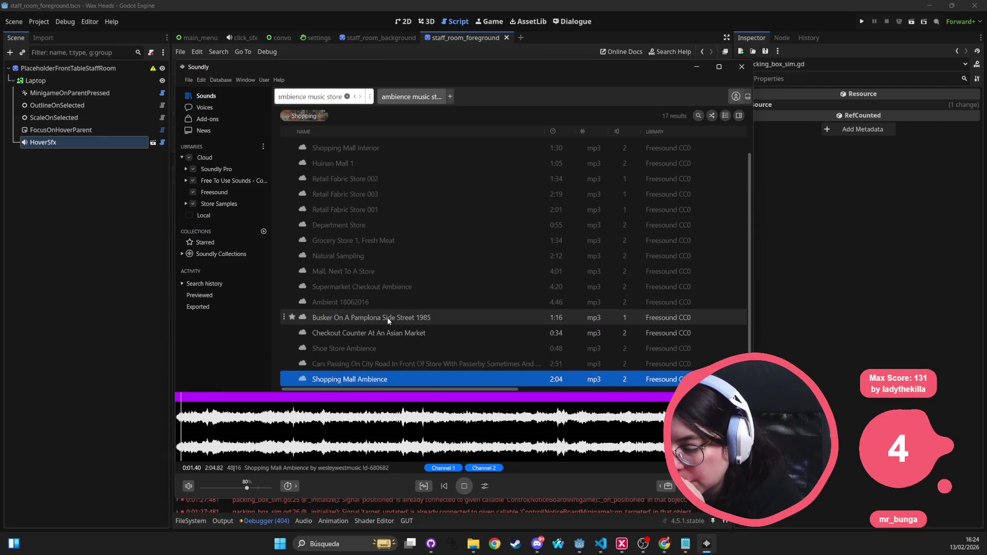
scroll(385, 308, up, 1)
click(307, 116)
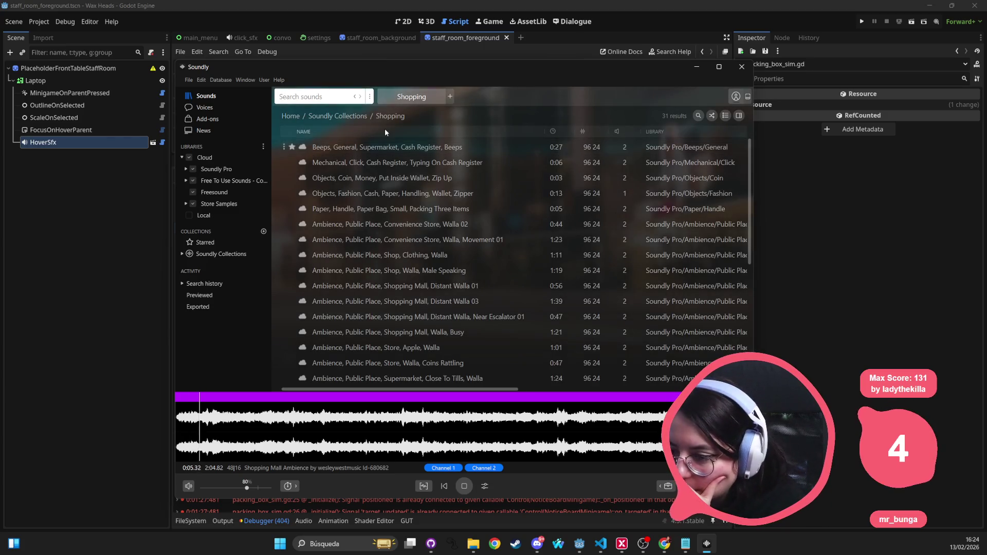
Audition the cash register beeps, typing clicks, coin, wallet zipper and paper bag packing sounds.
click(402, 150)
click(395, 164)
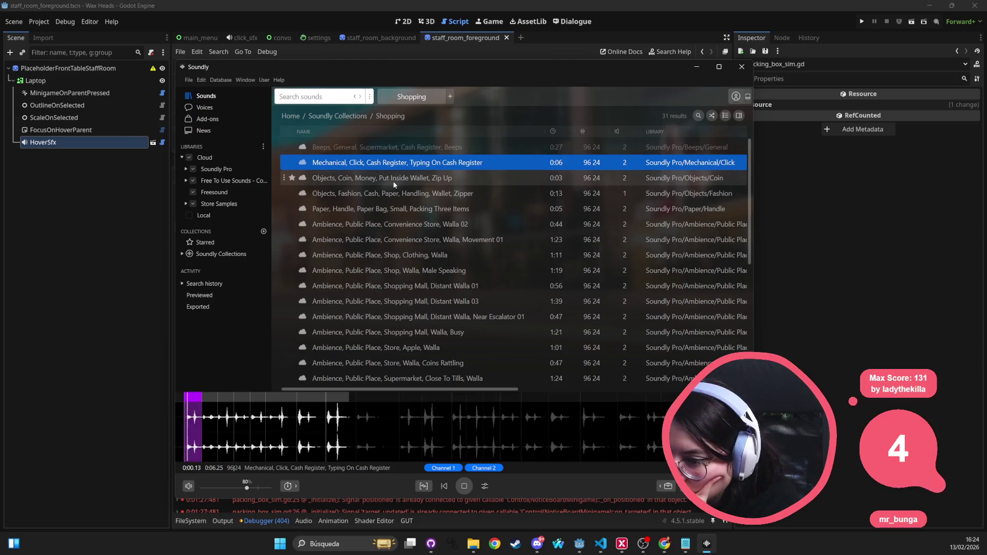
click(391, 178)
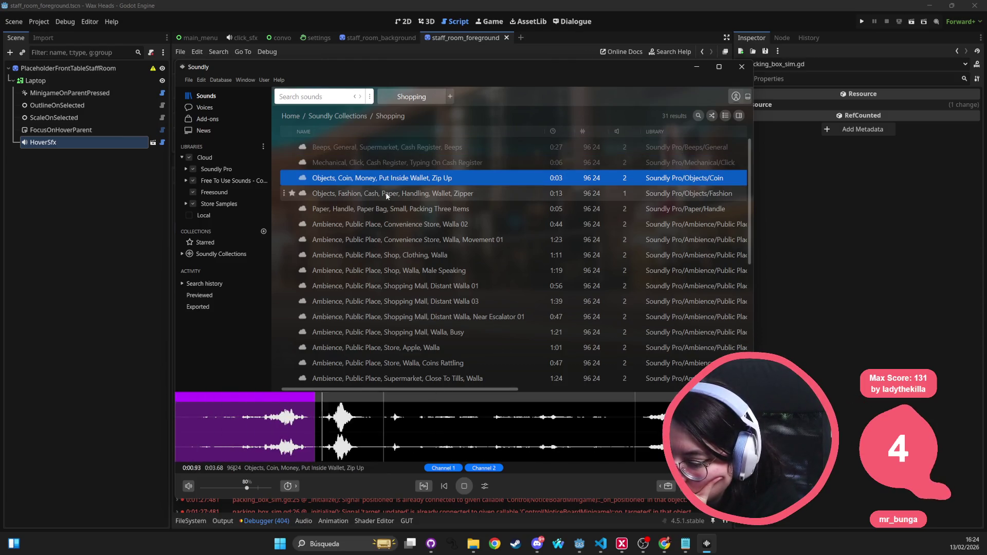
click(387, 195)
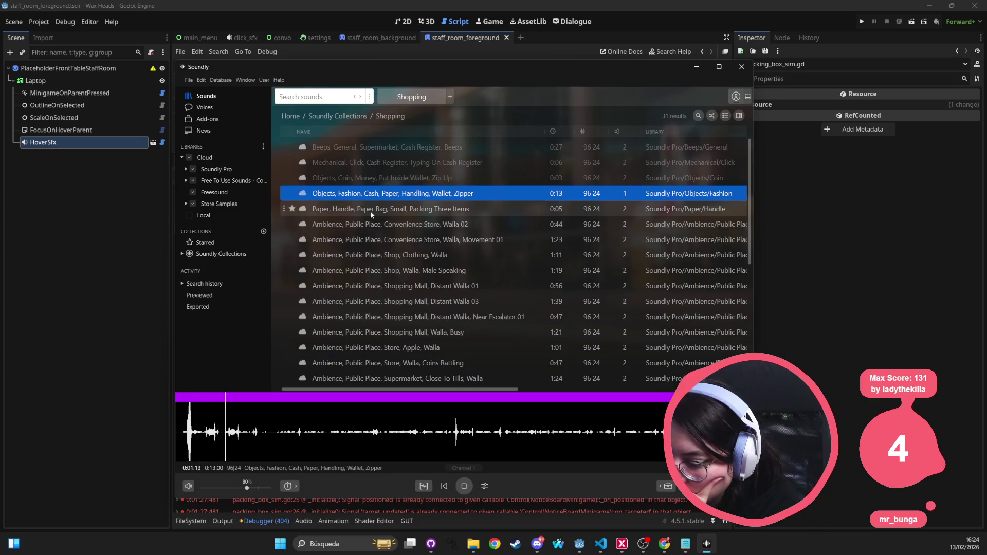
click(371, 213)
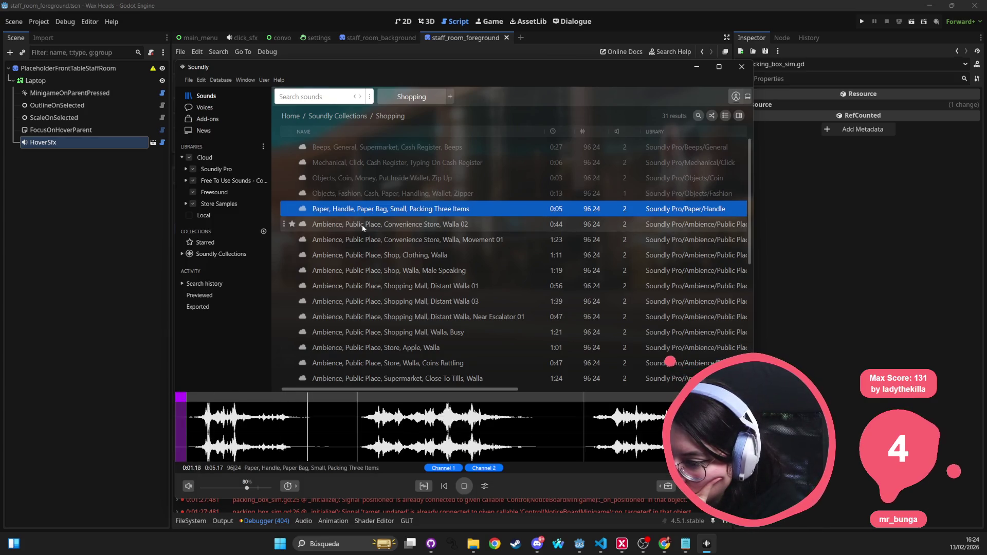
Audition the convenience store, clothing shop, shopping mall, Apple store and coin-rattling walla recordings.
click(361, 224)
click(348, 238)
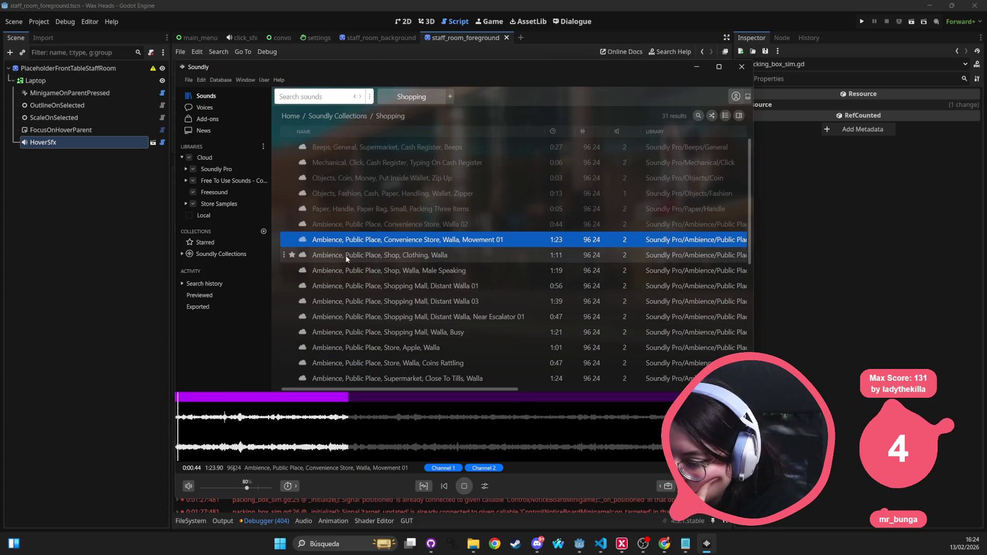
click(345, 255)
click(348, 271)
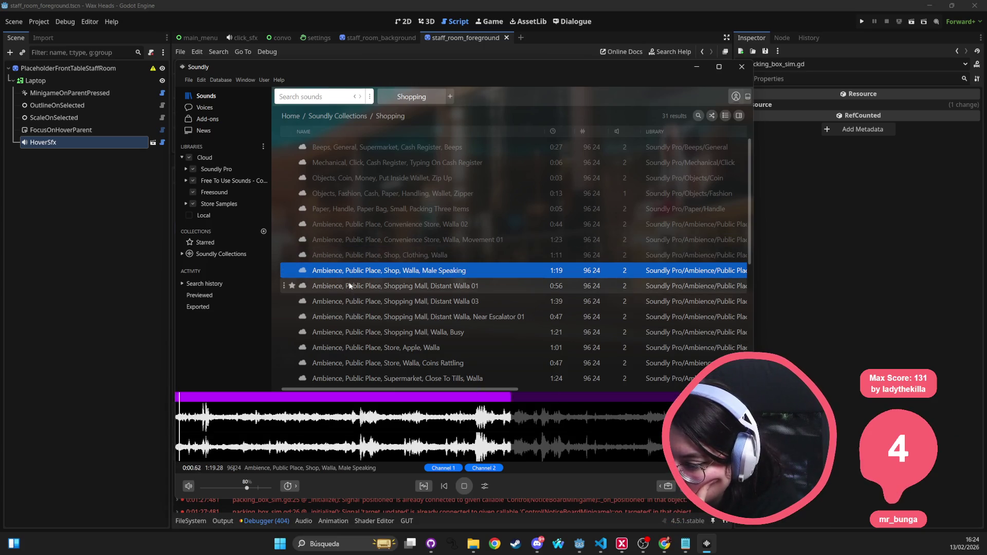
click(348, 288)
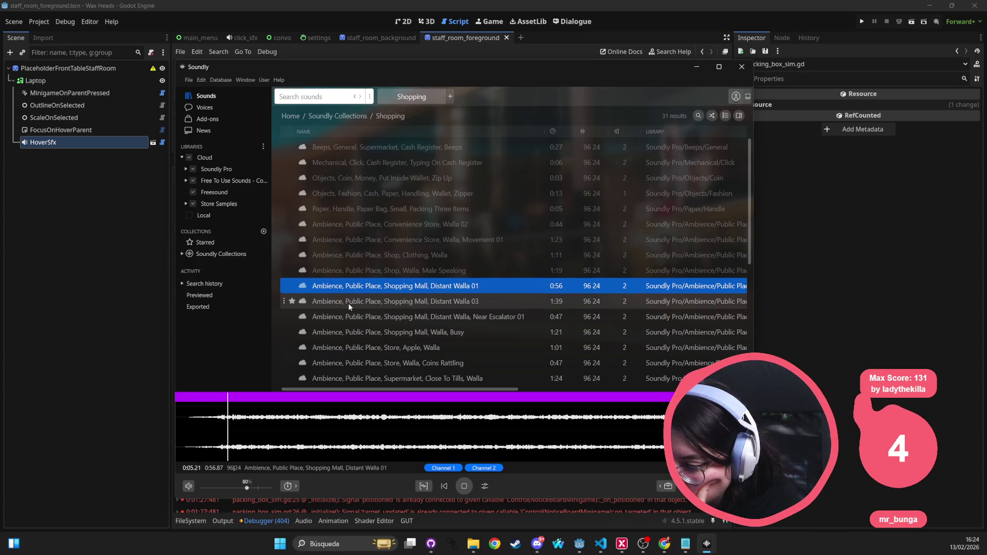
click(349, 304)
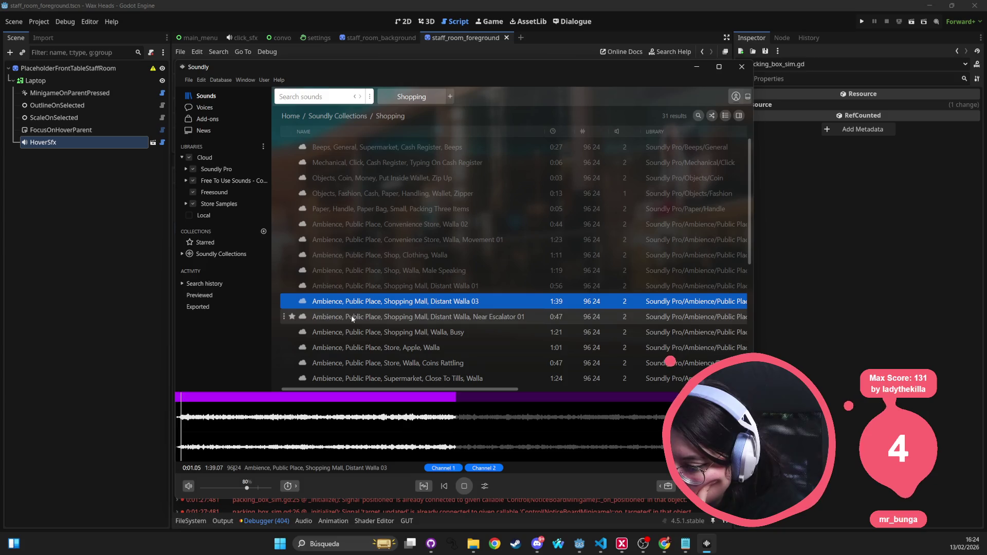
click(351, 316)
click(351, 330)
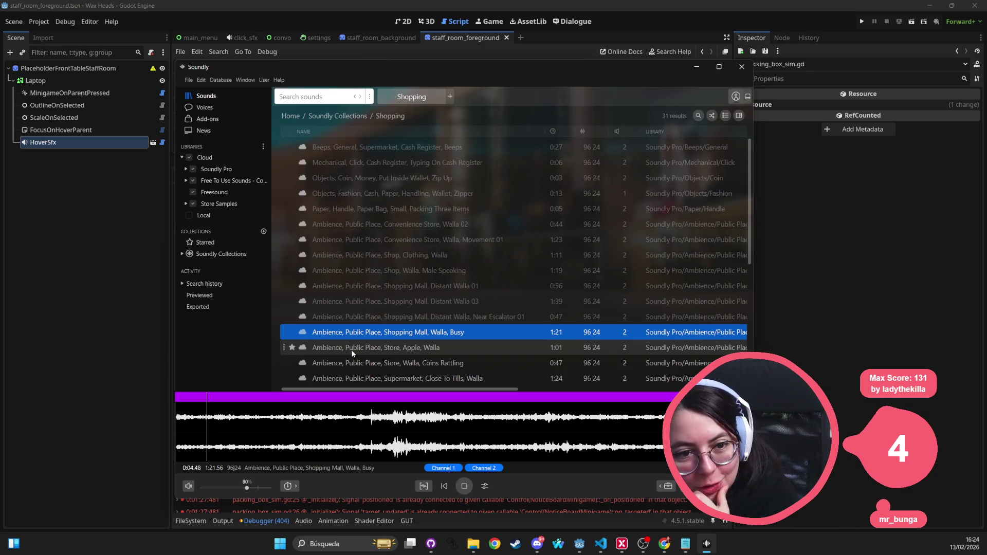
click(351, 348)
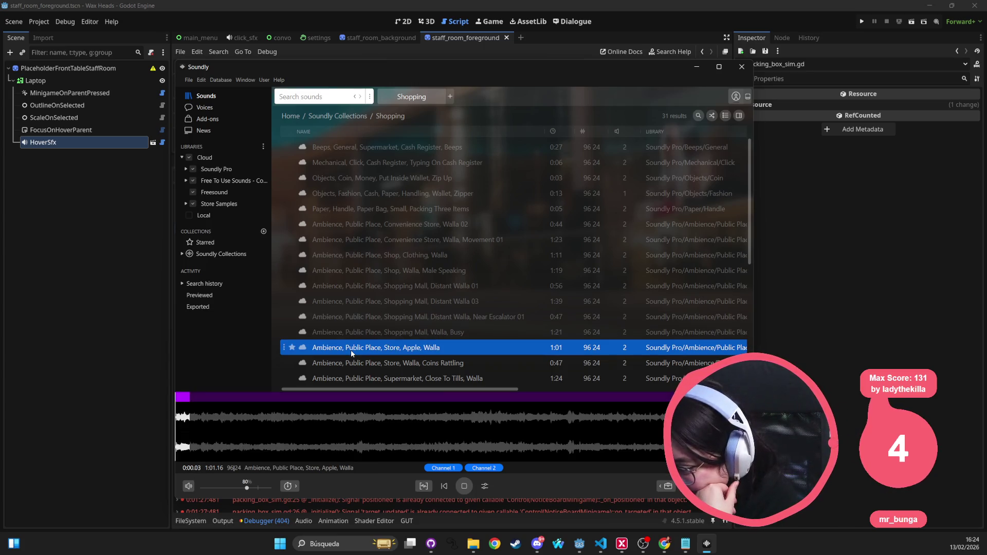
click(350, 362)
Preview the supermarket tills walla, shop door handbell, coffee shop, shopping mall and convenience store Walla 01.
scroll(370, 307, down, 2)
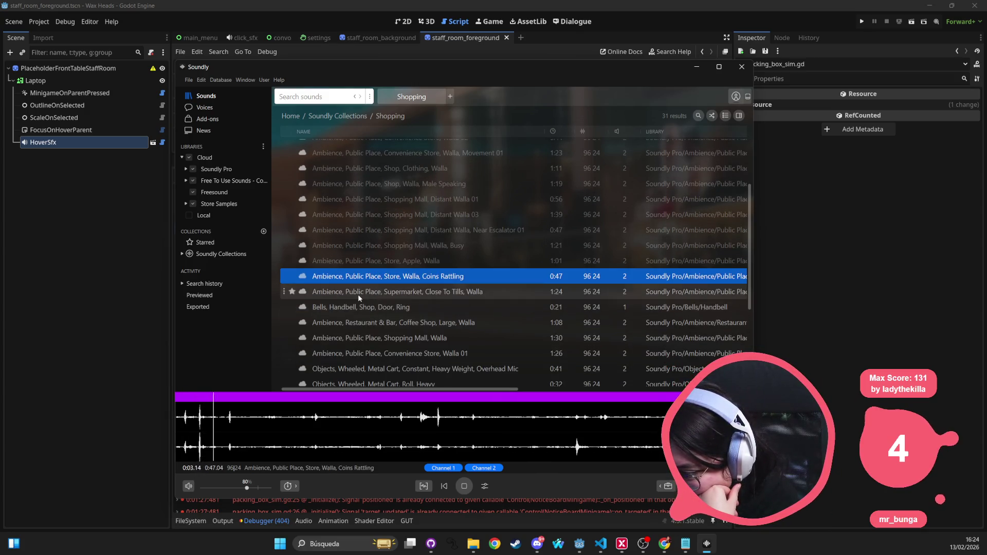
click(357, 293)
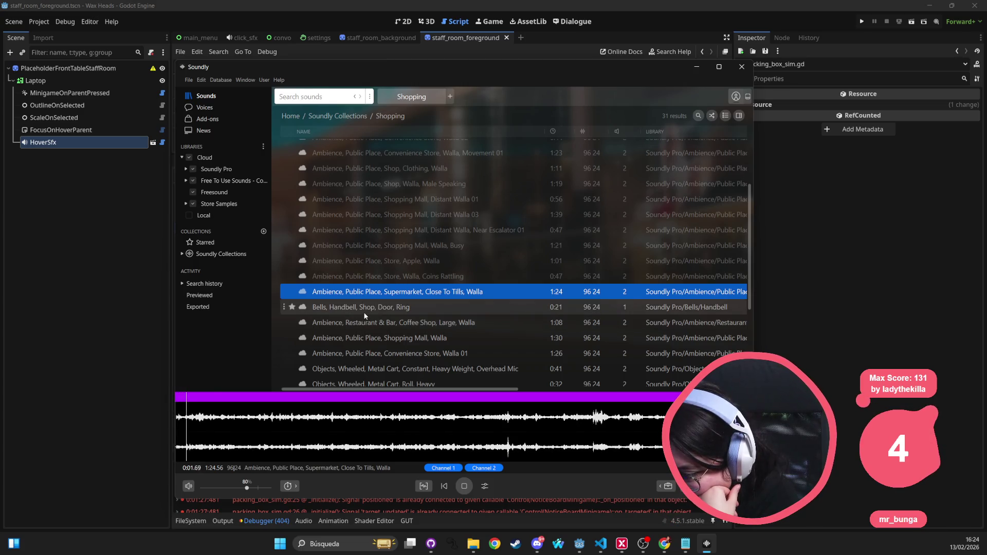
click(365, 311)
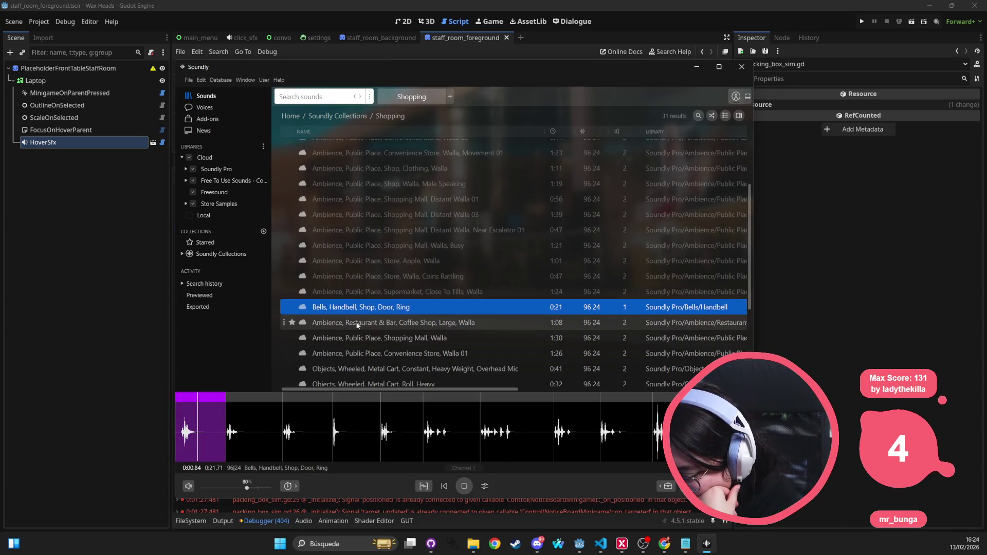
click(356, 324)
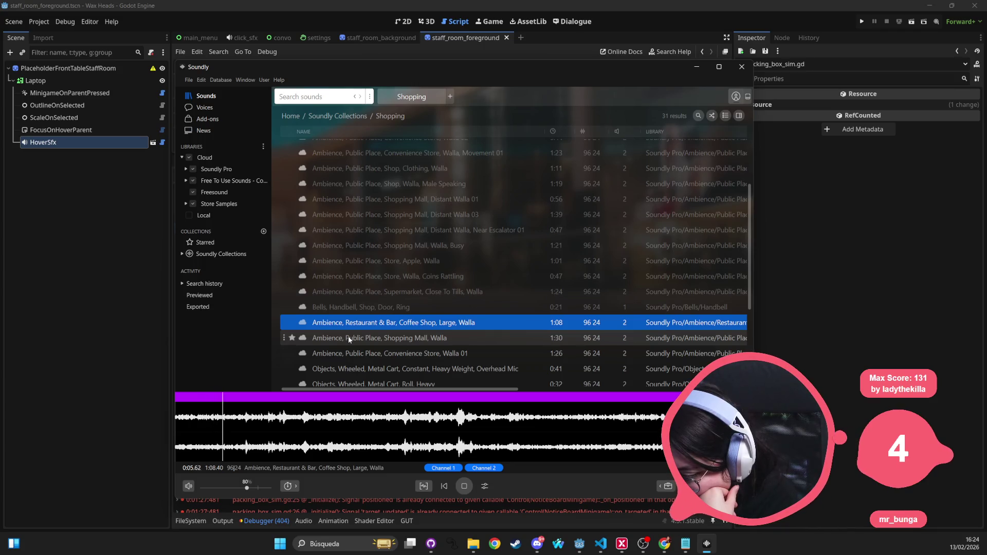
click(348, 337)
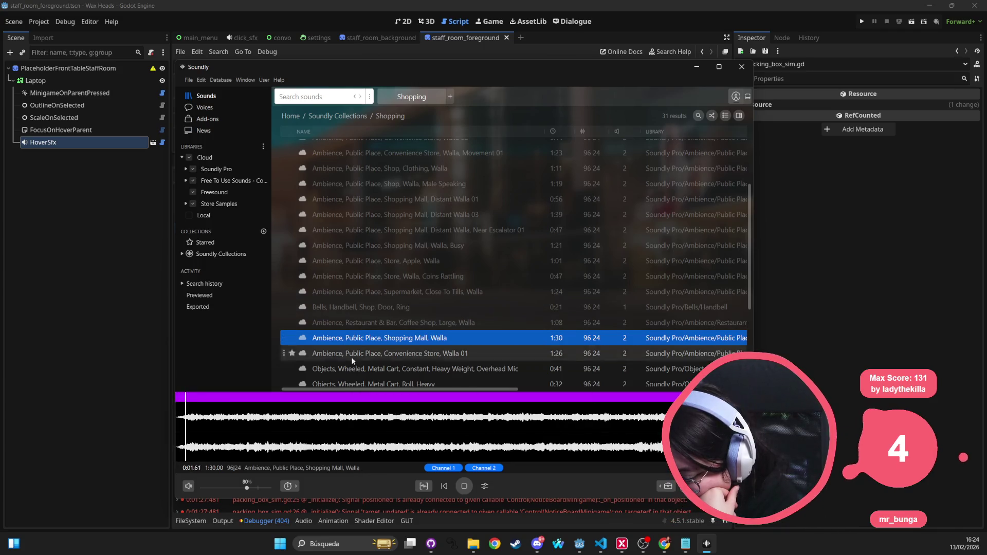
click(351, 358)
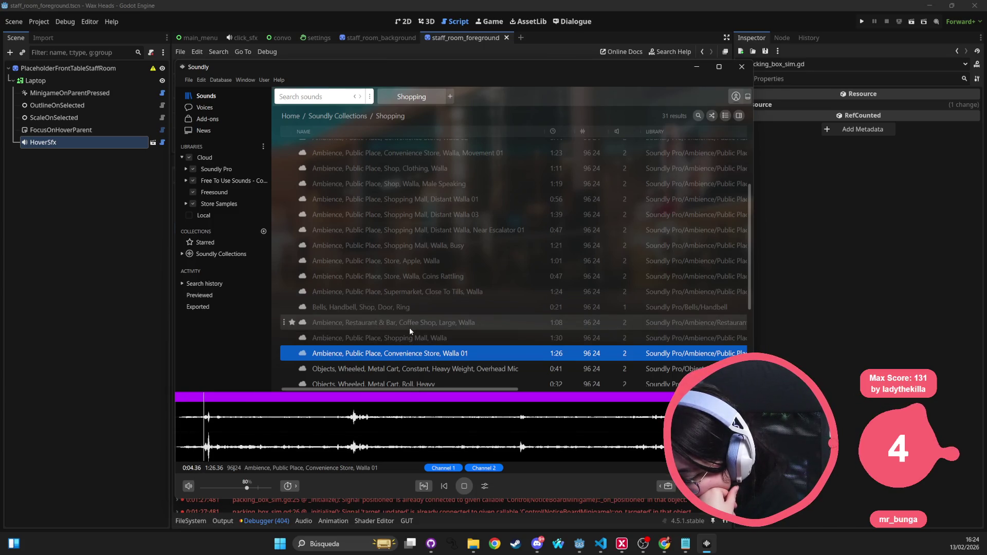
Preview the metal carts, street market Walla 01 and 04, and the distant shopping mall wallas.
scroll(414, 329, down, 1)
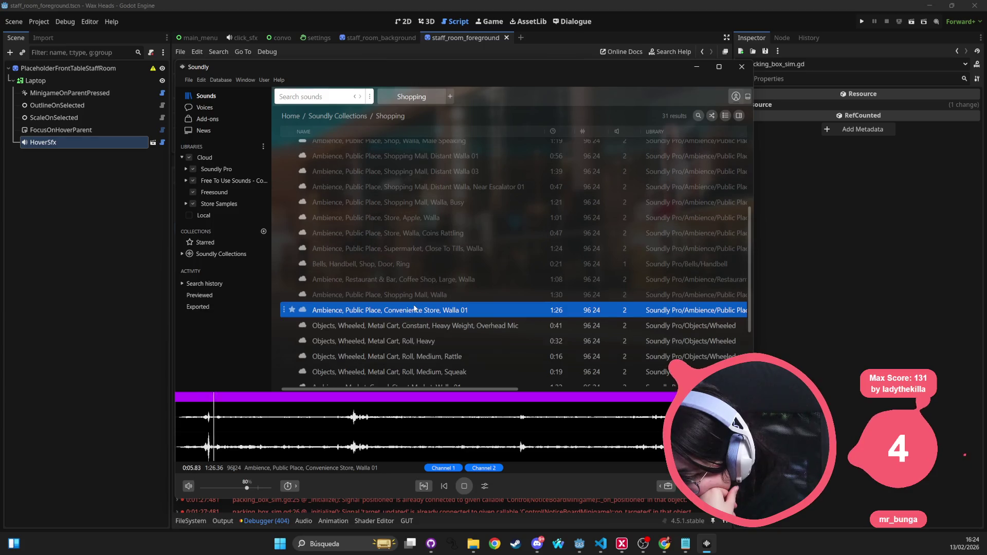
click(416, 331)
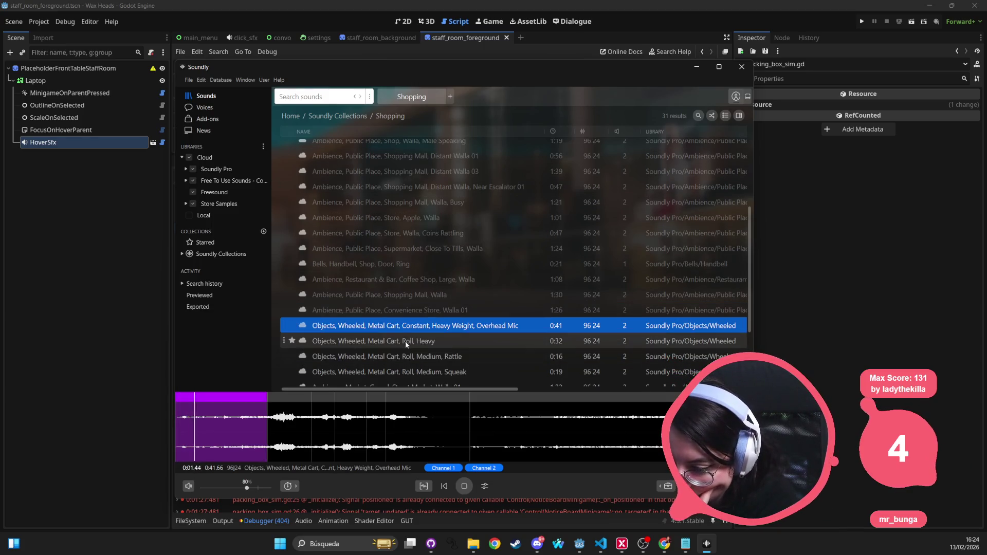
click(405, 341)
scroll(406, 332, down, 1)
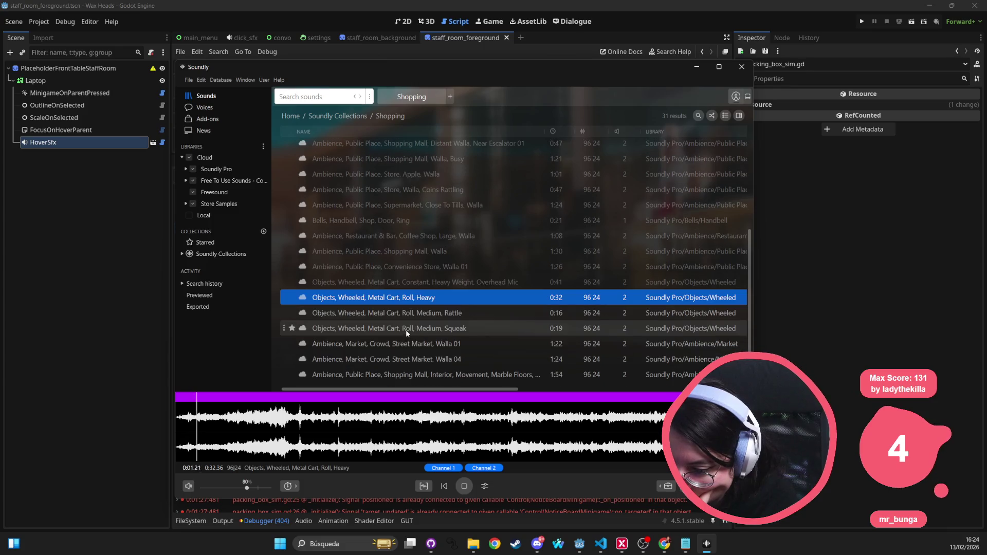
click(402, 343)
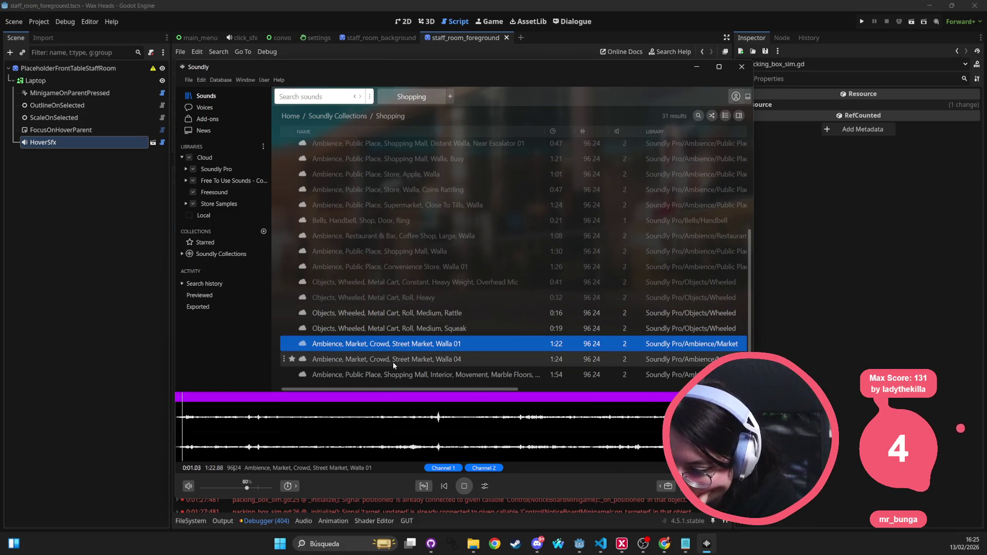
click(393, 362)
scroll(405, 337, down, 1)
click(402, 344)
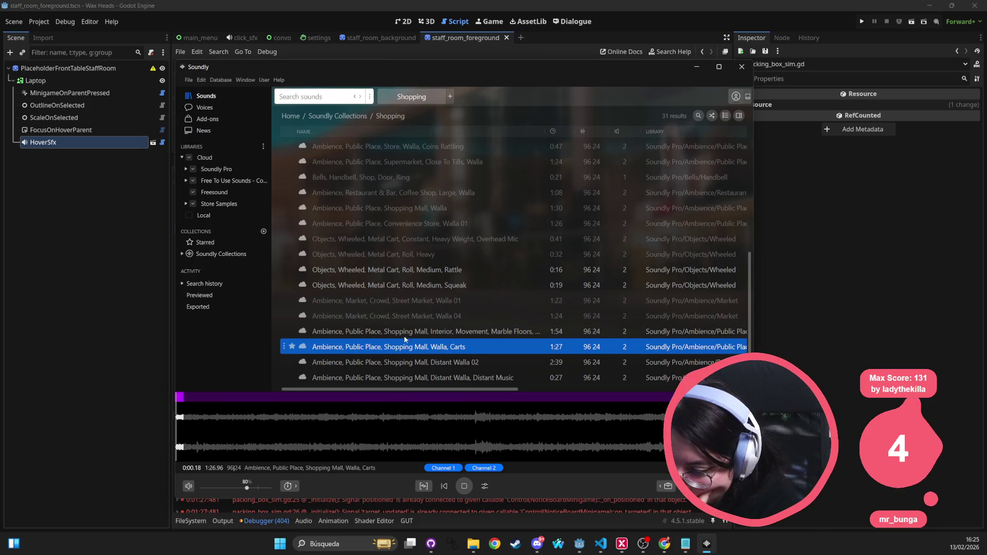
key(Down)
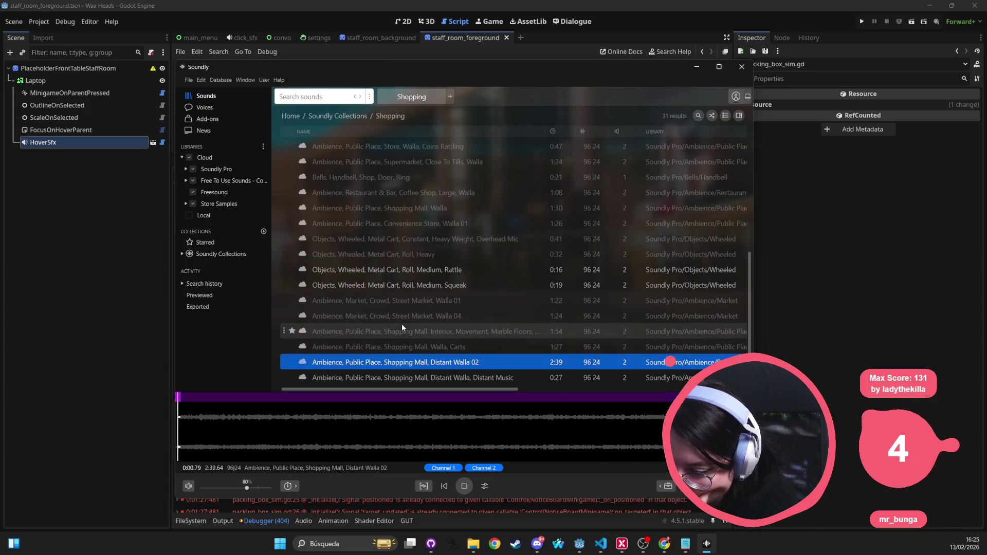
scroll(402, 323, down, 1)
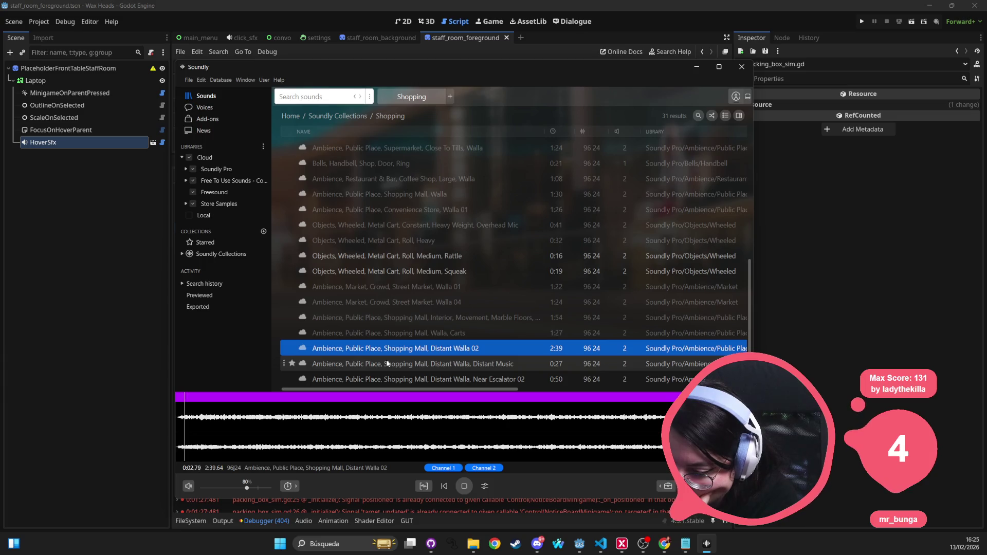
click(386, 362)
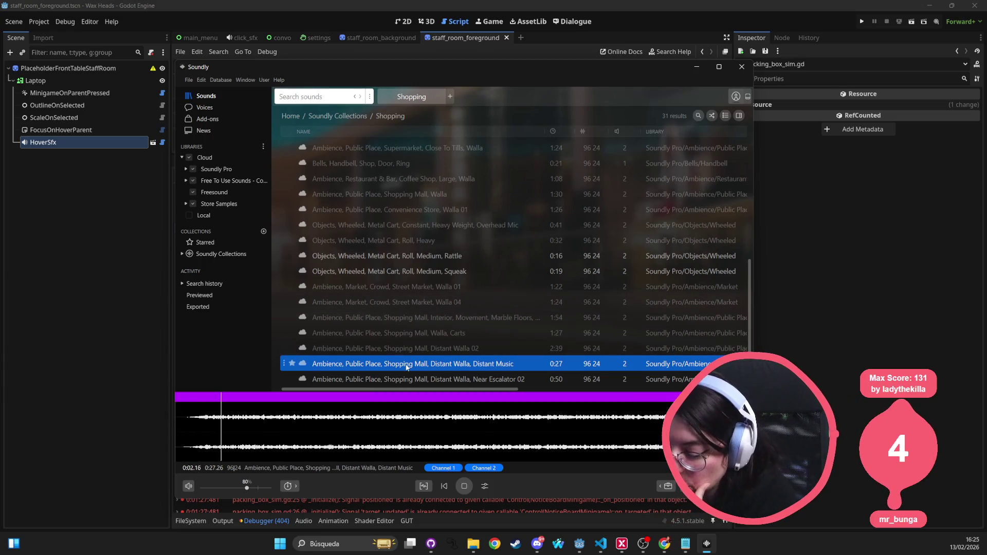
key(Down)
scroll(363, 255, up, 5)
Search Soundly for 'small convenience store'.
scroll(363, 254, up, 1)
click(302, 96)
text(sma)
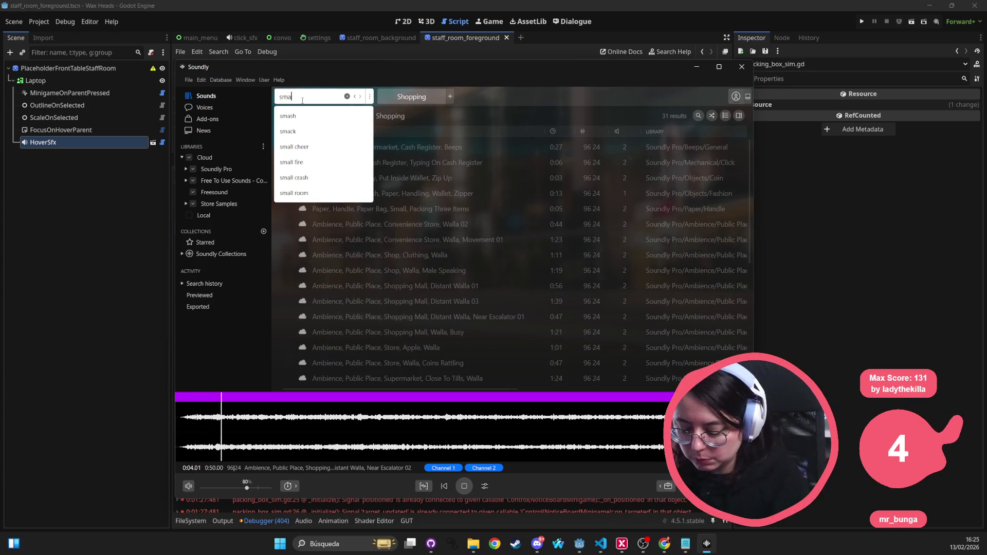
text(ll convenience store)
key(Return)
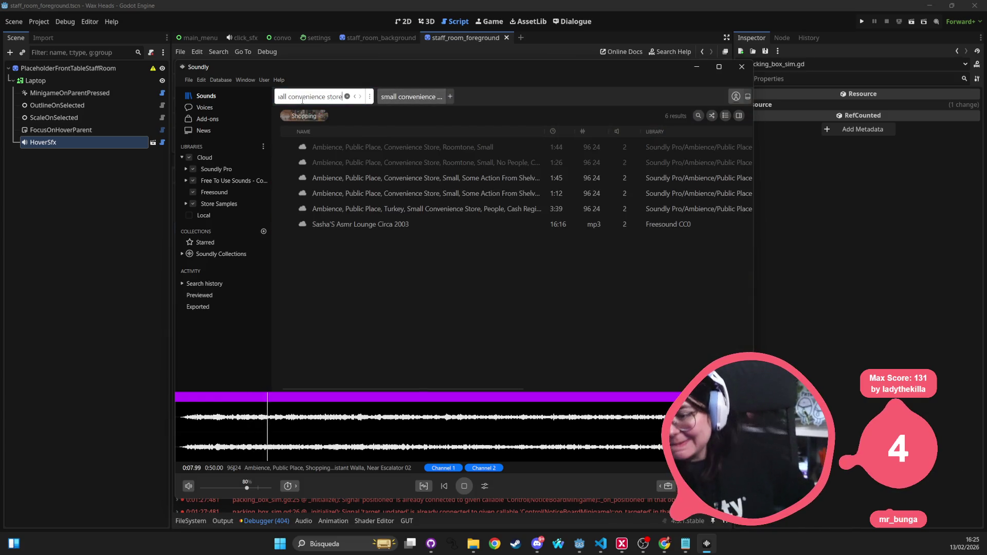
Audition Footsteps 01/02, the Turkey cash register and Sasha'S Asmr Lounge Circa 2003, then clear the query.
click(434, 193)
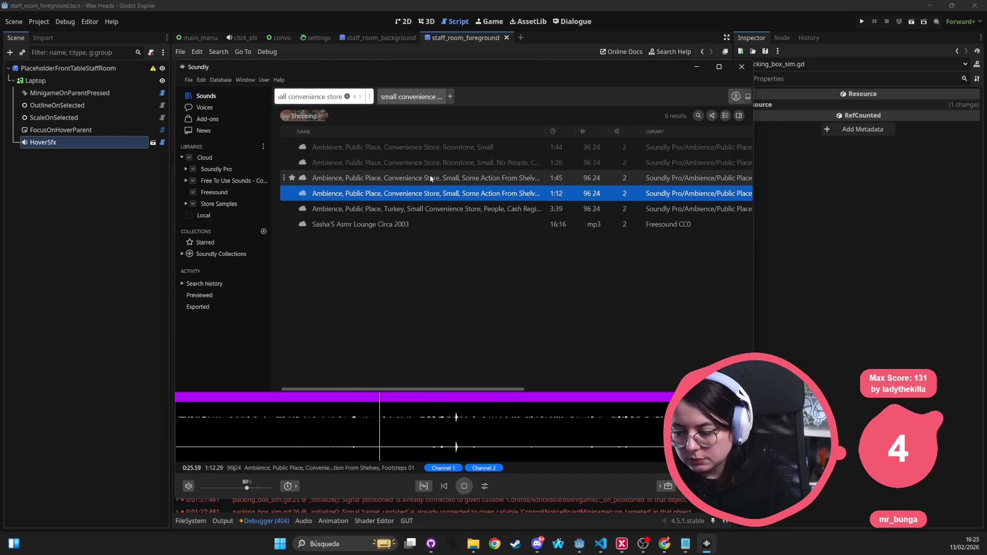
click(431, 178)
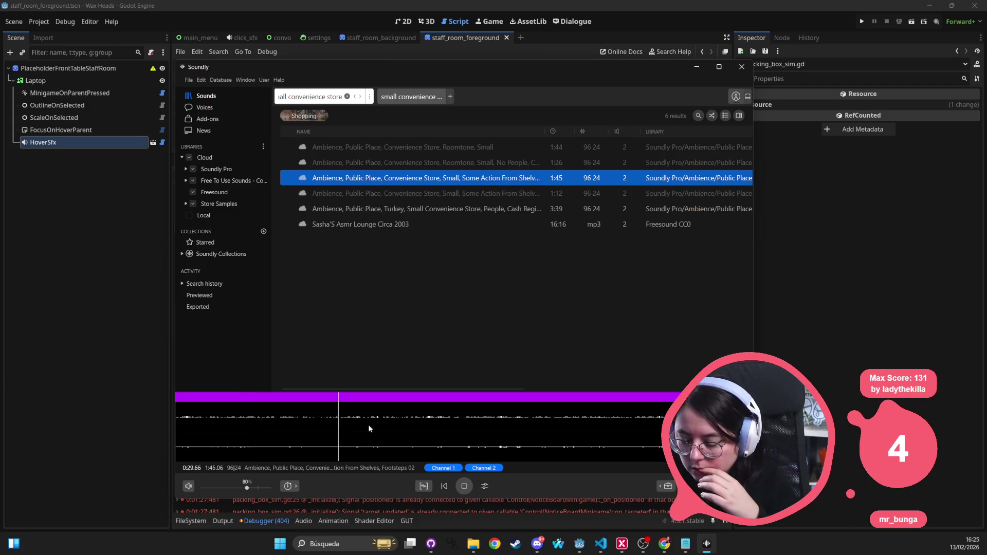
click(360, 194)
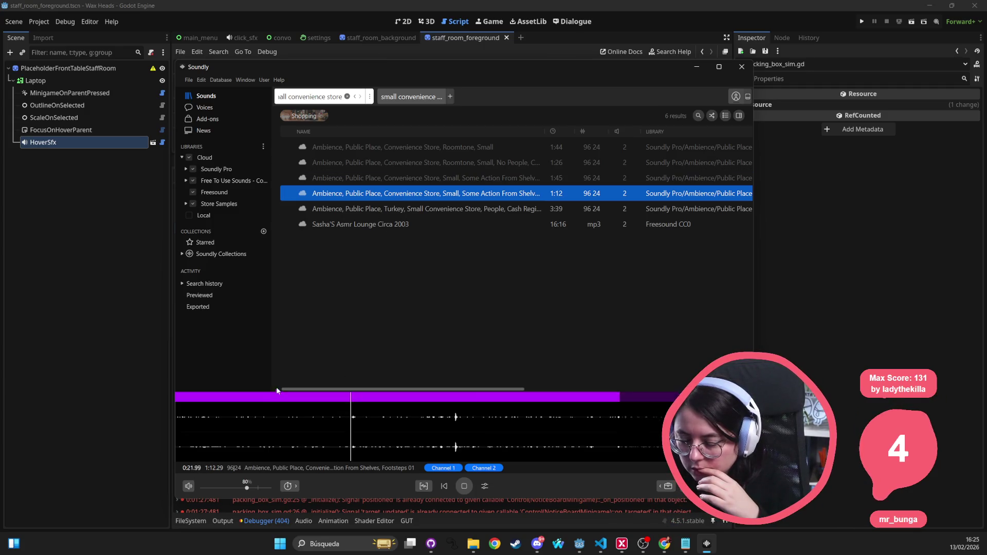
click(440, 417)
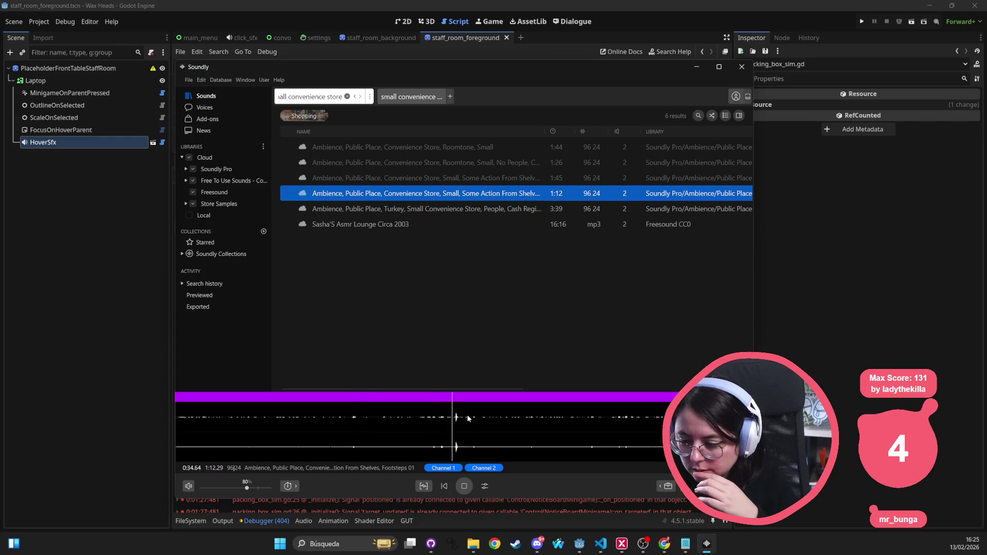
click(453, 208)
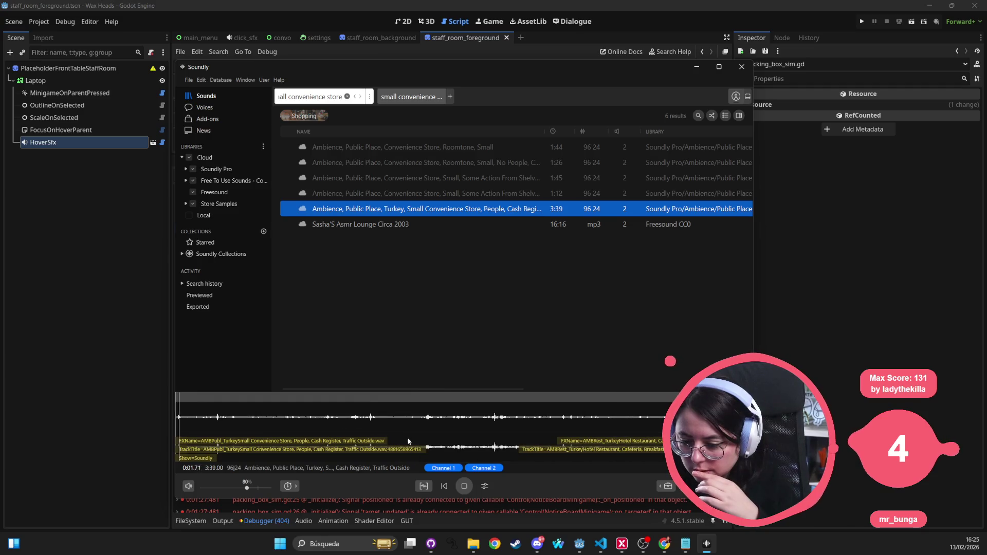
click(442, 223)
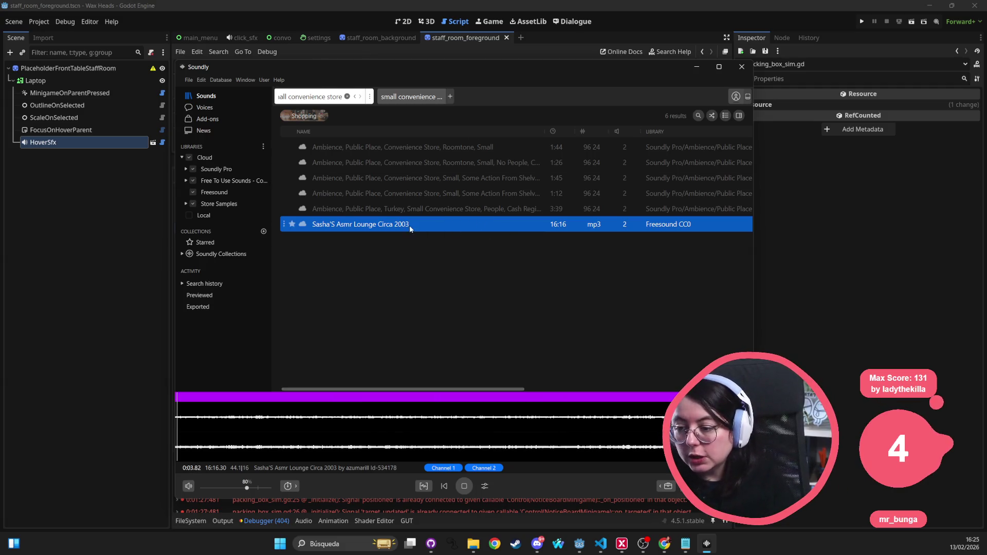
click(584, 433)
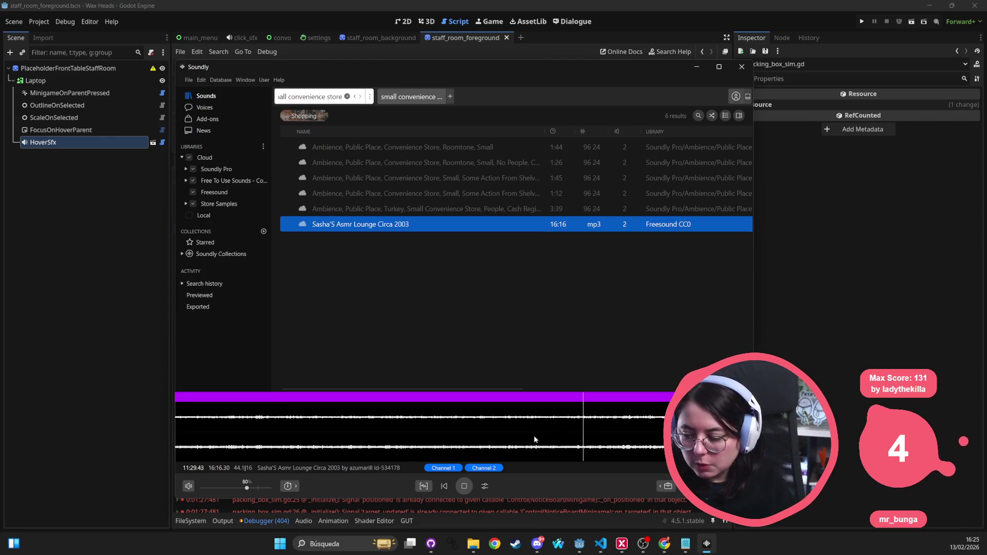
double_click(324, 96)
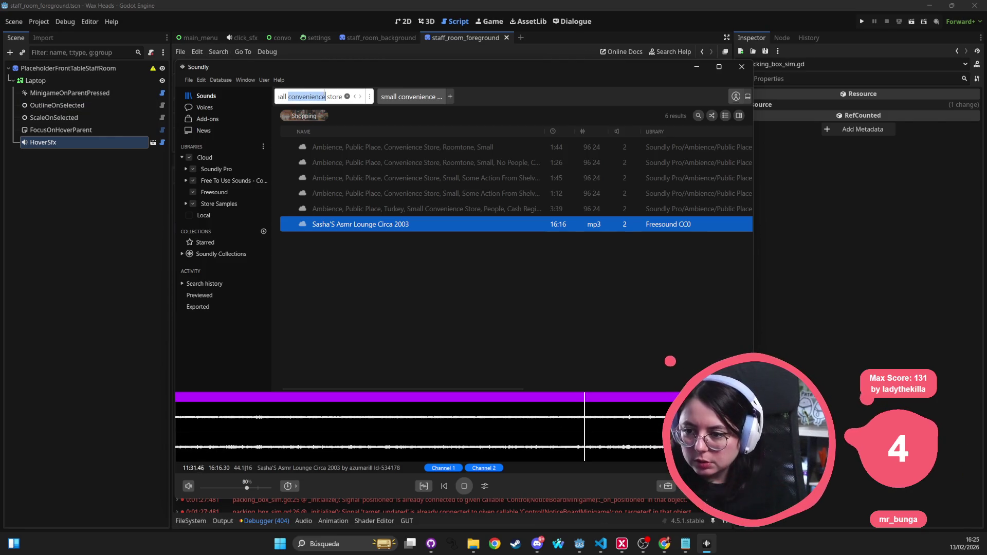
key(BackSpace)
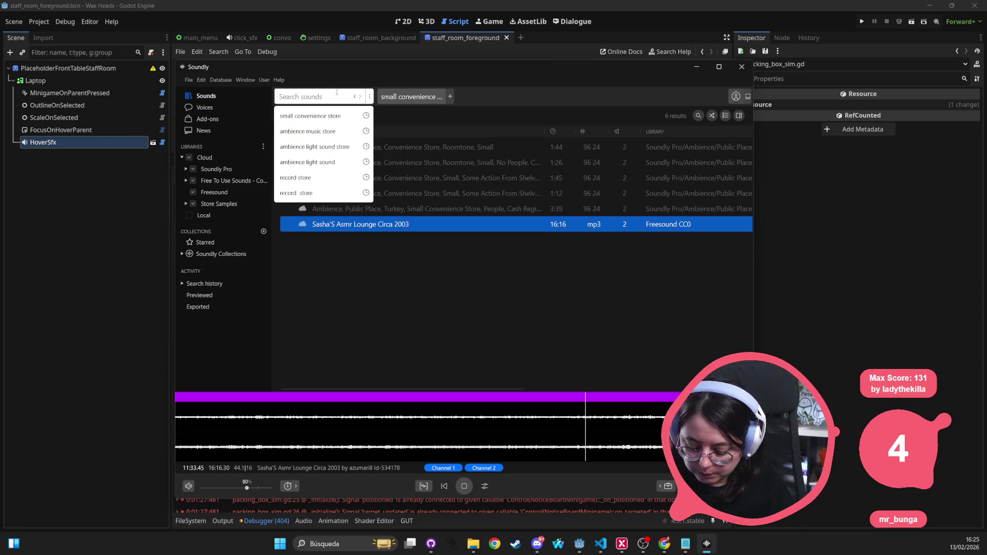
Search for 'shop small' and preview the Street shopping and Bakery walla results.
text(shop)
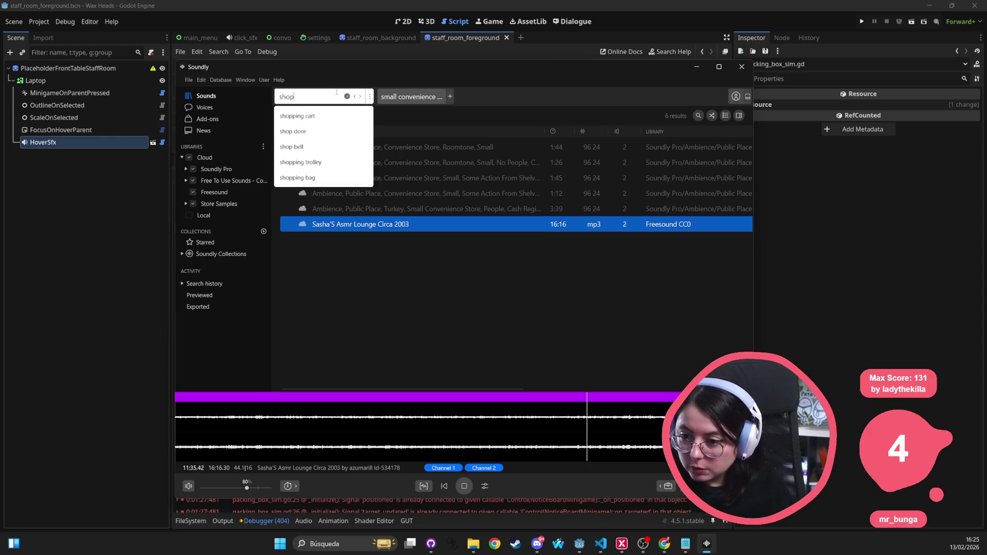
text( small)
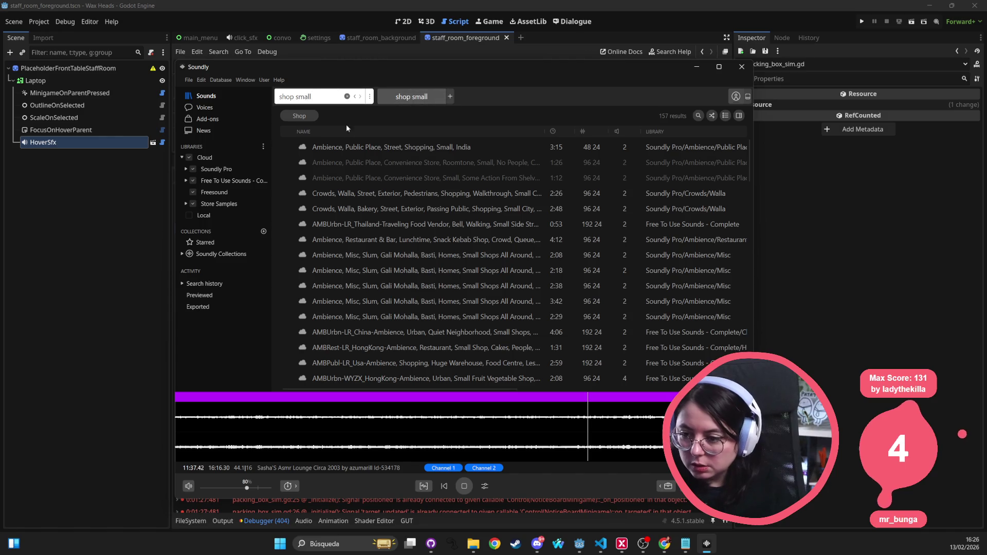
click(366, 149)
click(371, 194)
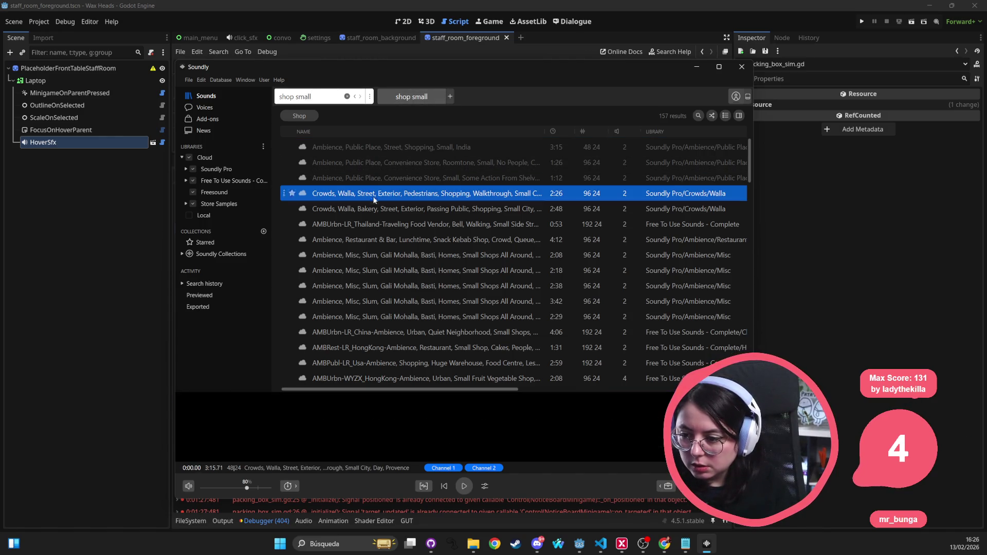
click(373, 211)
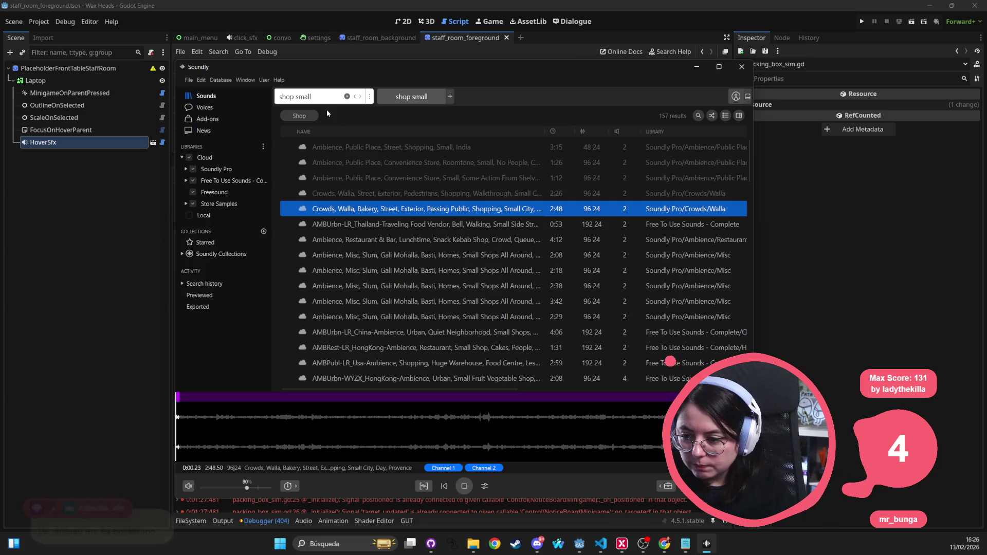
Refine the query to 'shop small interior' and preview Stockholm Mall Vartoftagatan F and R.
click(324, 96)
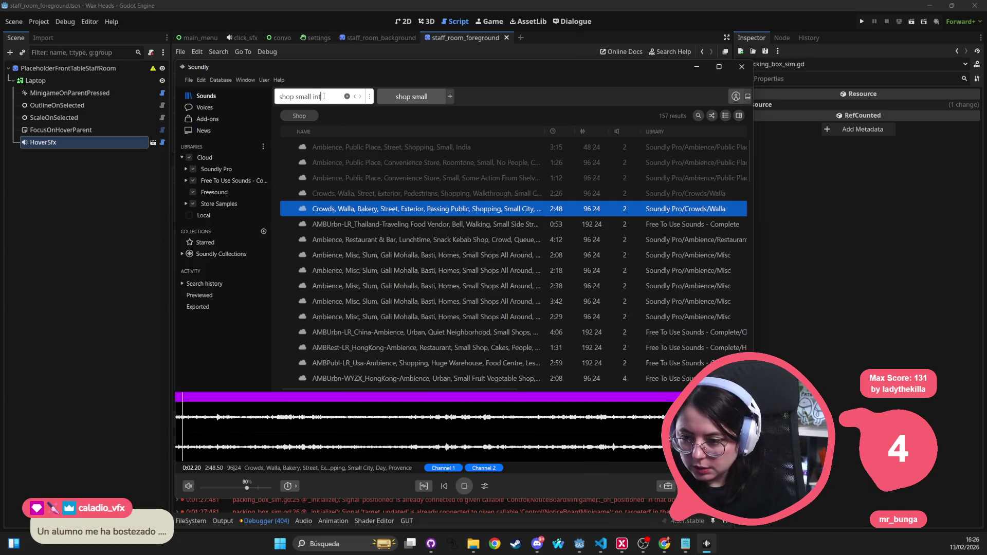
text(erior)
click(369, 147)
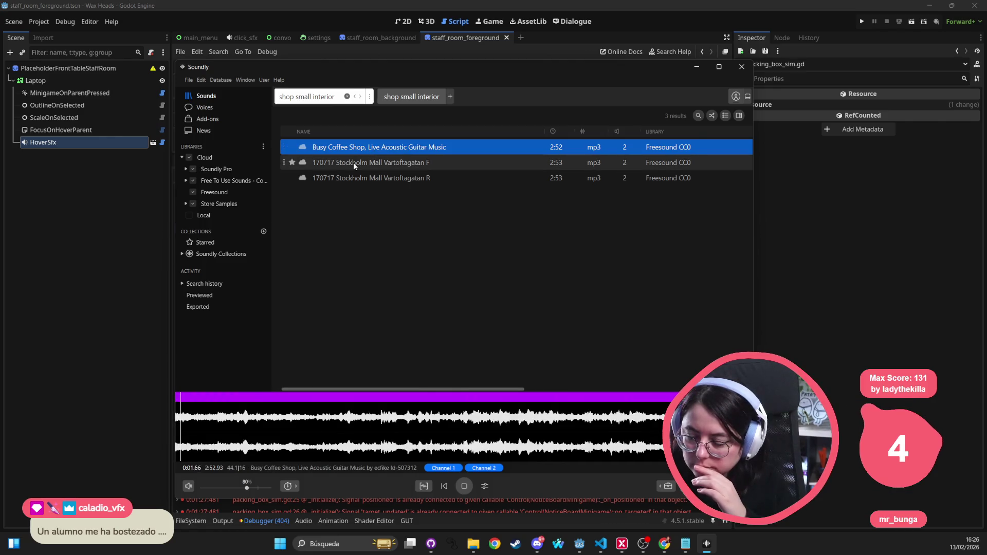
click(354, 163)
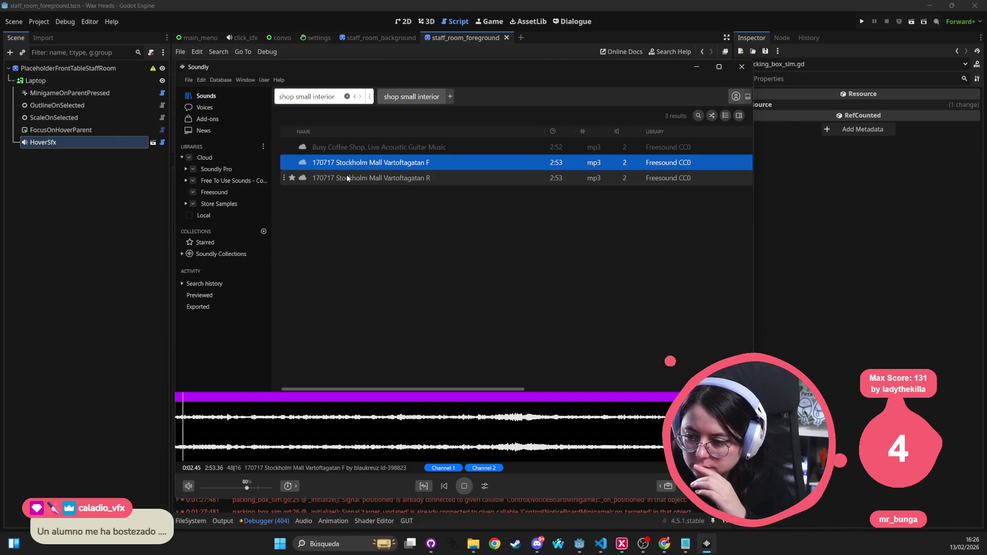
click(347, 179)
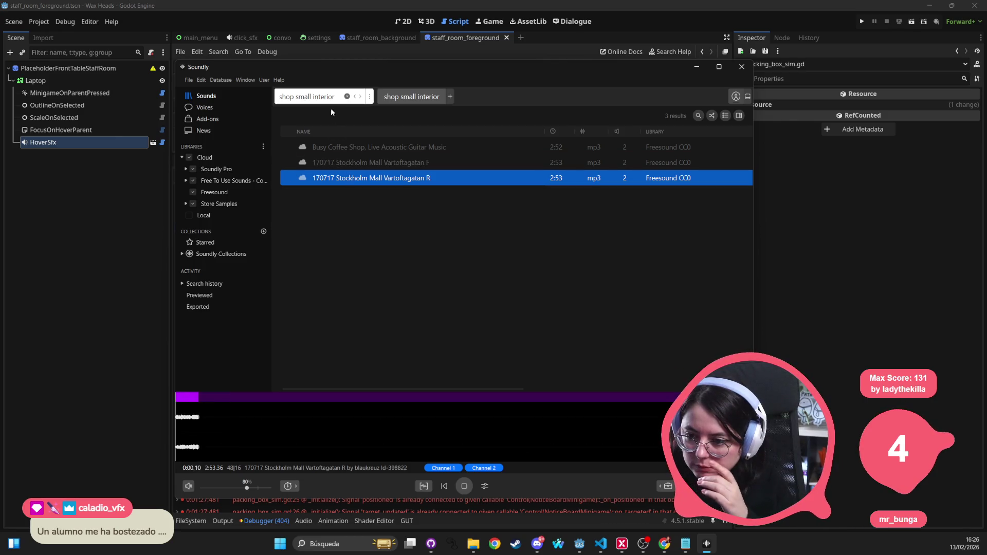
double_click(306, 98)
Run 'shop interior' and preview the mall, pharmacy, escalator, Manchester and Bookshop Café ambiences.
key(BackSpace)
key(Return)
click(343, 148)
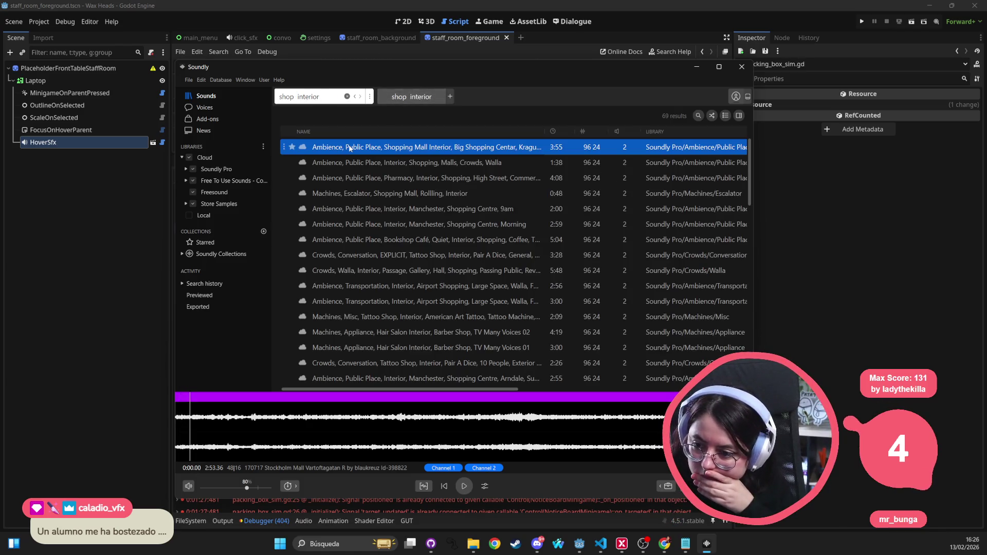
click(345, 165)
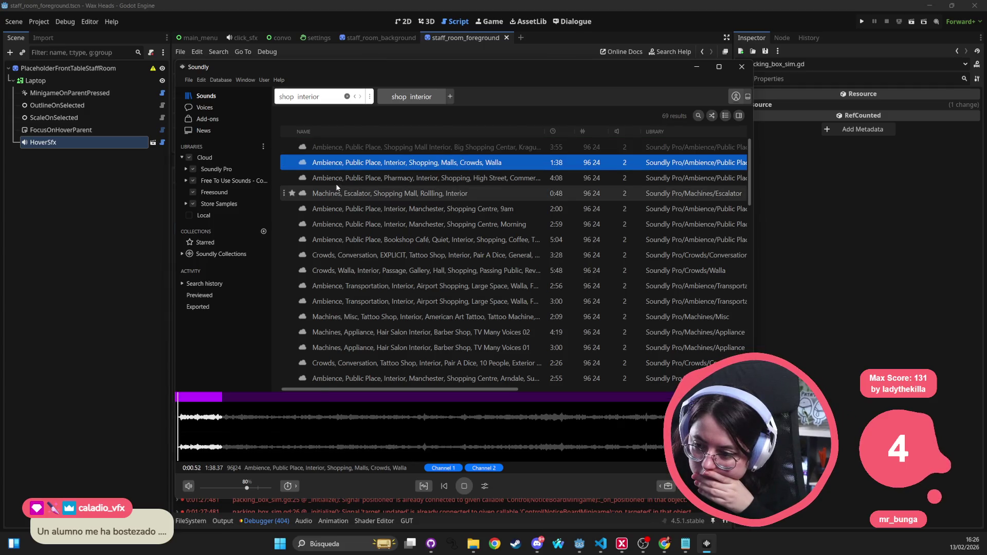
click(335, 181)
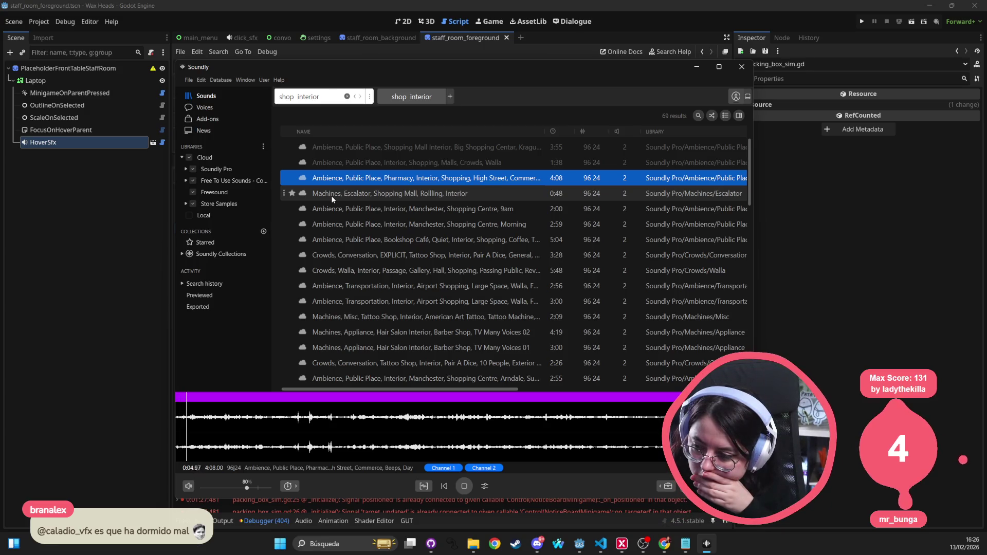
click(331, 195)
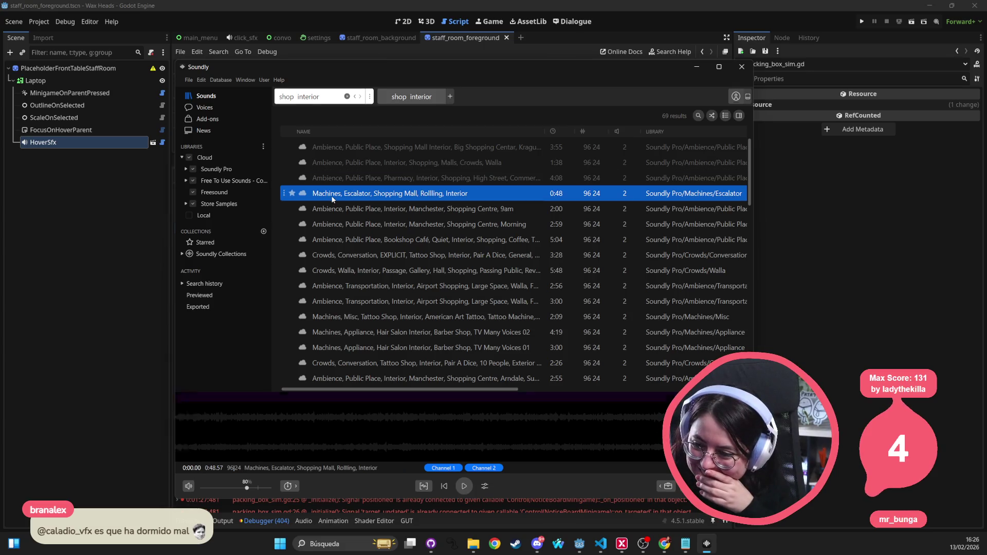
click(340, 208)
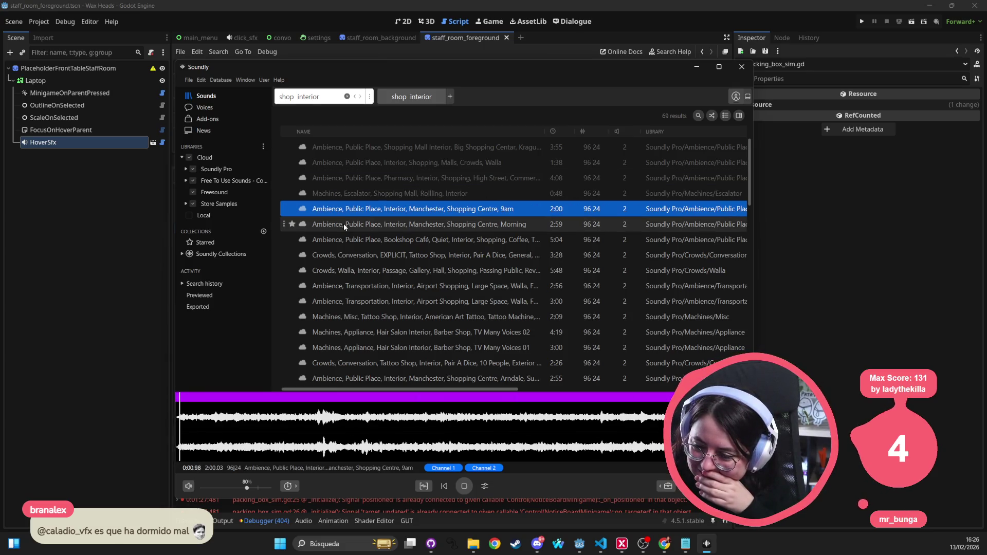
click(344, 224)
click(344, 240)
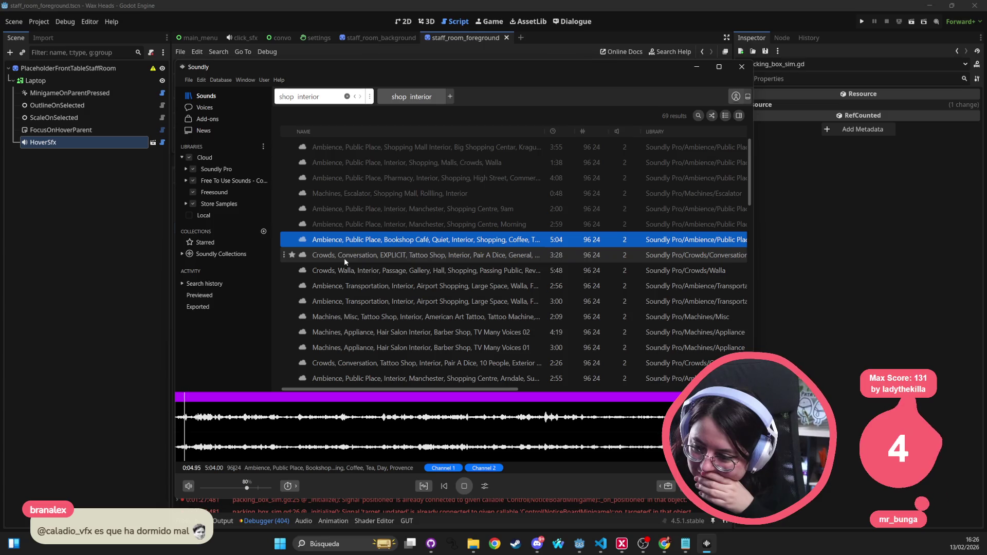
Preview the tattoo shop, passage gallery, 2:56 airport shopping and hair salon recordings.
click(344, 258)
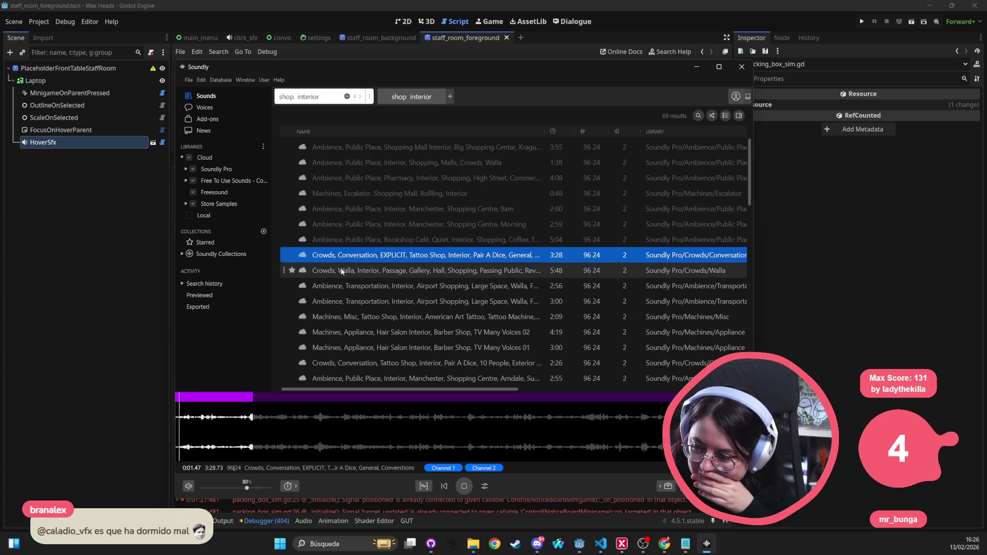
click(343, 272)
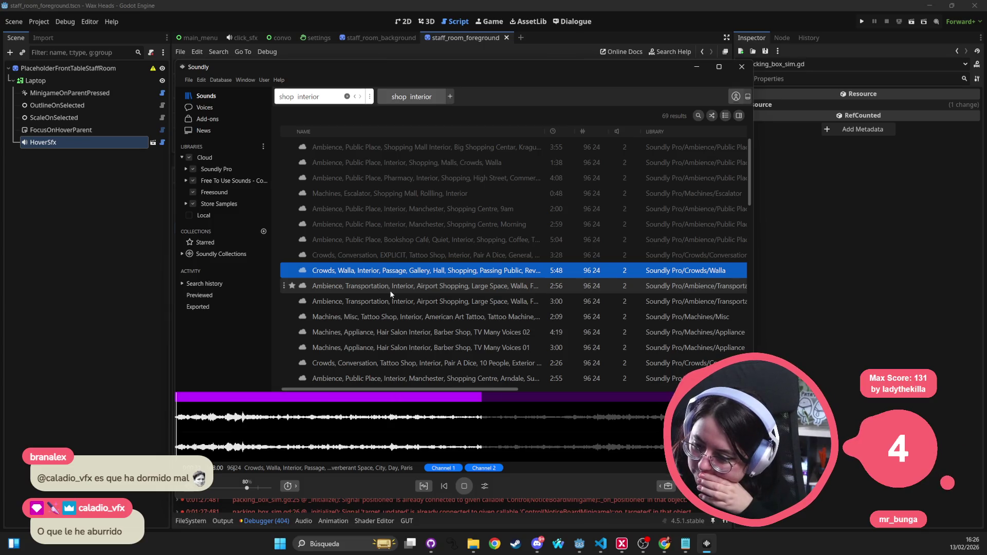
click(378, 291)
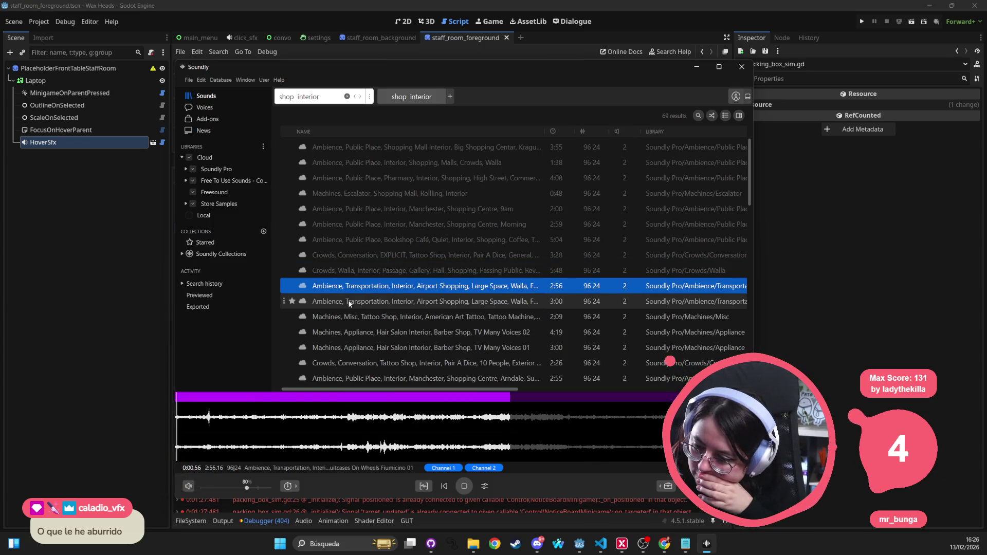
click(366, 316)
click(403, 334)
click(401, 347)
scroll(401, 329, down, 1)
click(400, 322)
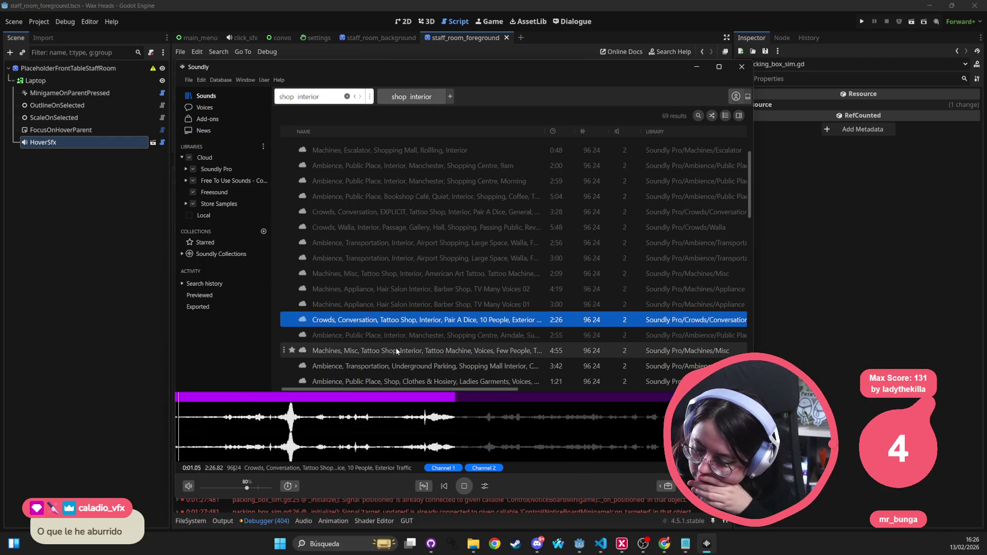
click(396, 347)
Preview the underground parking mall, 1:21 clothes shop and grocery store ambiences.
scroll(417, 304, down, 1)
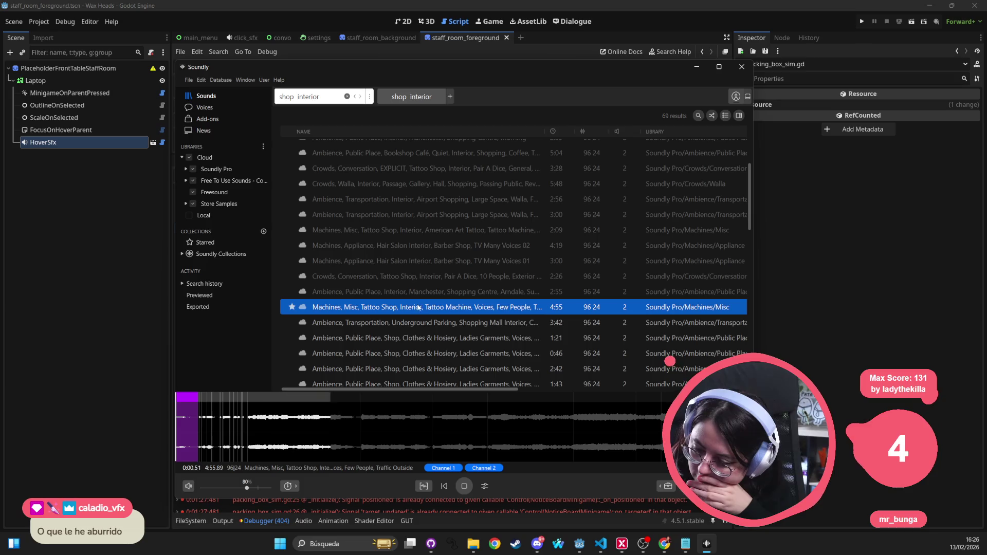
click(400, 328)
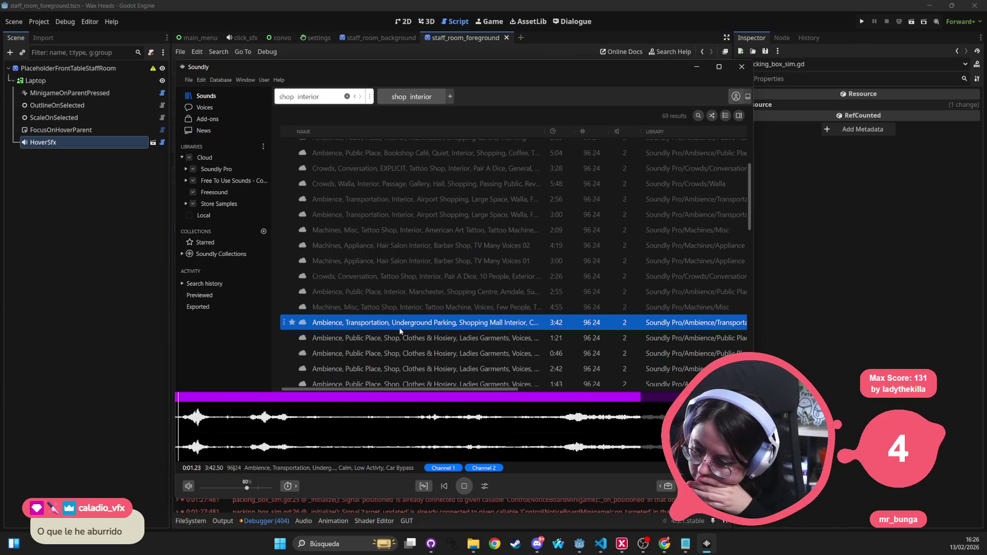
scroll(400, 324, down, 1)
click(406, 297)
key(Down)
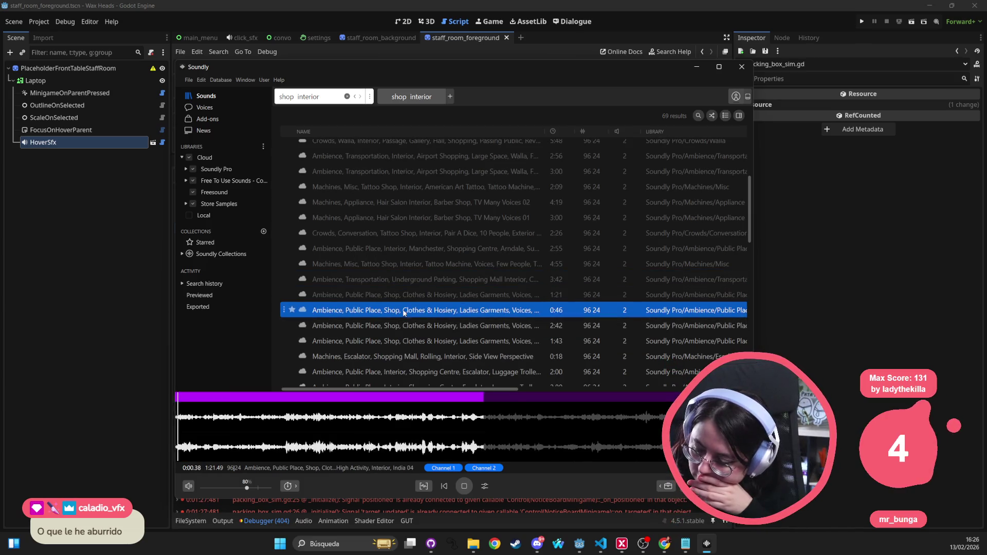
scroll(387, 316, down, 2)
click(379, 345)
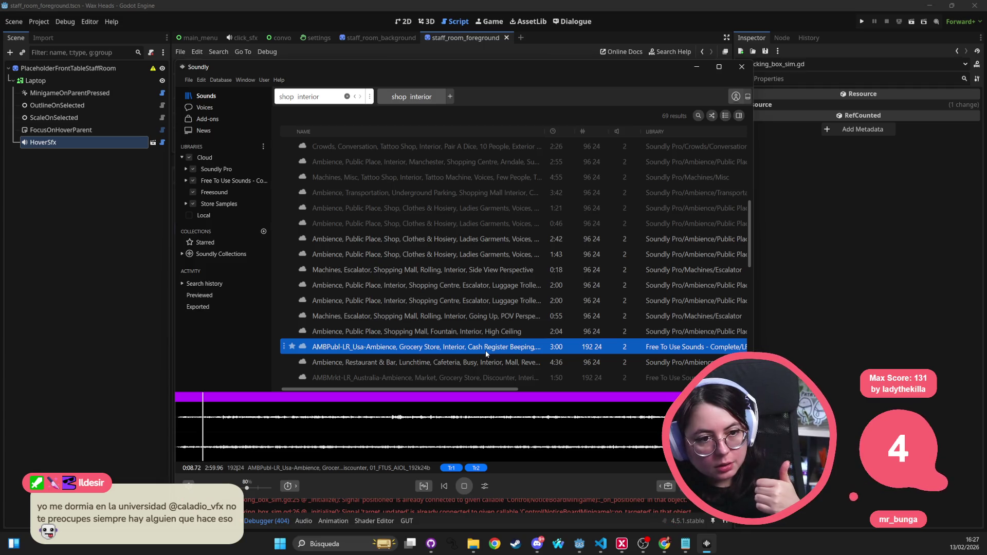
Preview the busy restaurant ambience and skim through the 2:29 USA grocery store recording.
scroll(485, 350, down, 3)
click(412, 282)
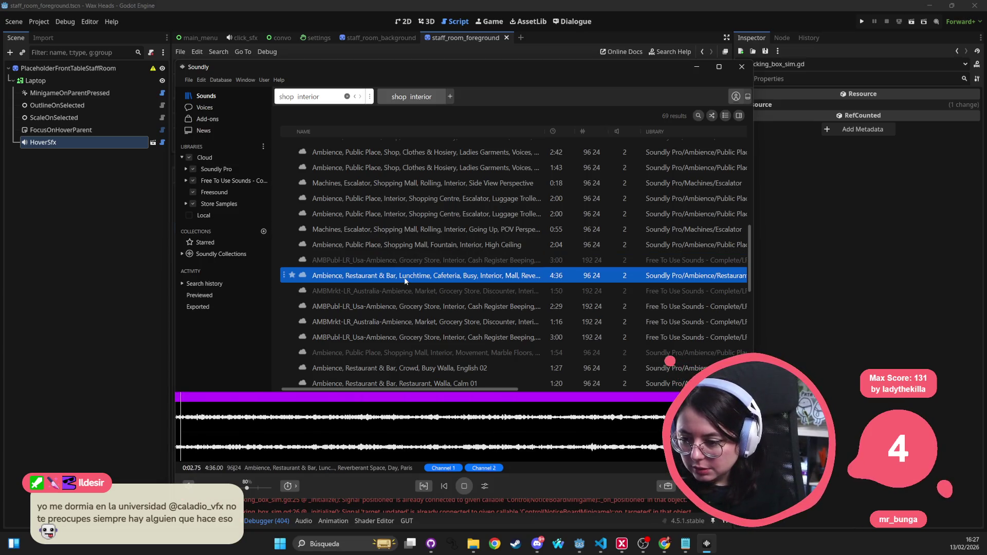
click(389, 306)
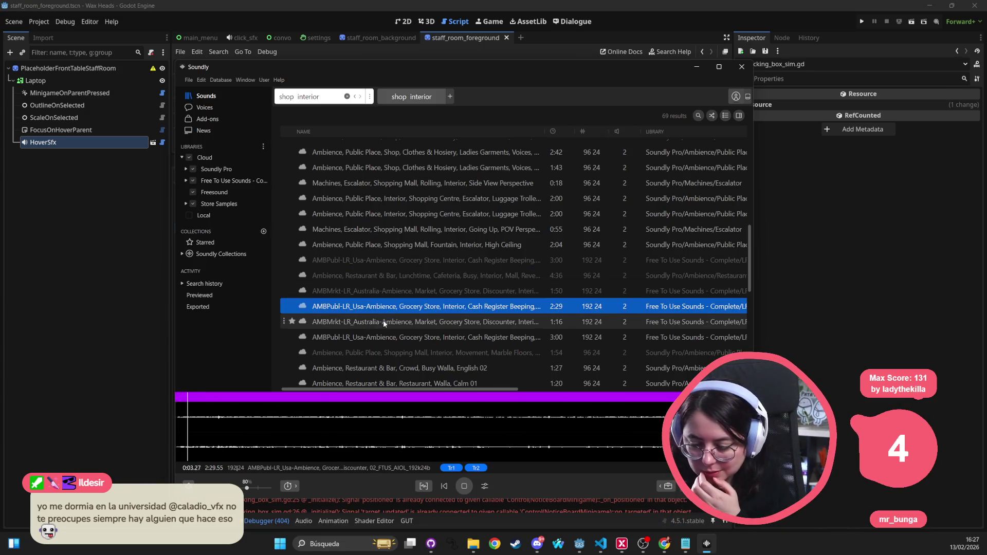
click(398, 427)
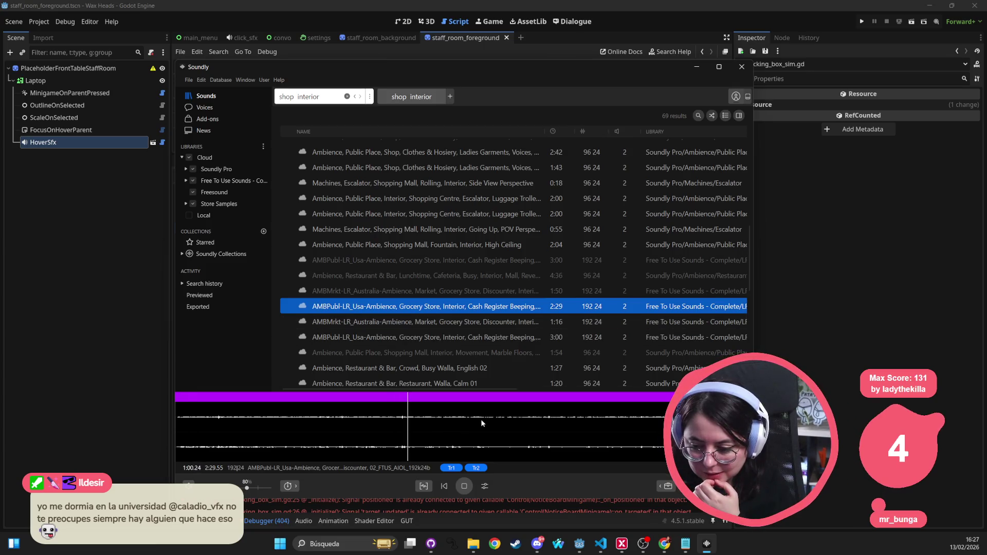
click(497, 421)
click(626, 426)
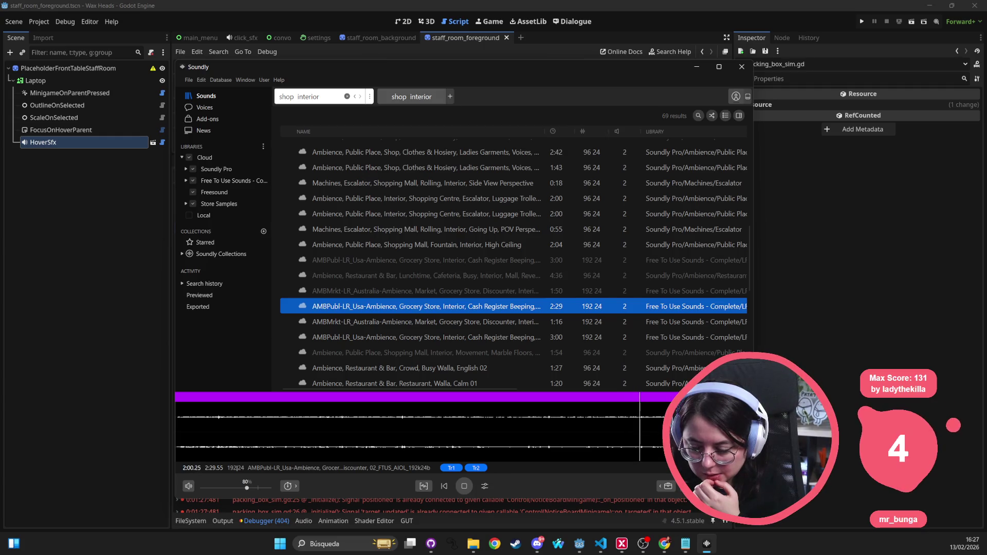
Skim the Australian market grocery store and 3:00 USA grocery store ambiences.
click(467, 322)
click(278, 419)
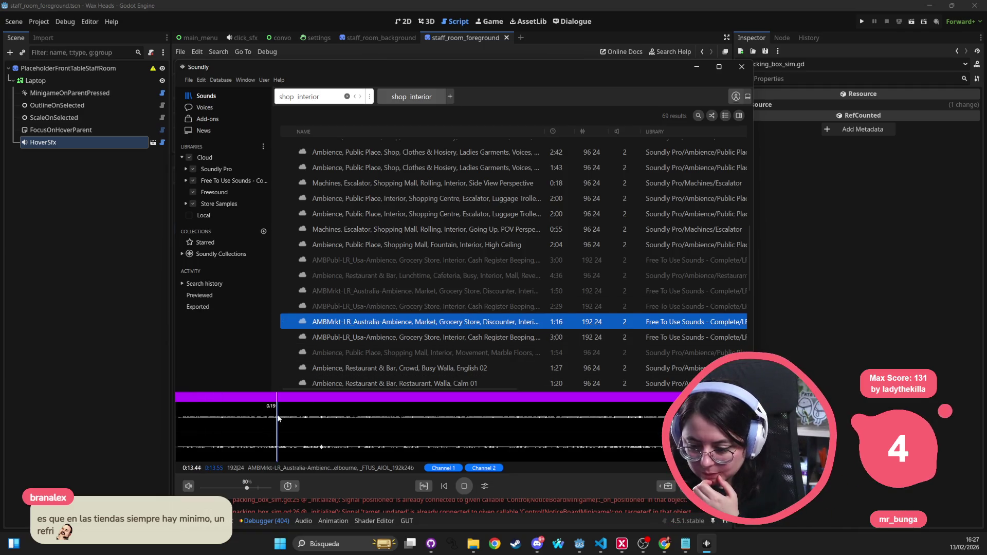
click(317, 417)
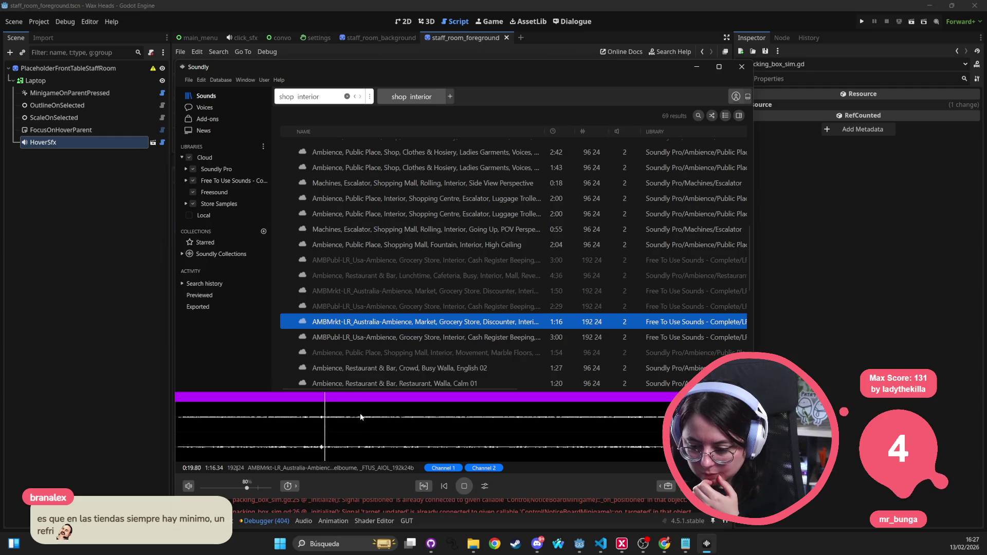
click(428, 339)
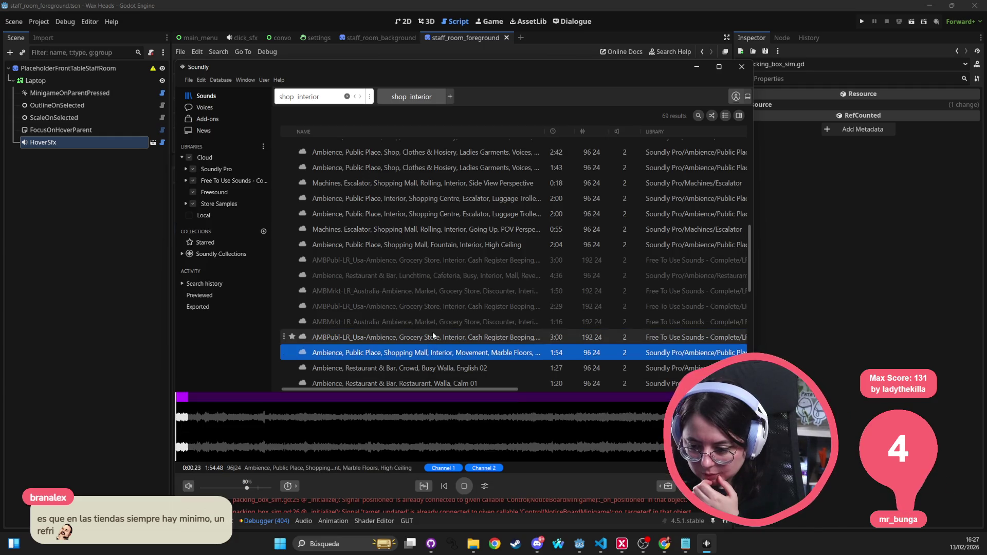
click(372, 406)
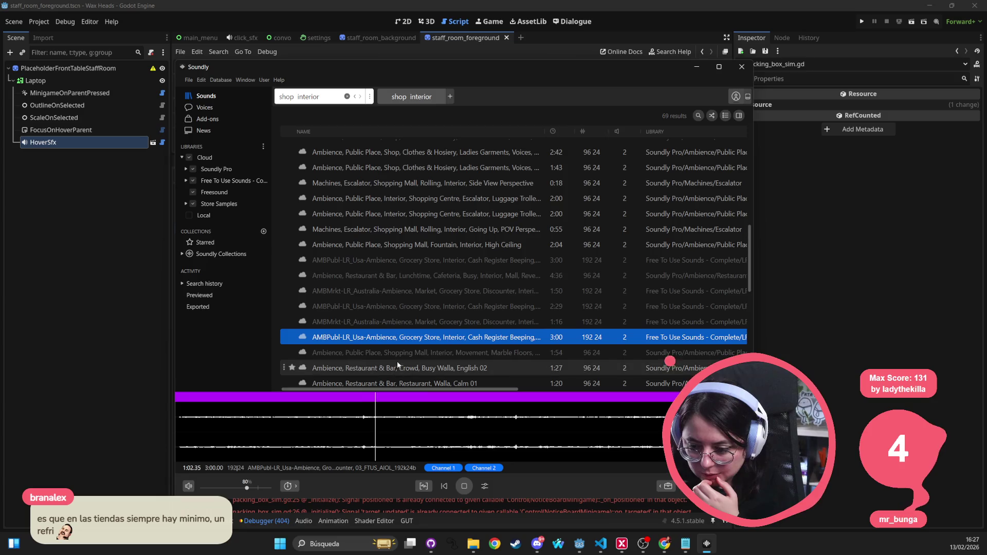
Preview the restaurant walla, calm cafe, tattoo shop, barber shop and motorcycle shop recordings.
scroll(408, 340, down, 1)
click(408, 339)
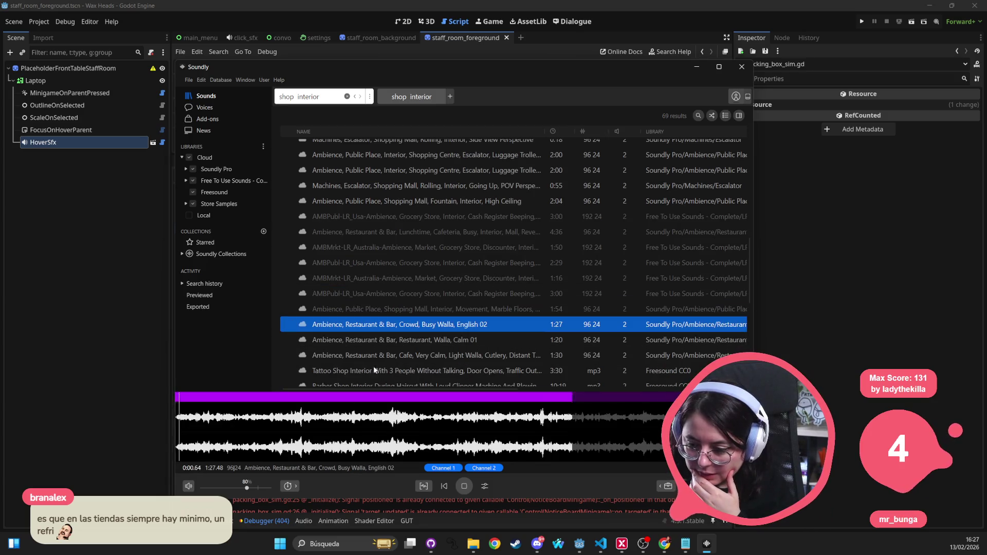
scroll(383, 349, down, 1)
click(408, 312)
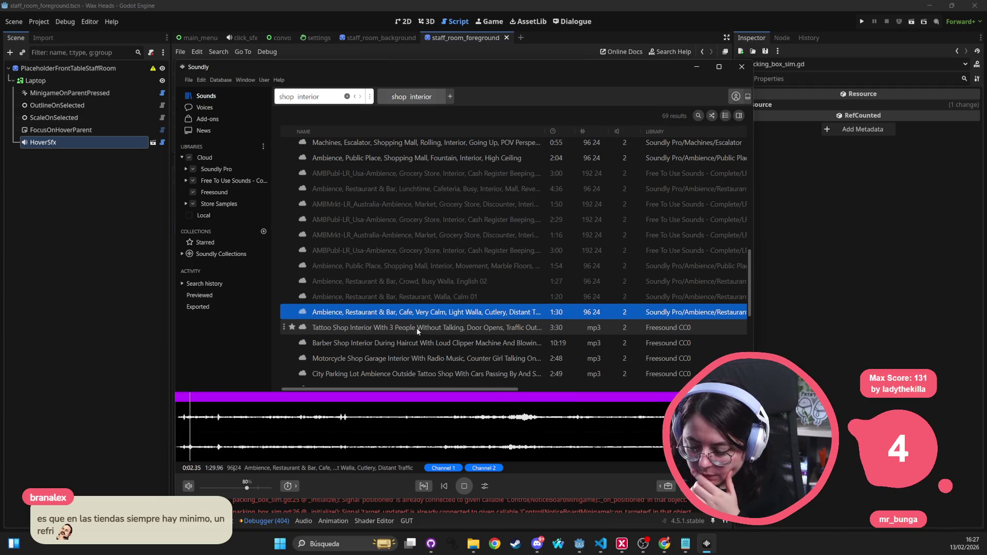
click(417, 327)
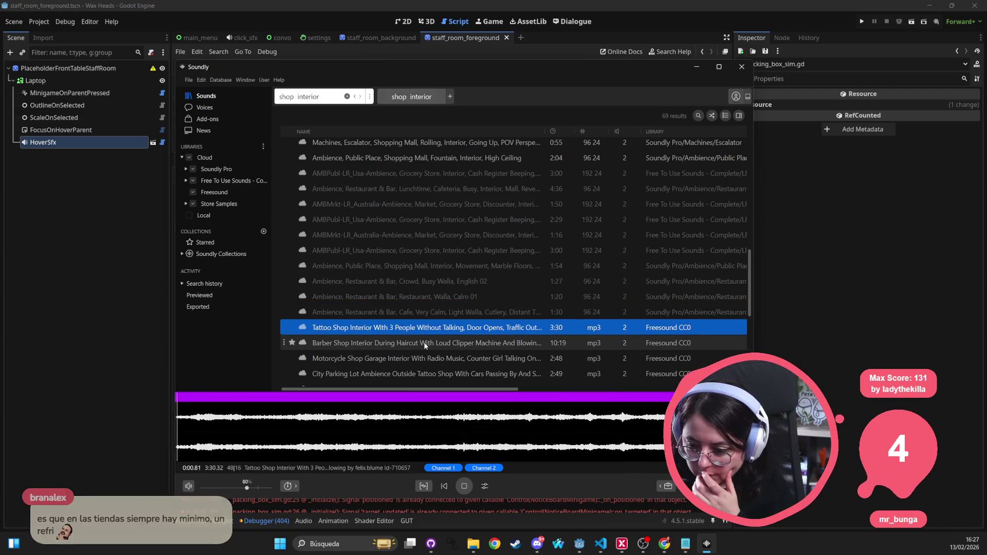
click(426, 343)
click(411, 358)
Preview the parking lot, empty barber shop and tailor shop room tones, and tattoo shop atmospheres.
scroll(402, 334, down, 1)
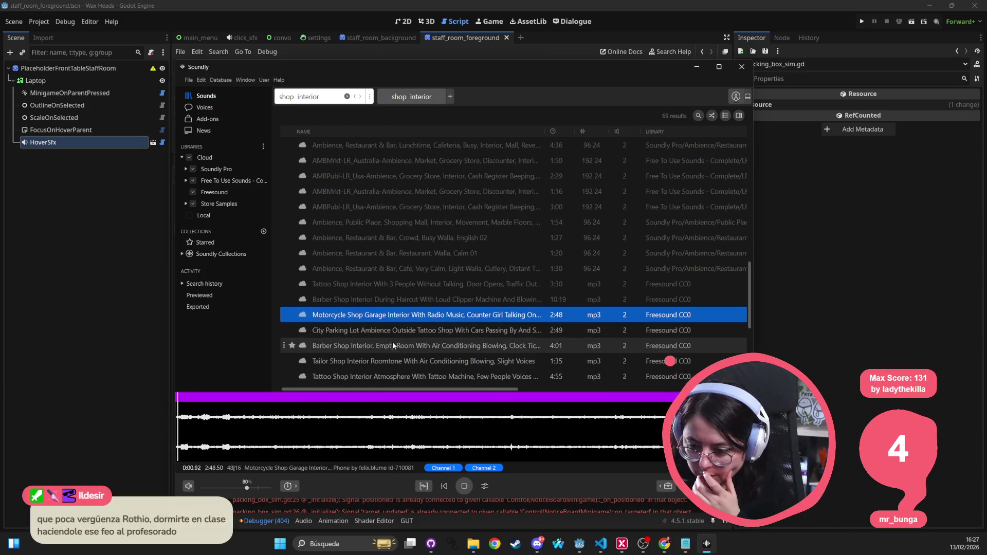
click(395, 329)
click(393, 342)
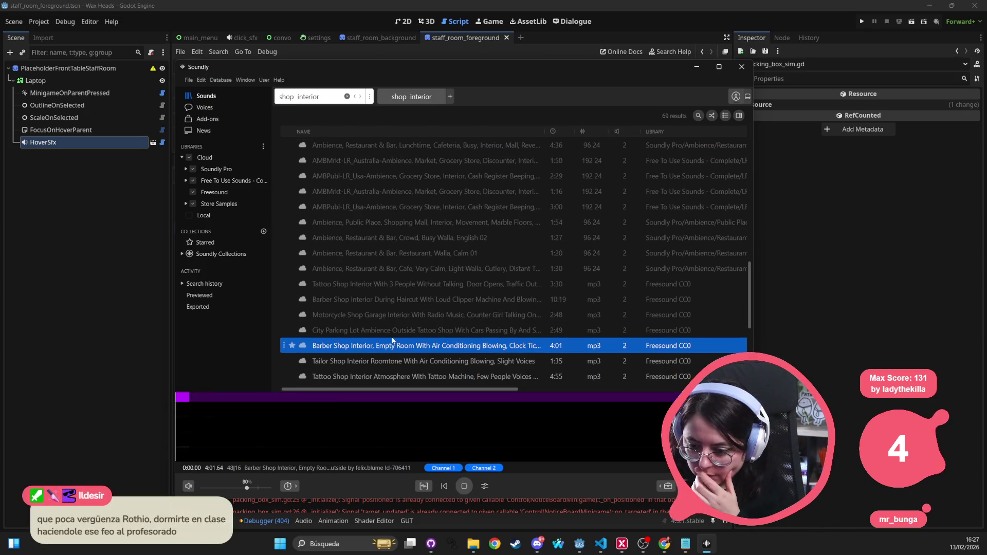
scroll(393, 340, down, 1)
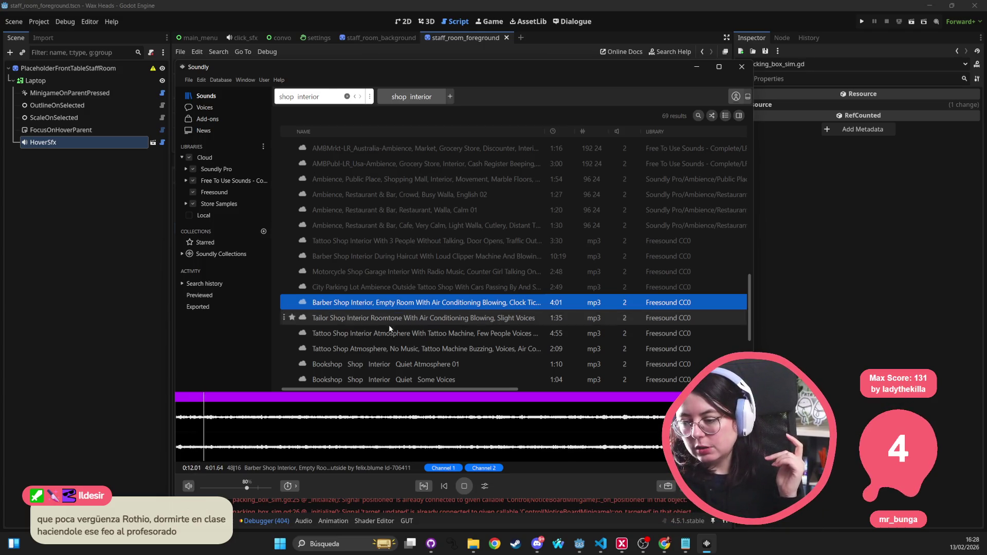
click(392, 319)
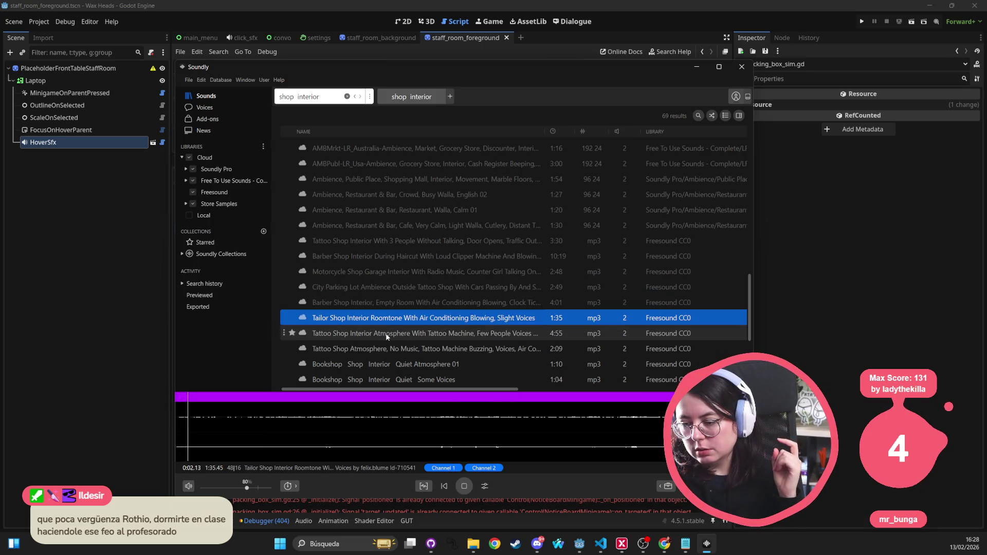
click(387, 335)
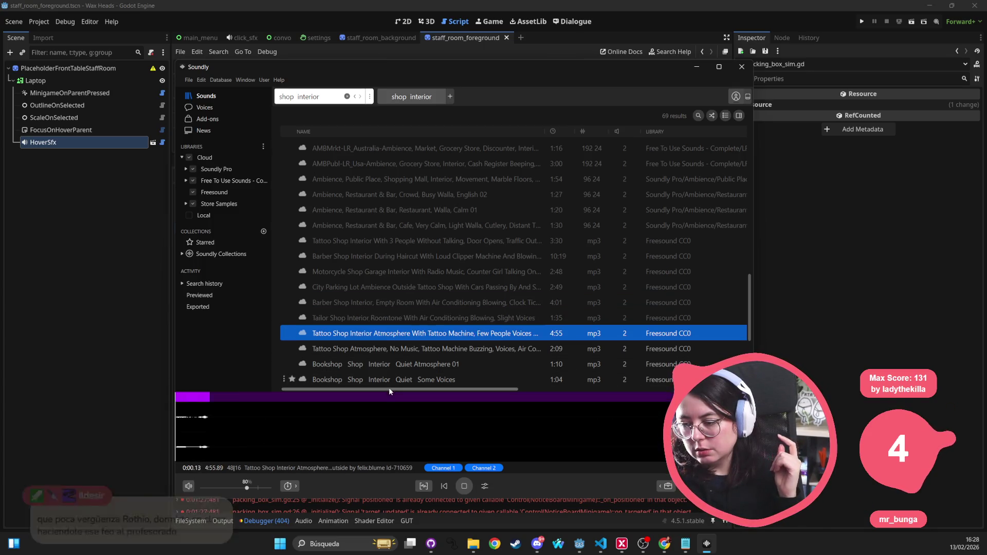
click(388, 348)
Preview the bookshop, Teashop, Beer Shop In Paris, Shopping Mall and mall food counter recordings.
scroll(385, 339, down, 1)
click(380, 323)
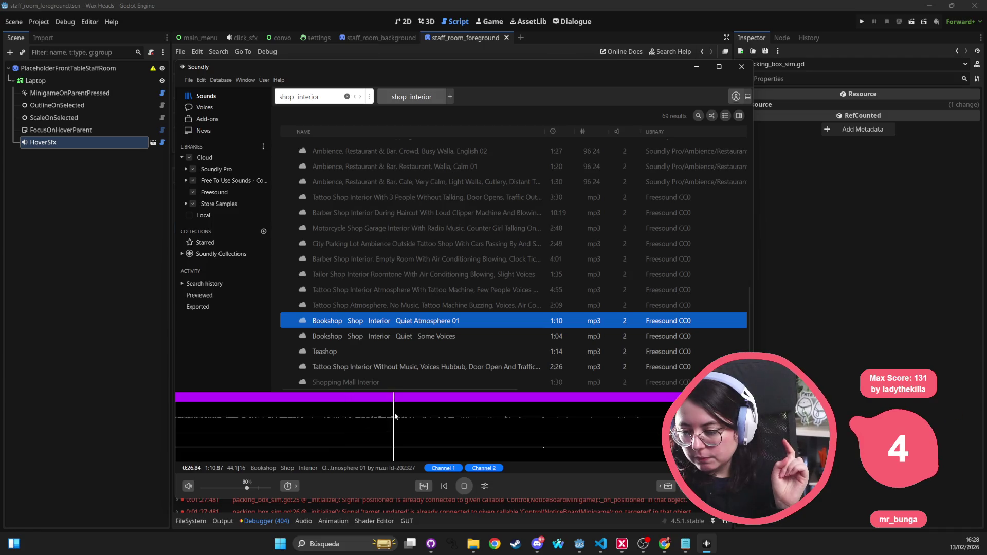
click(361, 337)
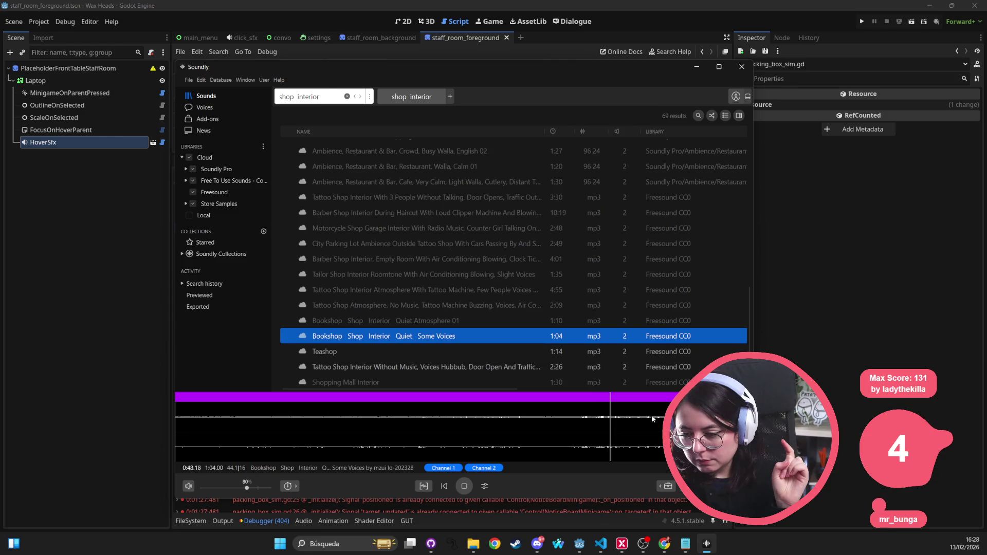
click(484, 351)
scroll(484, 353, down, 3)
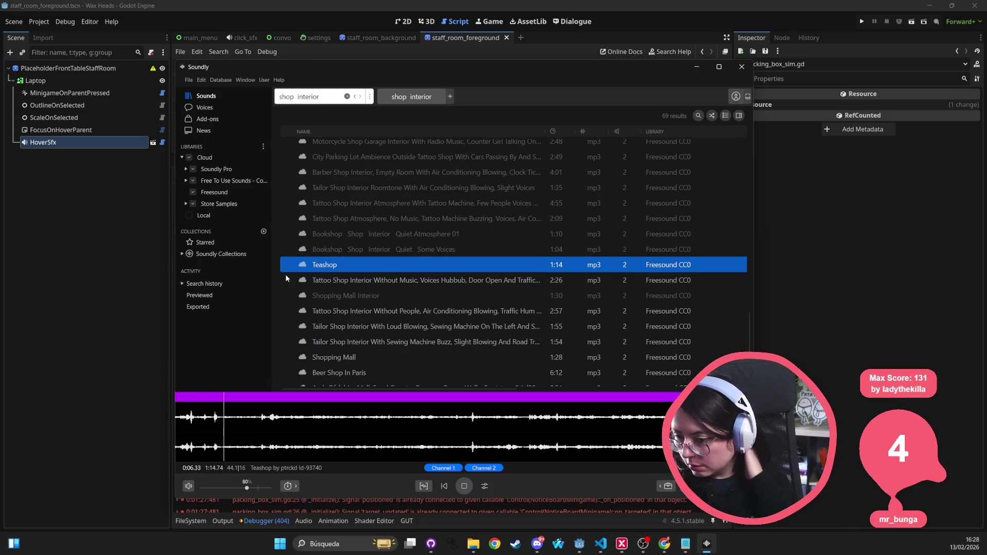
click(333, 313)
click(341, 372)
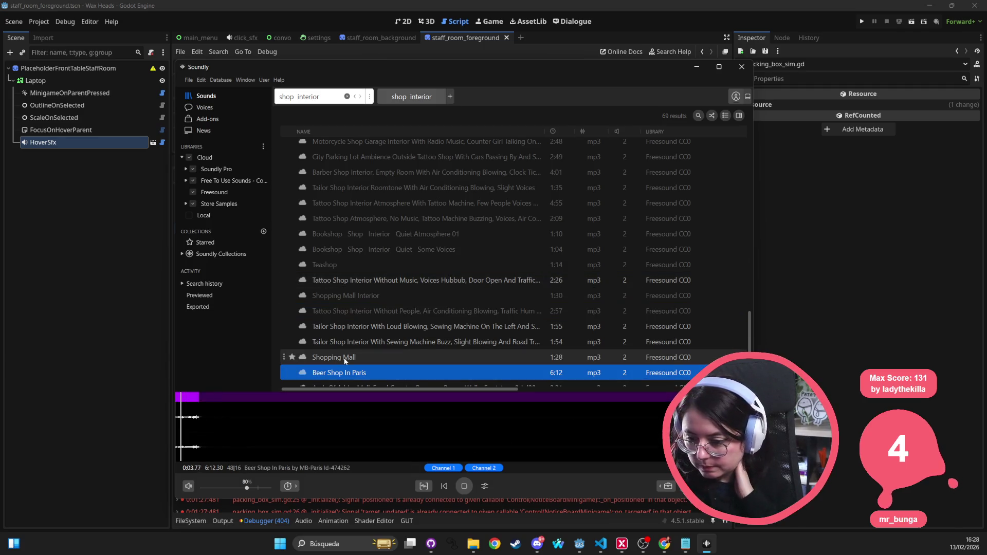
click(344, 358)
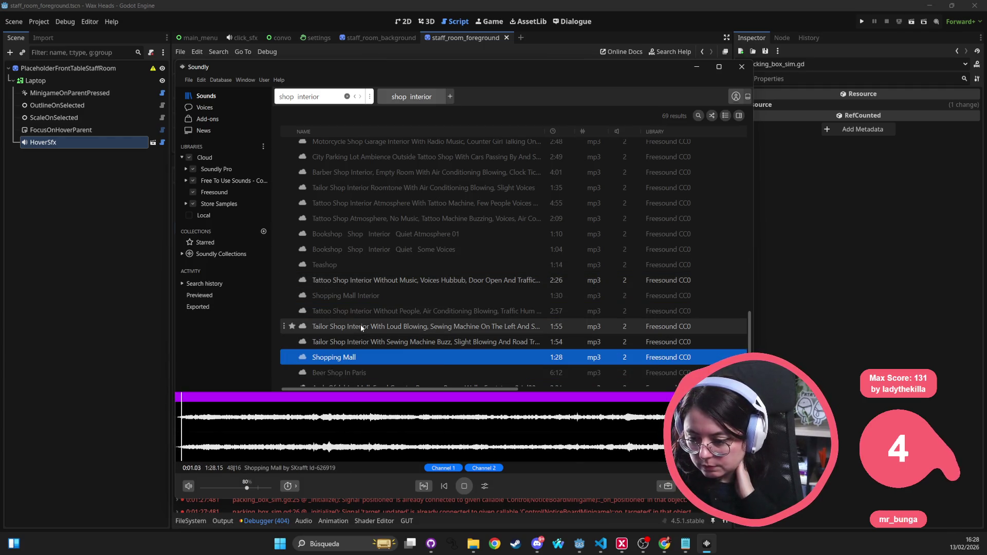
scroll(359, 325, down, 2)
click(368, 300)
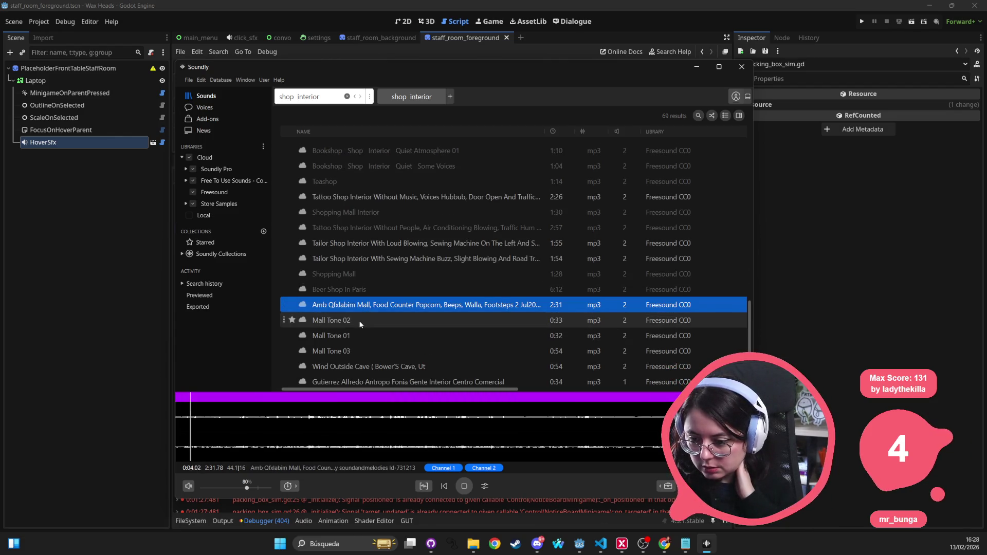
Preview Mall Tone 02, Wind Outside Cave, shopping centre crowd, Bogota rink and Christmas Manchester recordings.
click(359, 320)
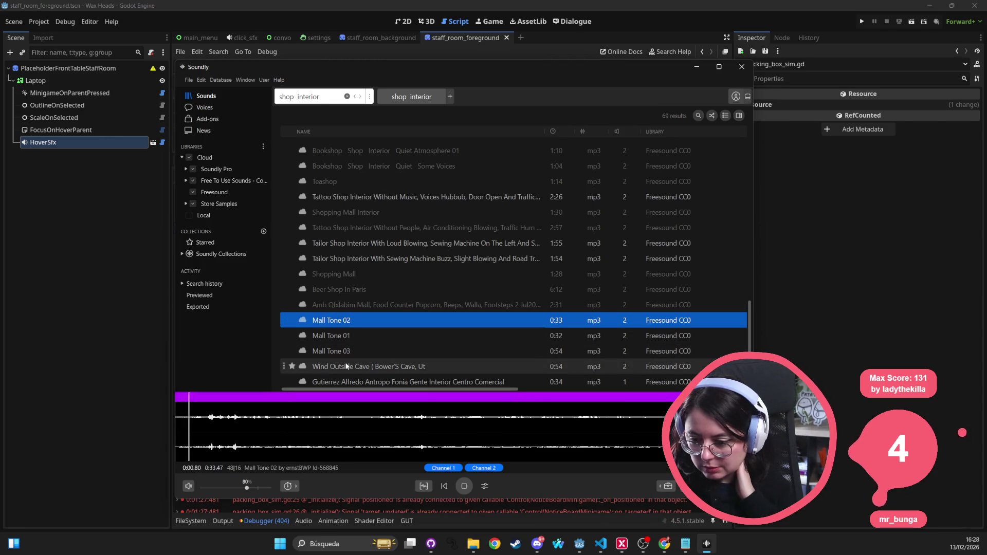
click(396, 366)
scroll(412, 344, down, 1)
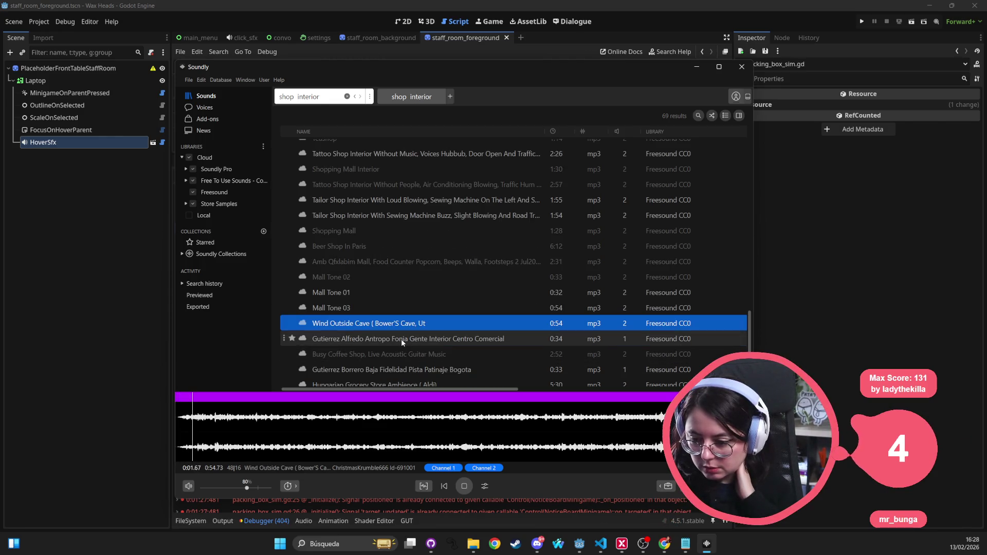
click(401, 339)
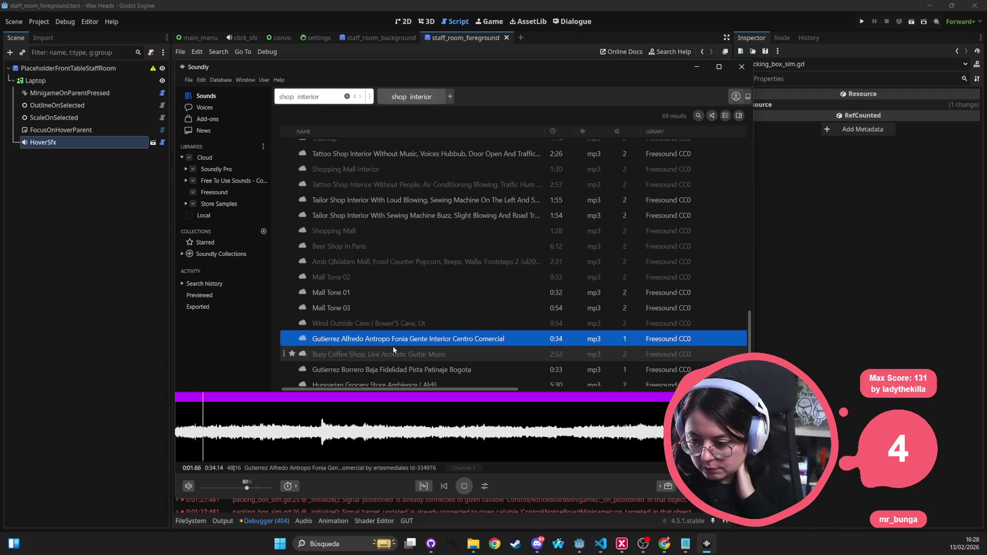
scroll(393, 350, down, 1)
click(388, 330)
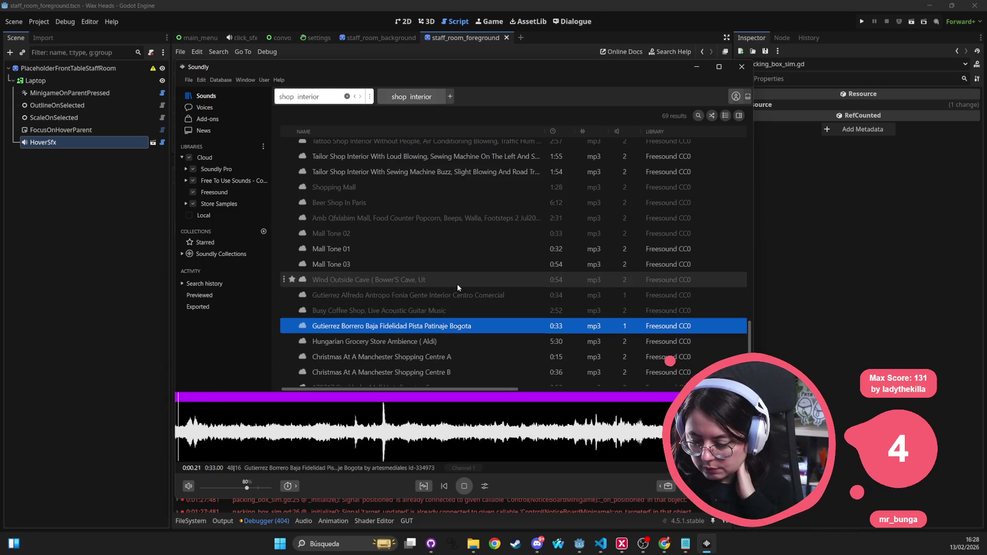
scroll(458, 283, down, 1)
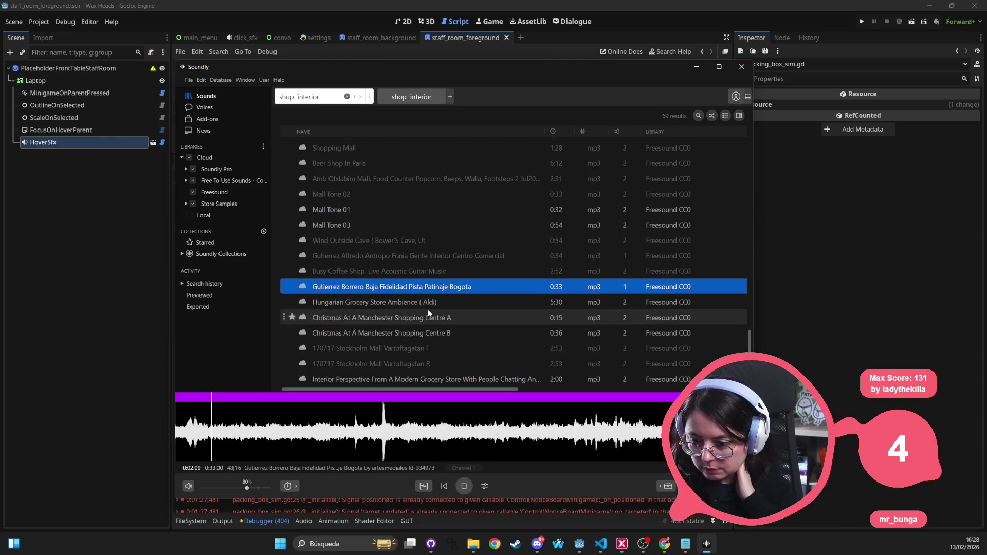
key(Down)
key(Down)
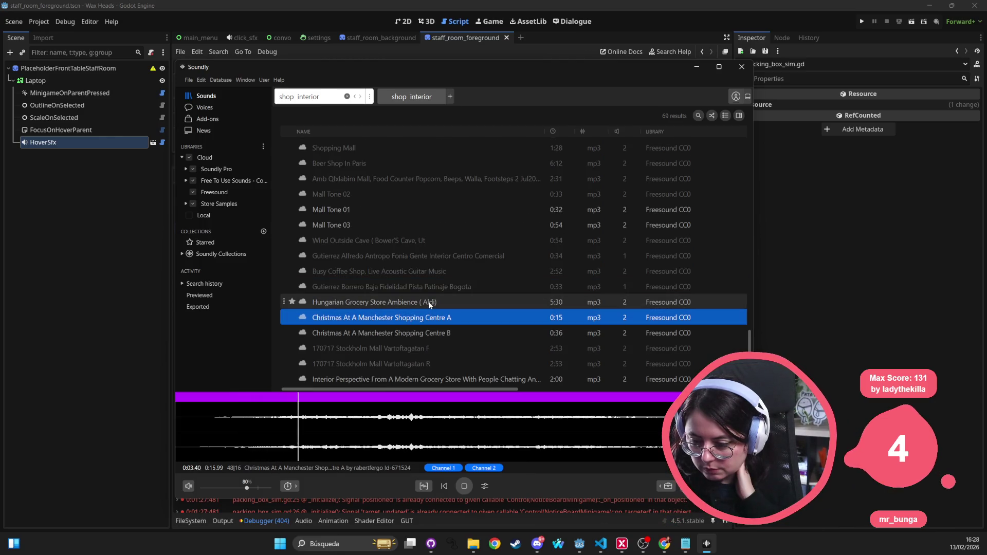
Skim the Hungarian grocery store ambience, then load the modern grocery store interior recording.
click(428, 303)
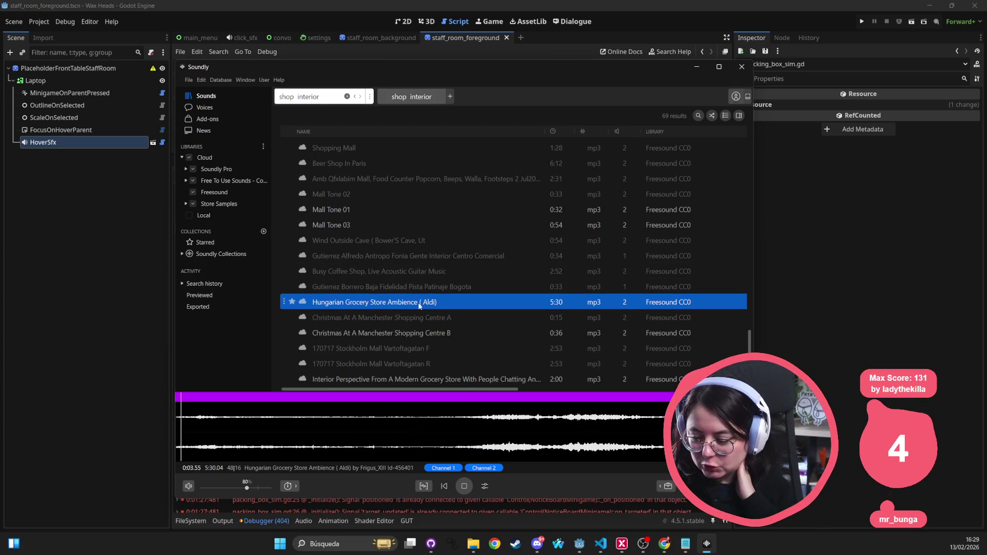
click(269, 440)
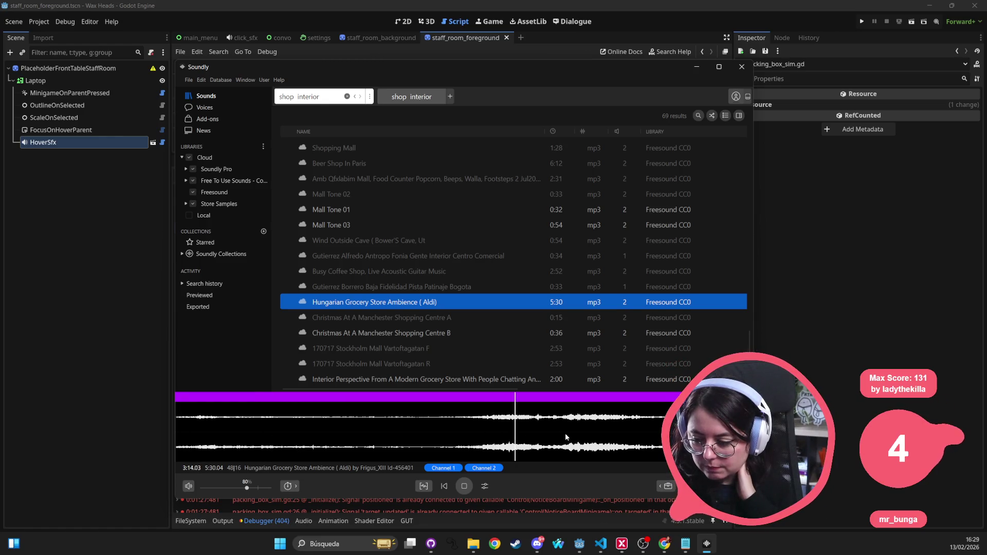
click(626, 428)
click(658, 428)
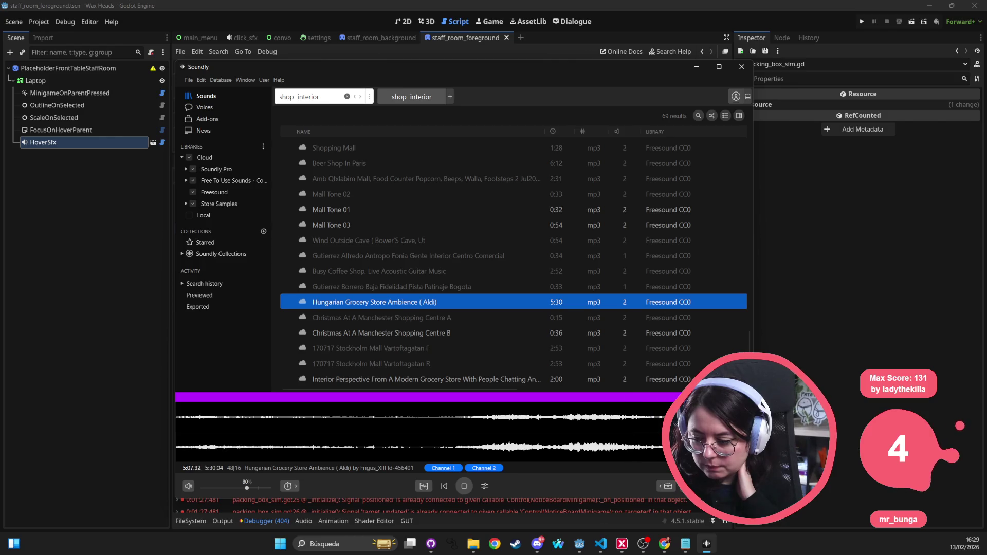
click(396, 372)
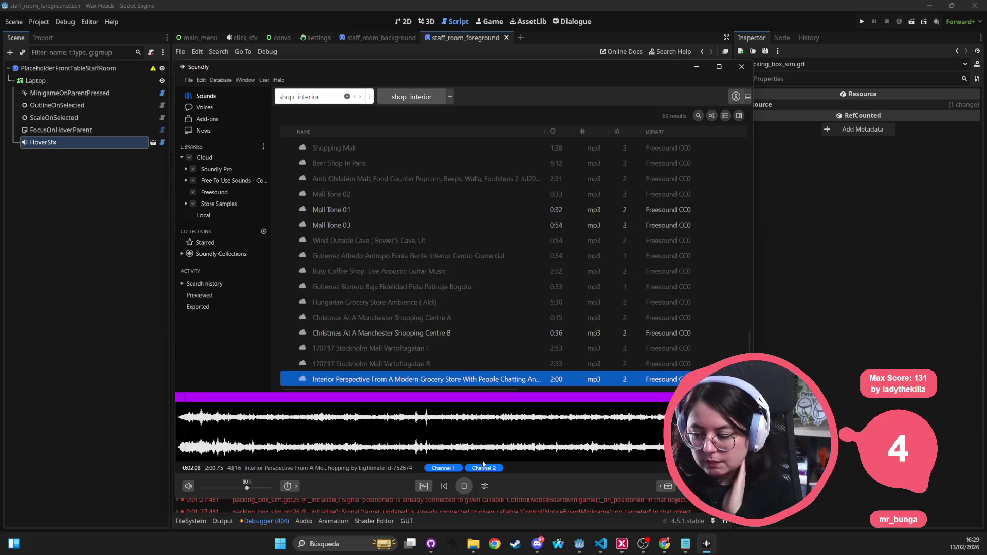
click(468, 486)
key(ctrl+f)
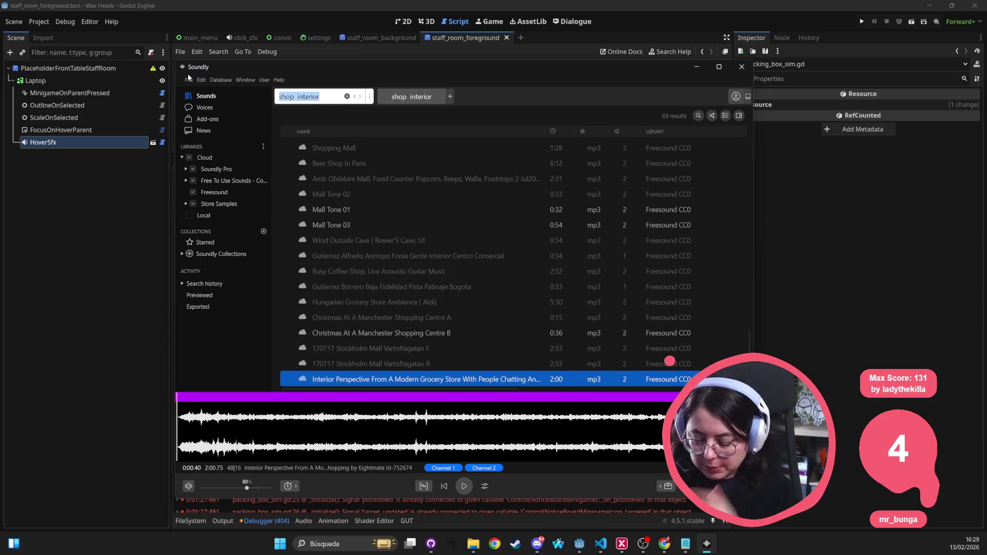
Search for 'ambiance shop' and audition the first two tea shop ambiences.
text(ambiance sho)
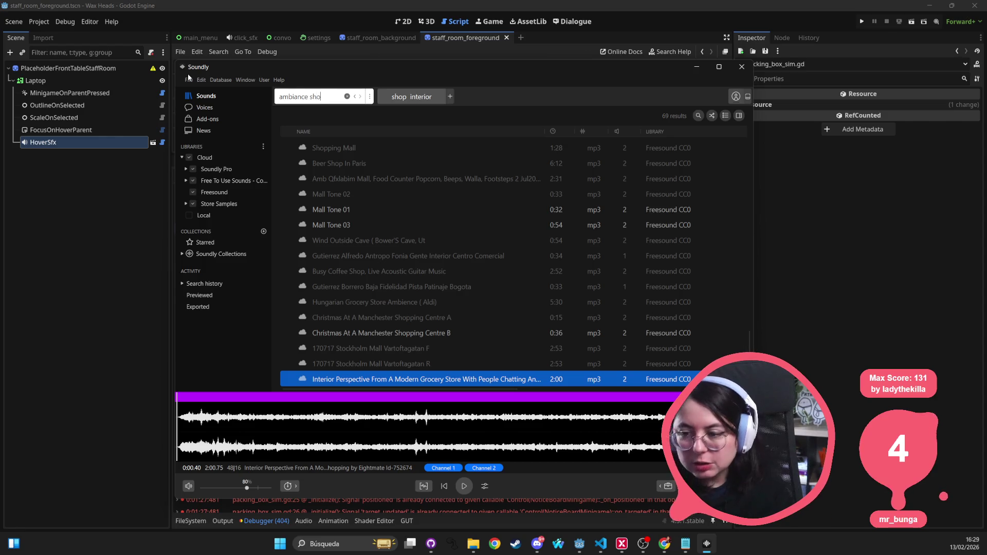
text(p)
key(Return)
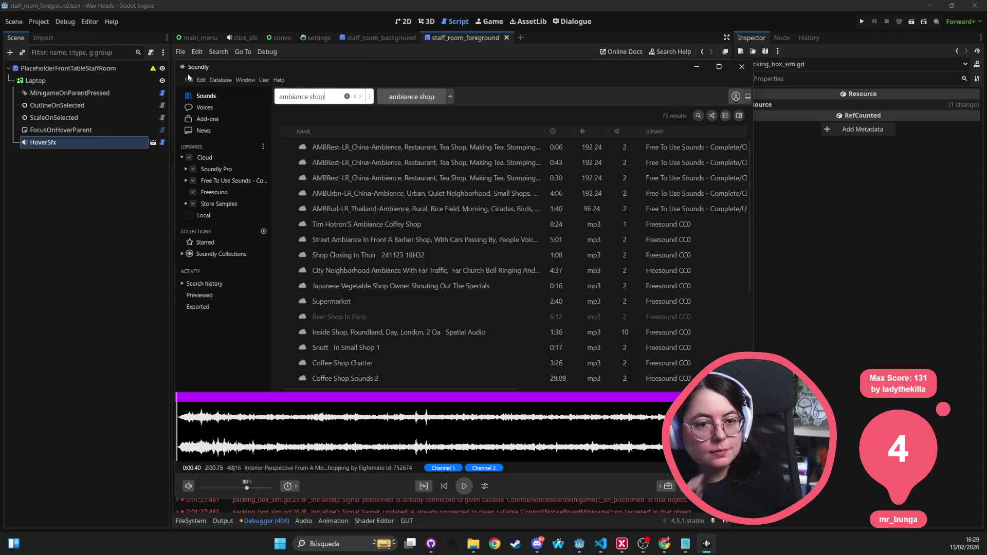
click(389, 152)
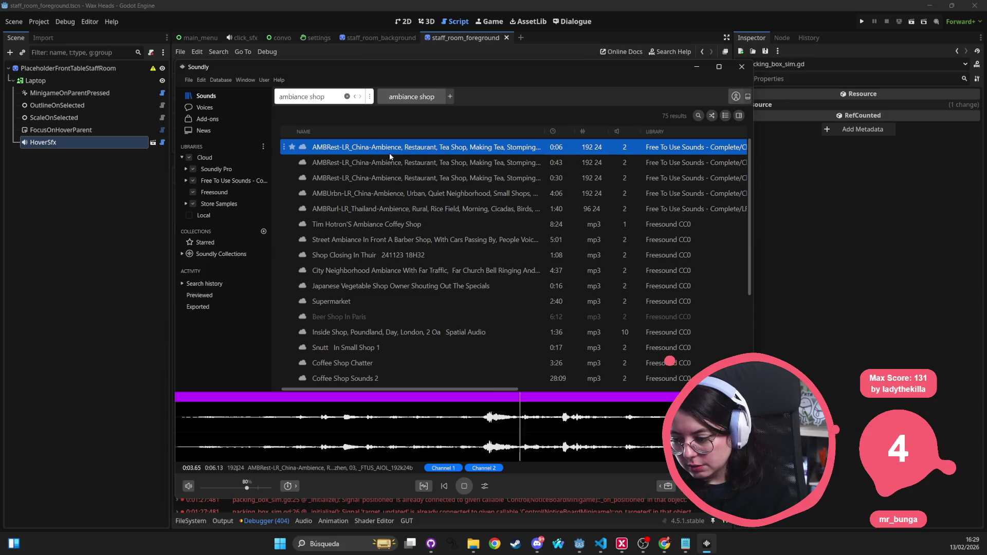
click(389, 165)
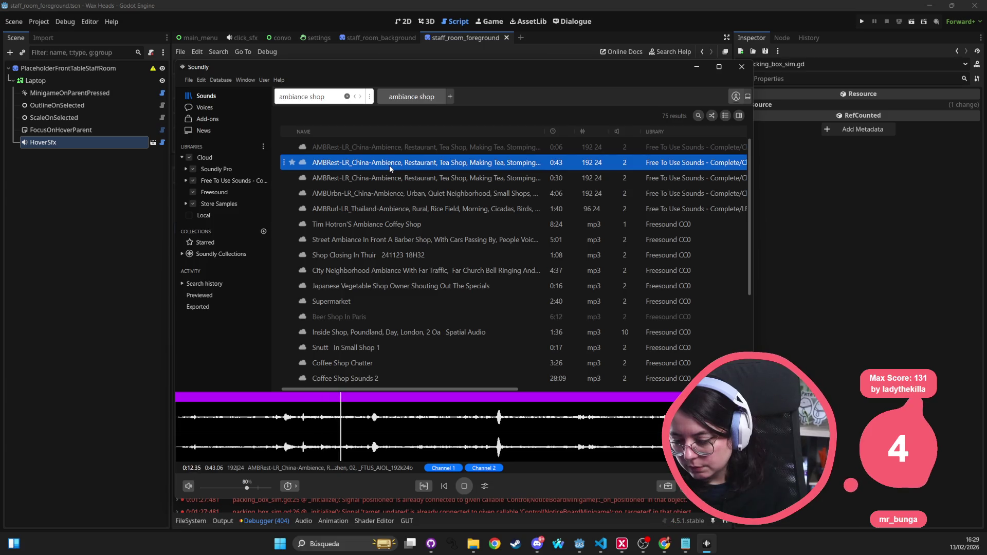
Audition the 0:30 tea shop, quiet neighbourhood, Thailand rural, coffee shop and barber shop street ambiances.
click(382, 178)
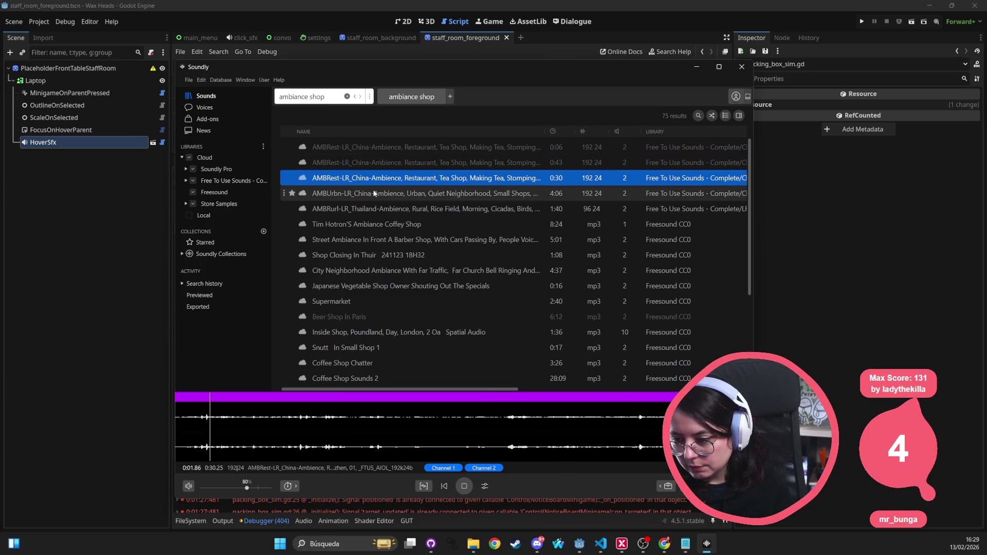
click(374, 191)
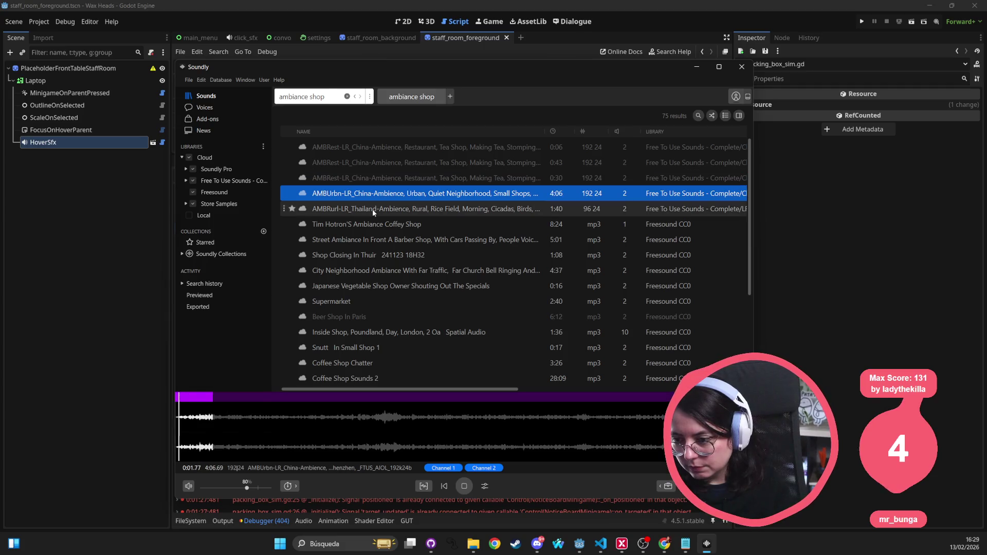
click(372, 209)
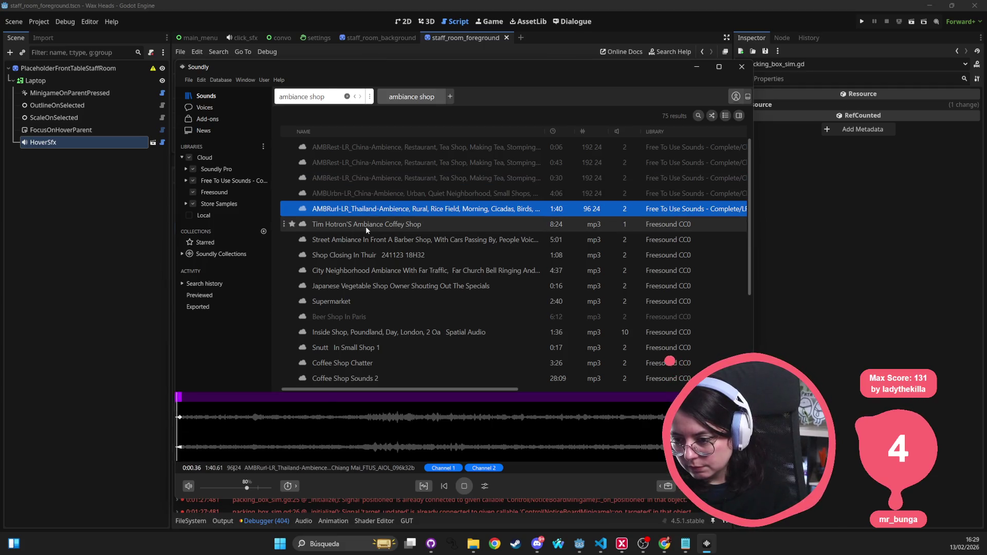
click(366, 226)
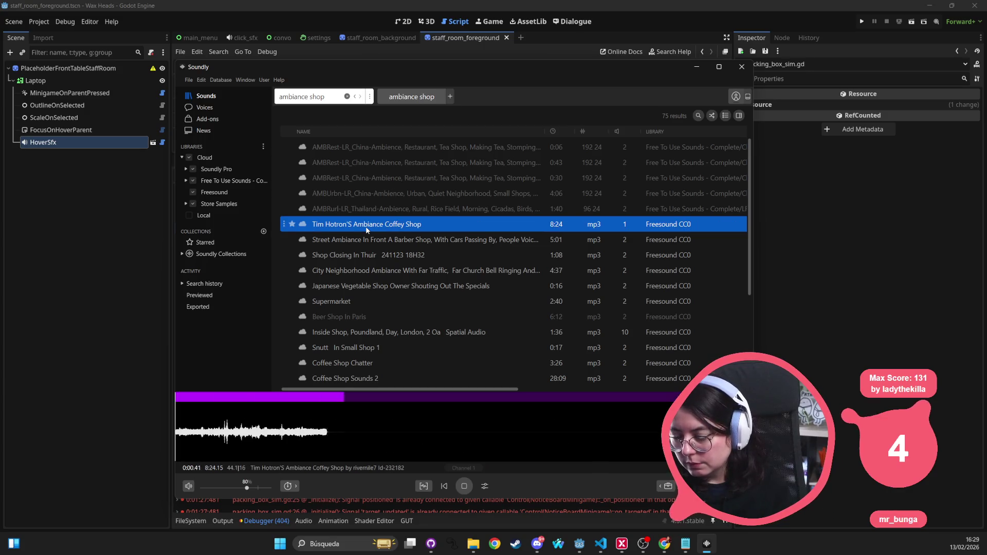
click(366, 244)
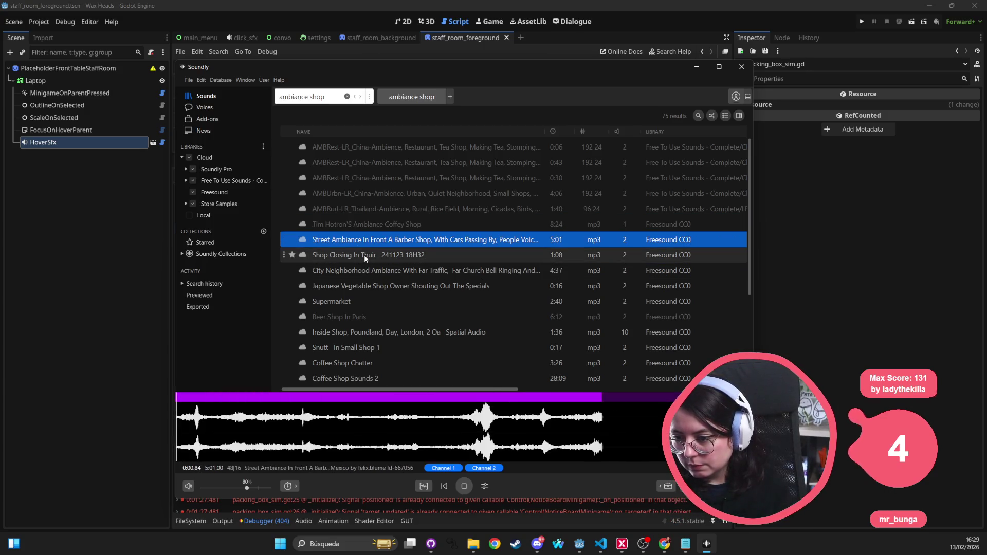
Audition Graz Hauptplatz R, Leipzig Grimmaische Strasse F and Spanish Town, skipping to about 0:25.
scroll(390, 308, down, 10)
click(391, 333)
click(411, 348)
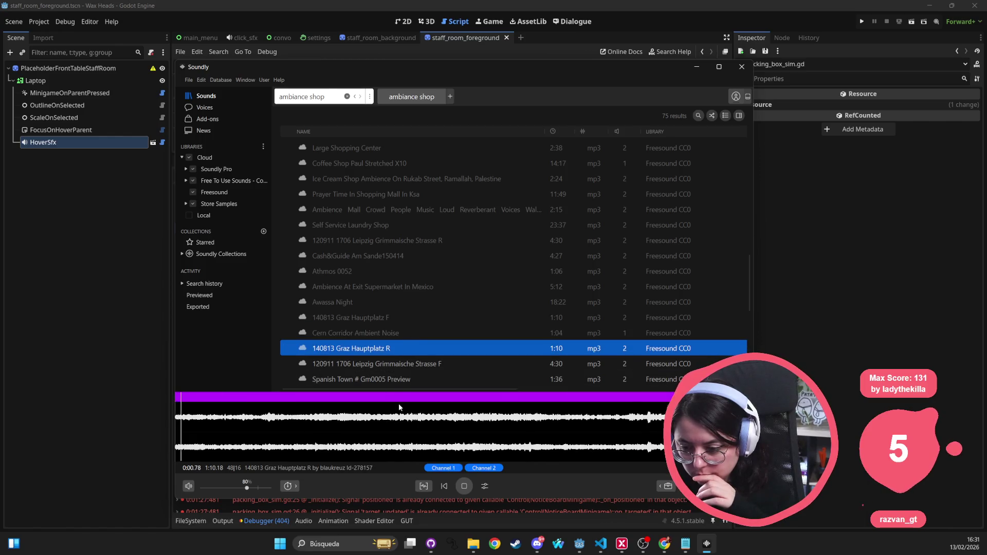
scroll(404, 329, down, 2)
click(390, 277)
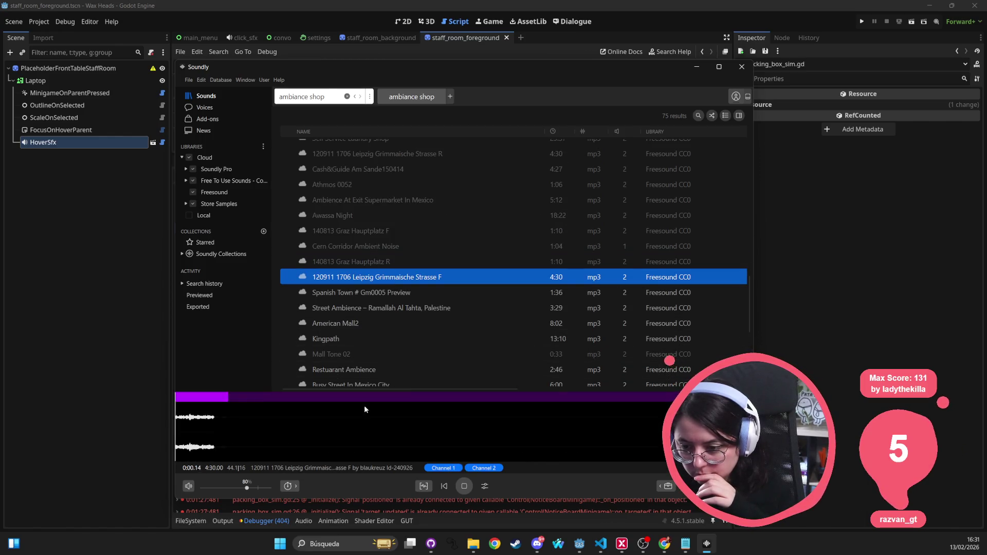
click(390, 293)
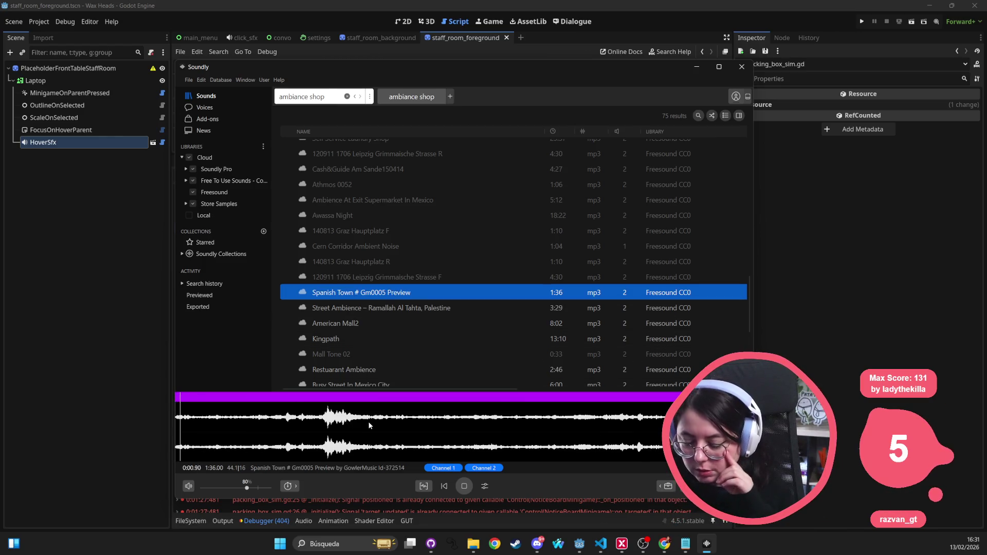
click(327, 421)
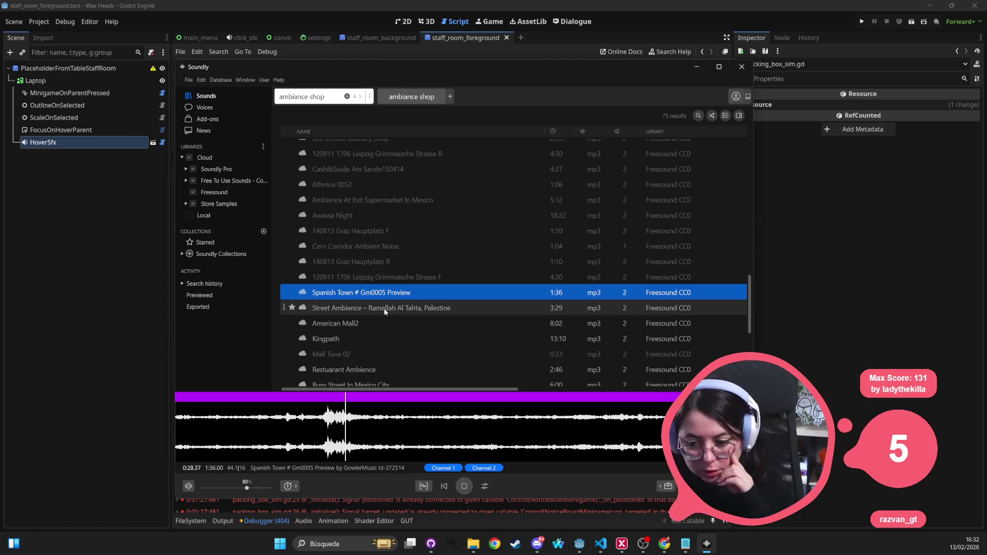
Audition Ramallah street, American Mall2, Kingpath, Restuarant Ambience, Mexico City street and Mall Tone 01.
click(368, 307)
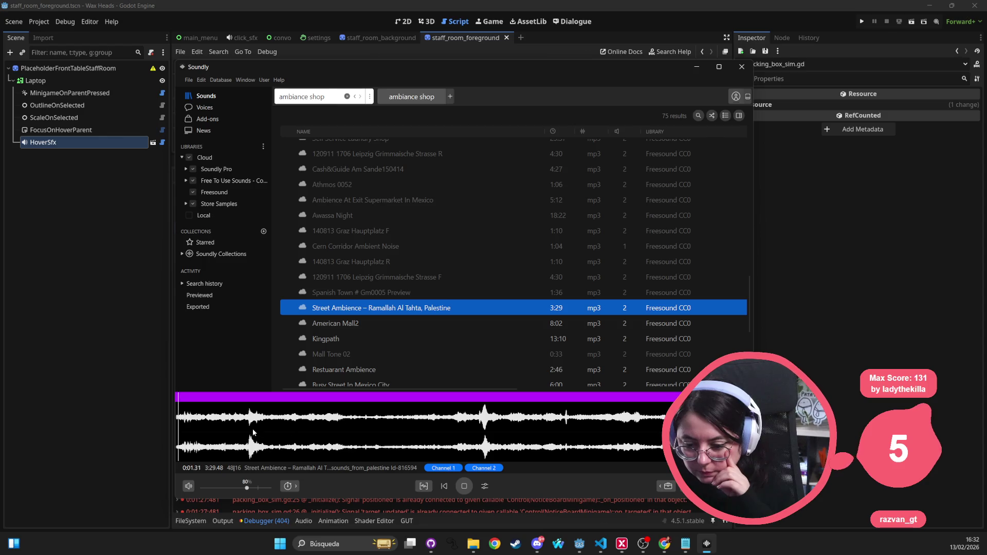
click(334, 324)
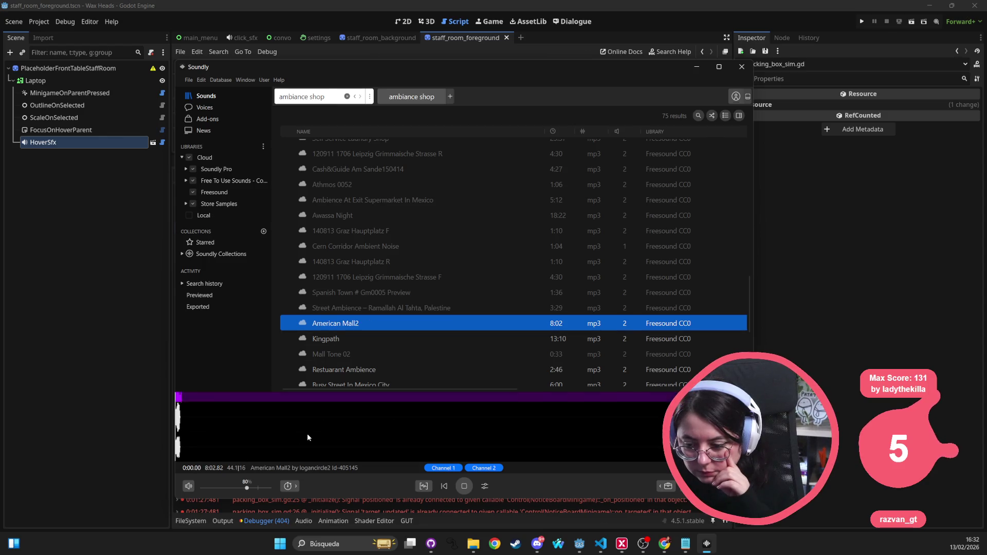
click(360, 339)
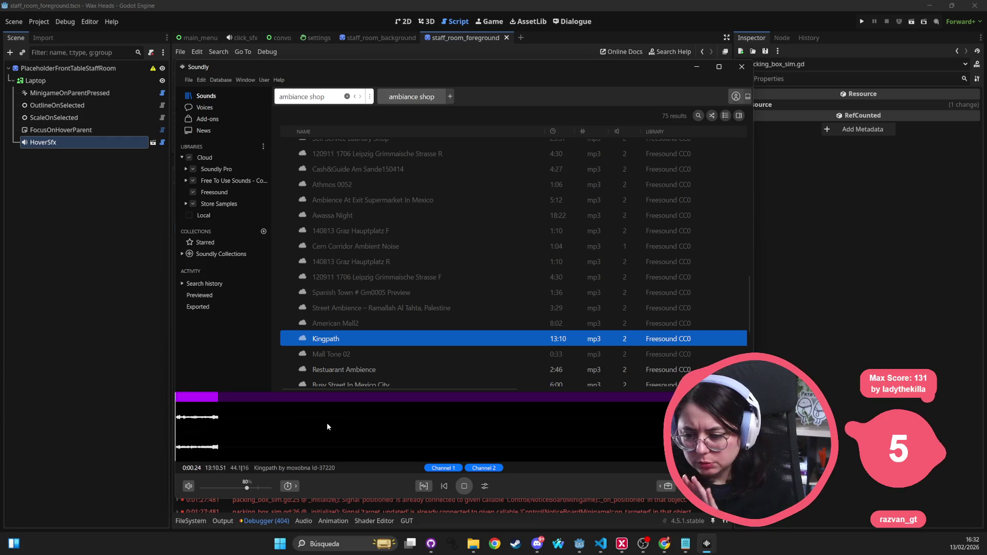
click(401, 370)
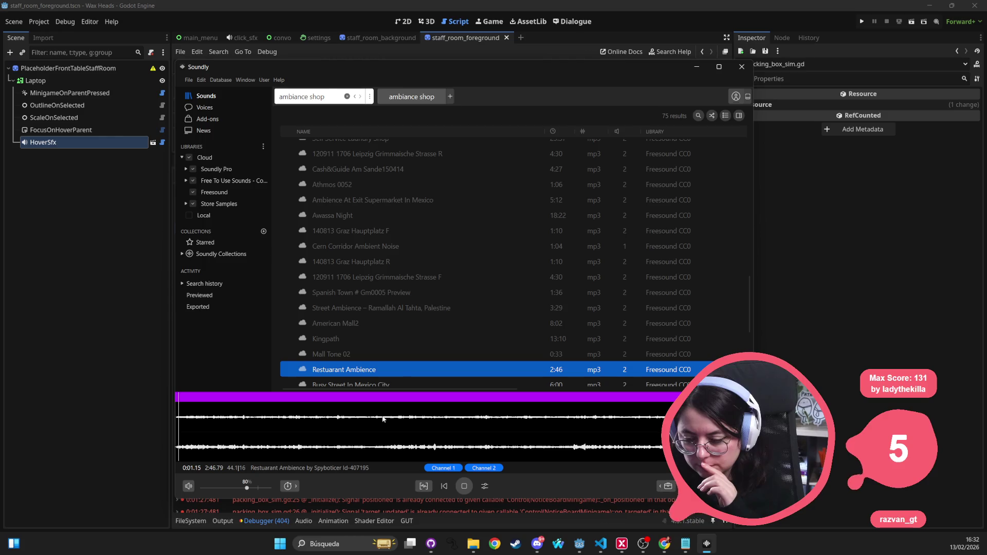
click(406, 339)
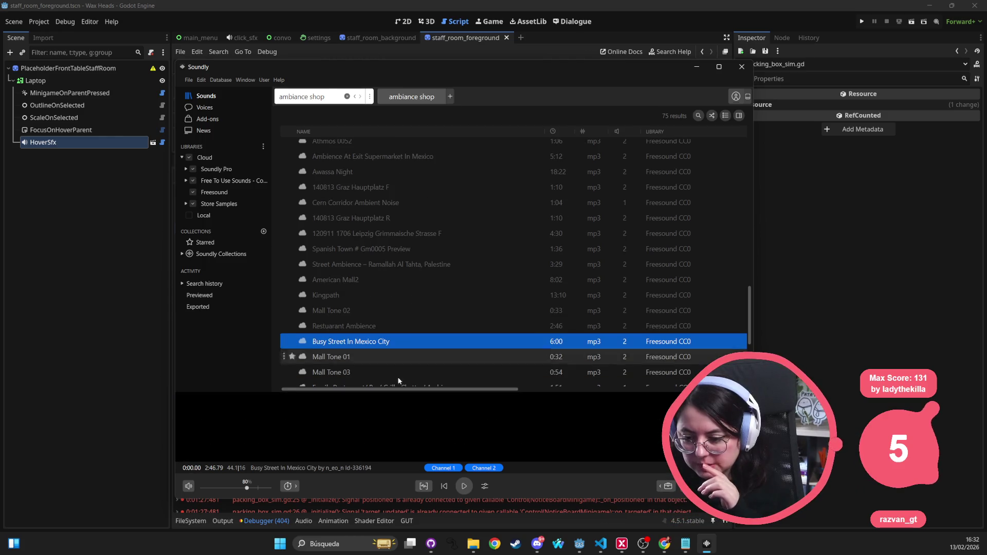
click(381, 358)
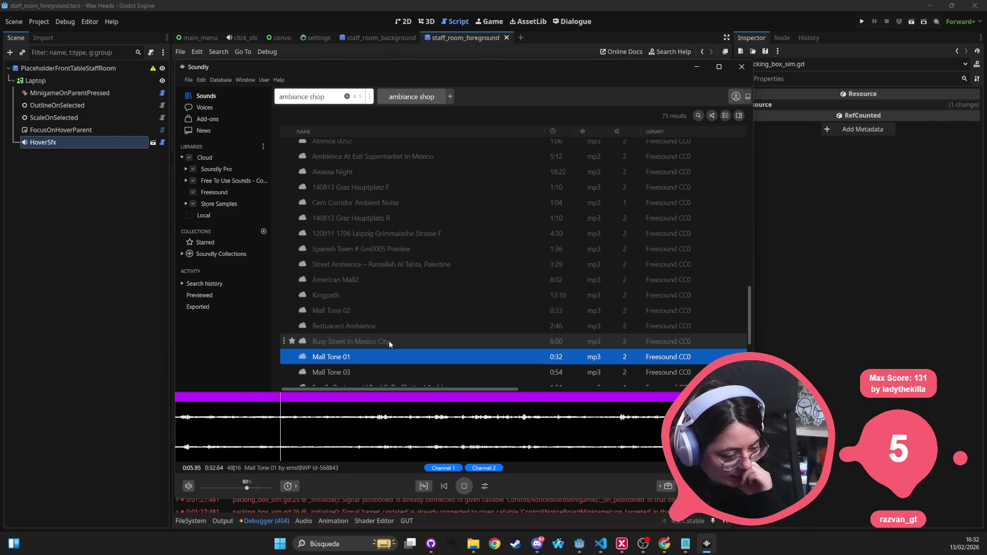
scroll(386, 327, down, 1)
Audition Mall Tone 03, restaurant bar chatter, Alley Downtown, Tavern chatter, Ramallah street and Butcher Shop In Montreal.
click(356, 331)
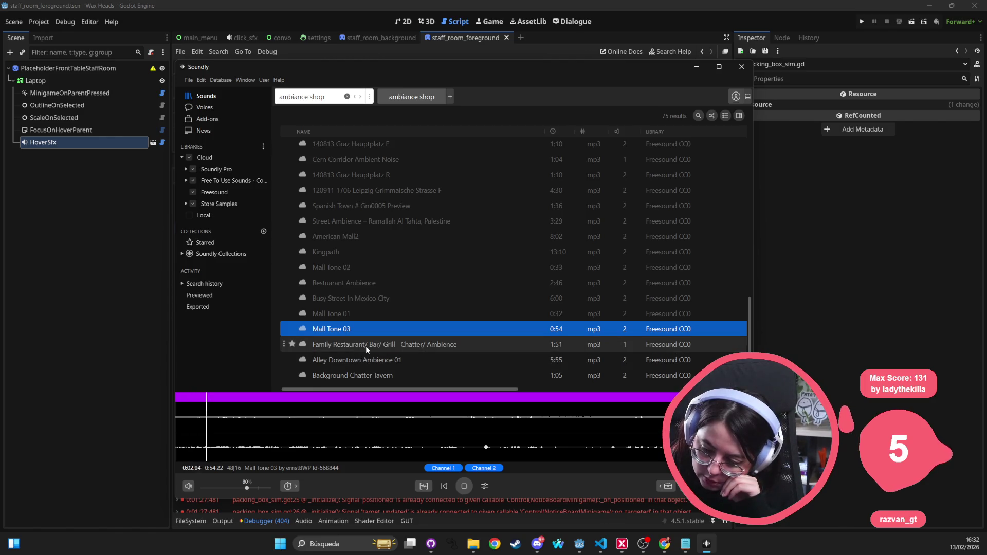
click(365, 346)
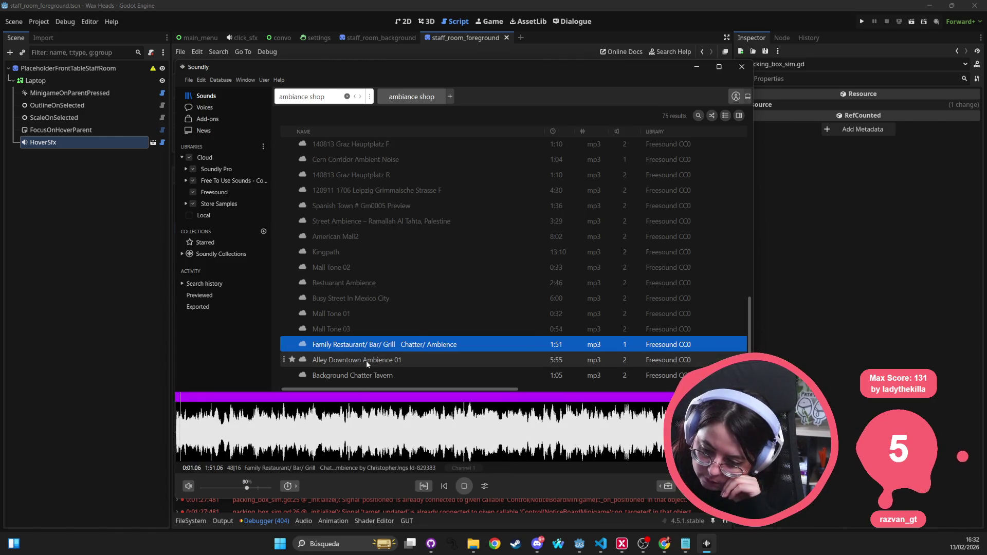
click(366, 360)
scroll(392, 310, down, 1)
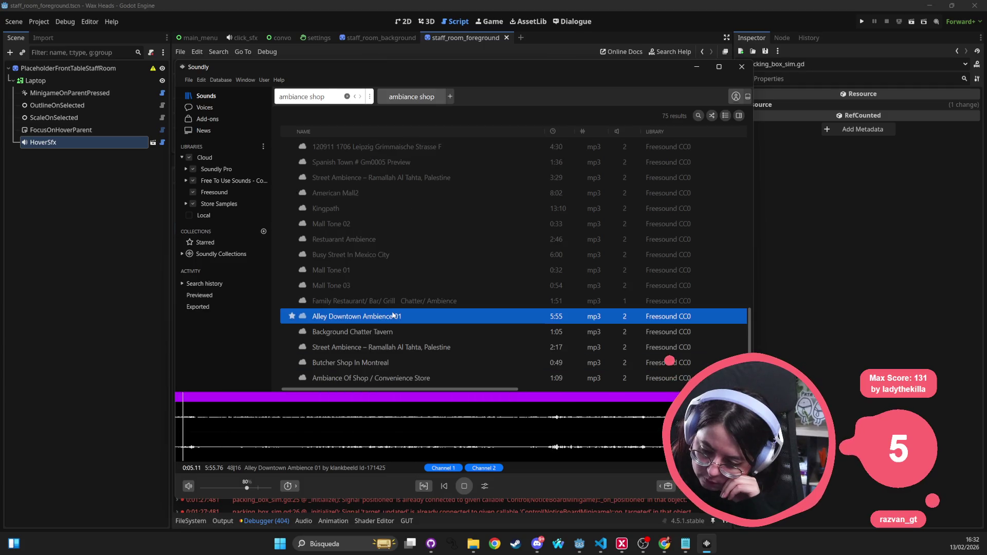
click(387, 333)
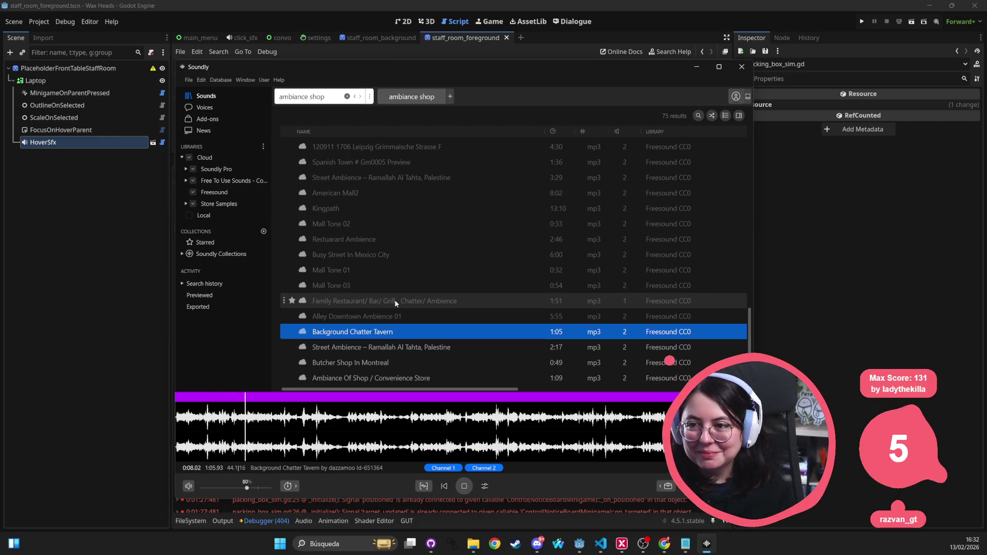
click(372, 348)
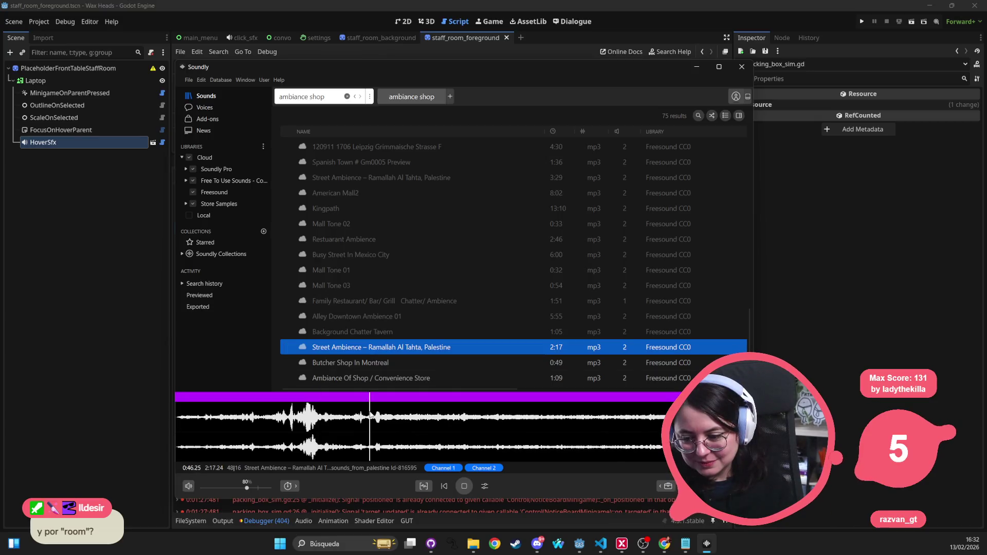
click(412, 365)
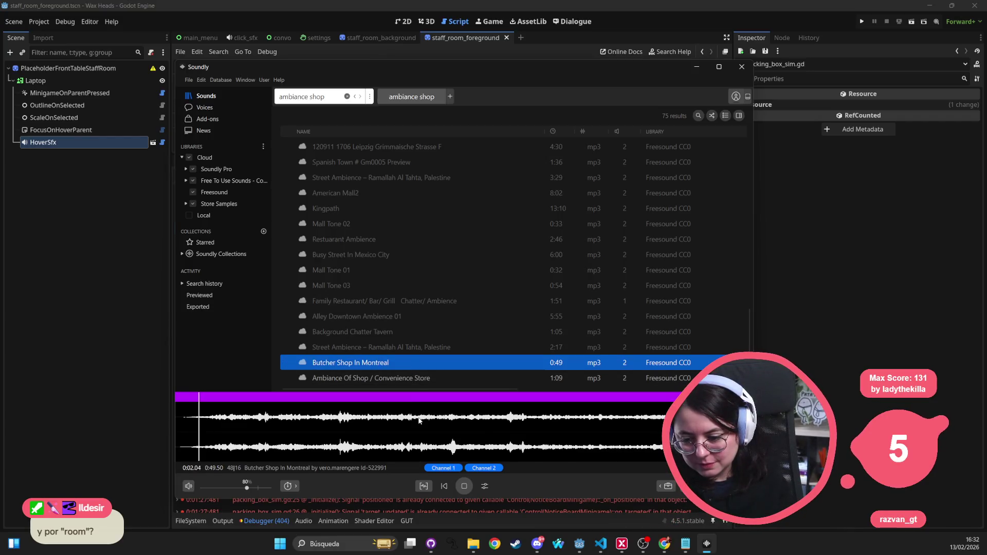
click(507, 424)
Audition the convenience store, Mercado 7, Zurich airport mall, coffee shop and Shopping Center recordings.
scroll(444, 340, down, 1)
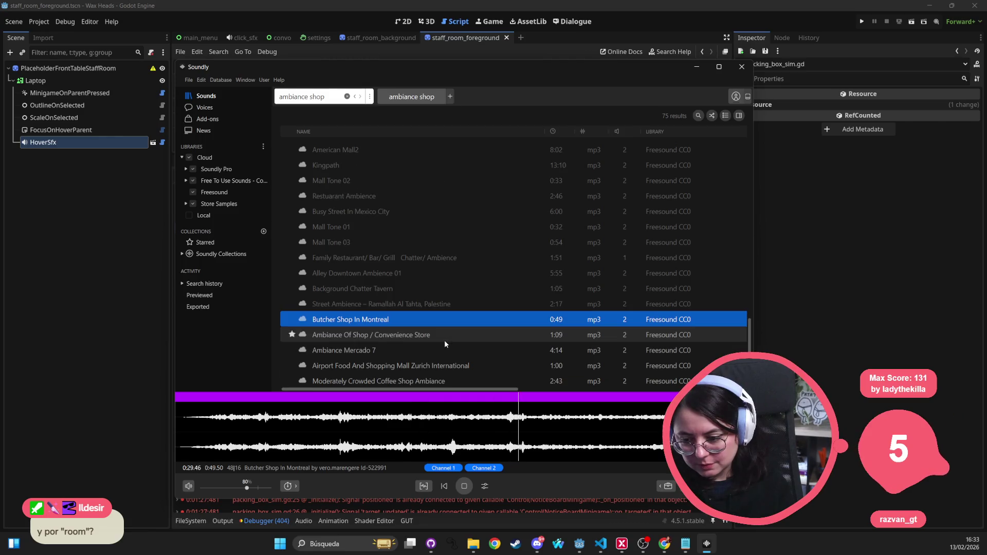
click(431, 337)
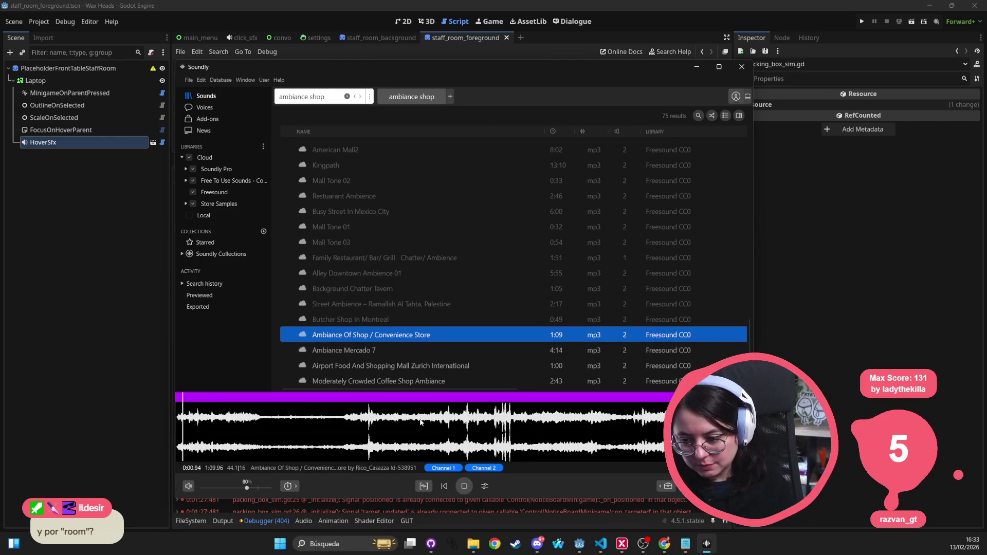
click(368, 350)
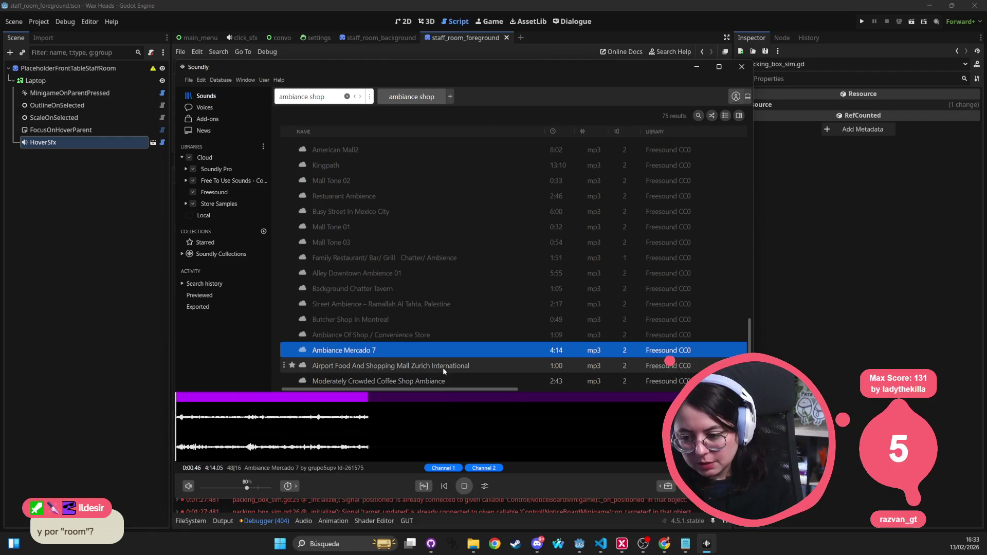
click(443, 367)
click(433, 381)
scroll(433, 352, down, 1)
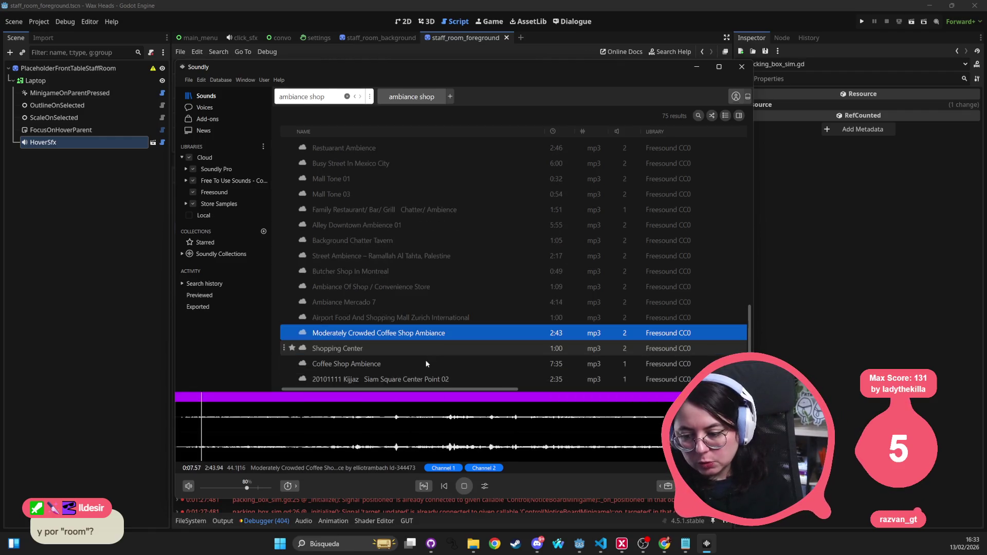
click(387, 347)
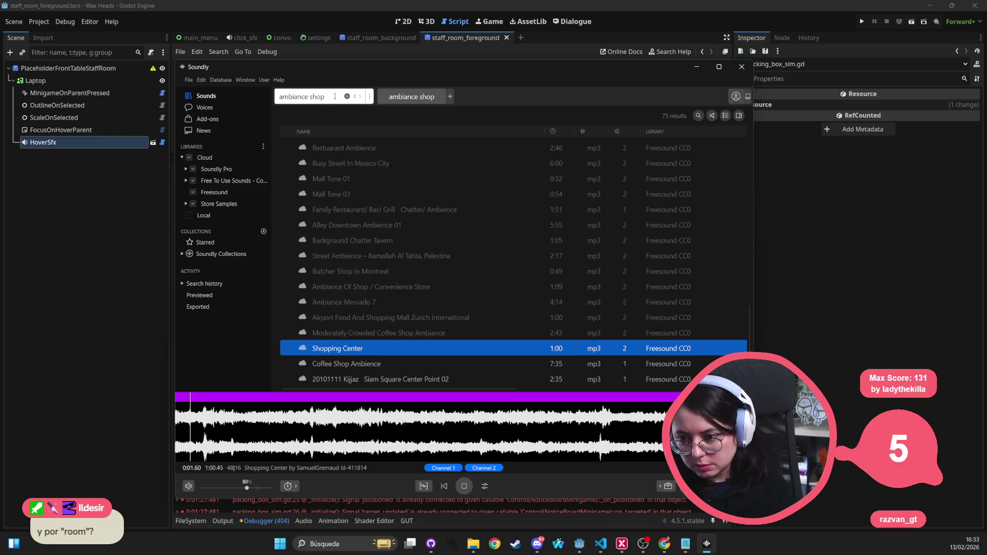
Search for 'room' and audition the Living Room B, Bedroom C and Copenhagen hotel room tones.
text(room)
key(Return)
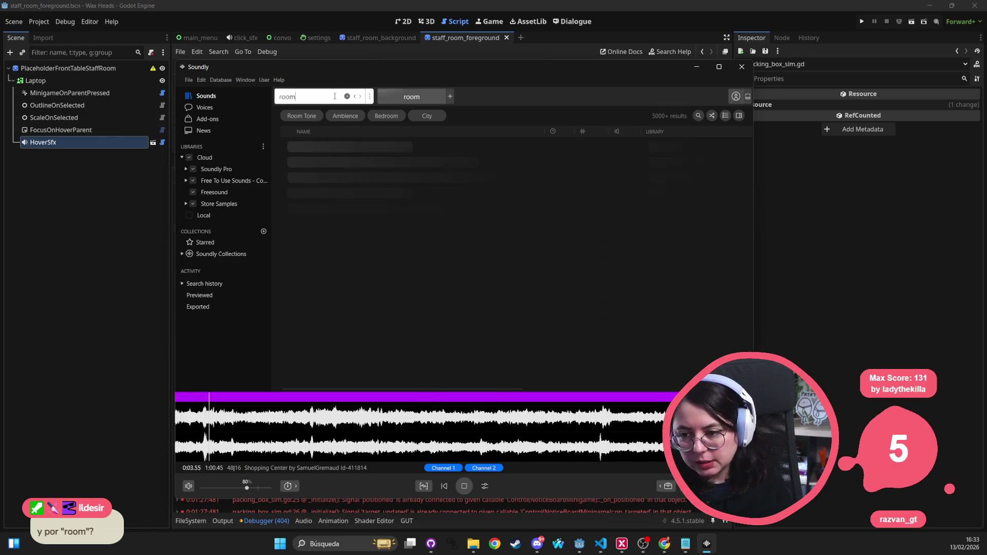
click(332, 148)
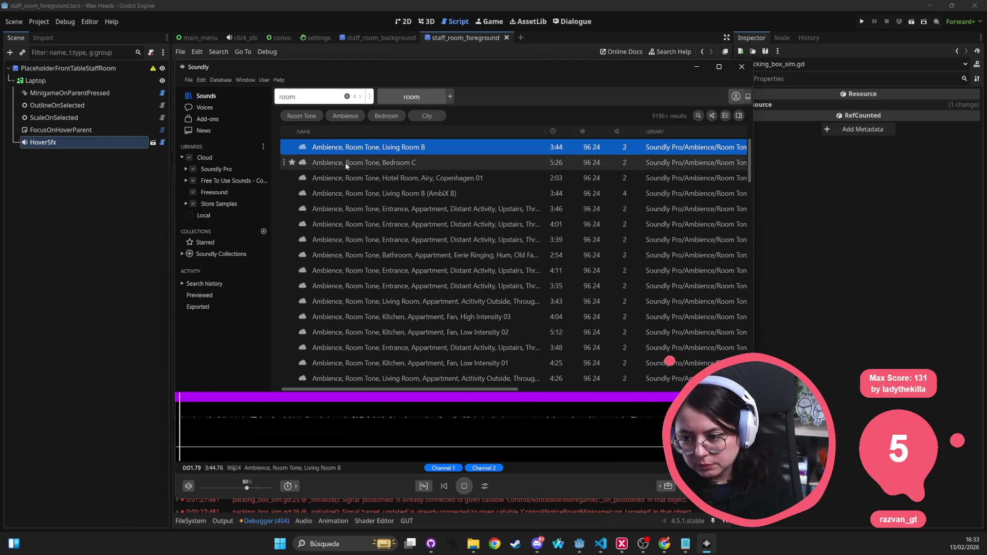
click(345, 162)
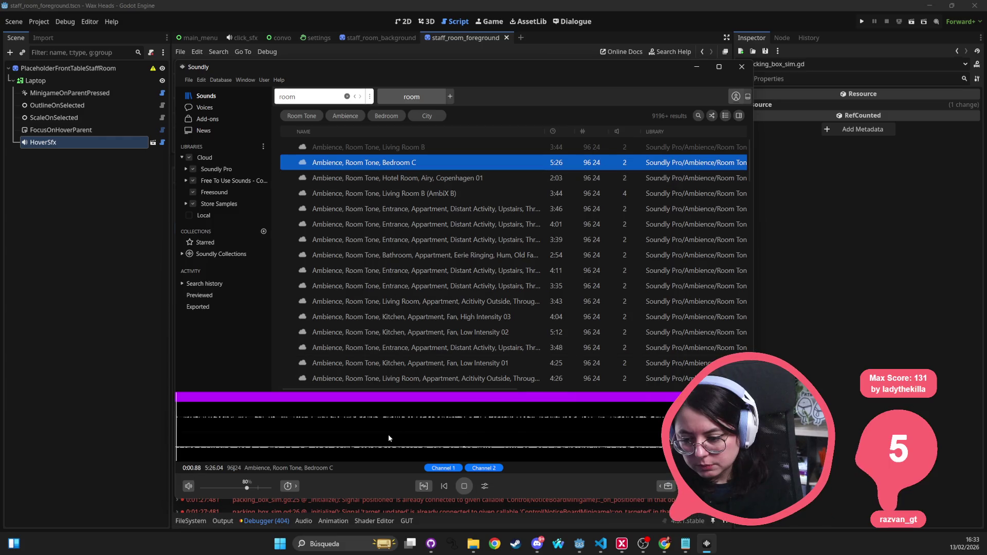
click(416, 175)
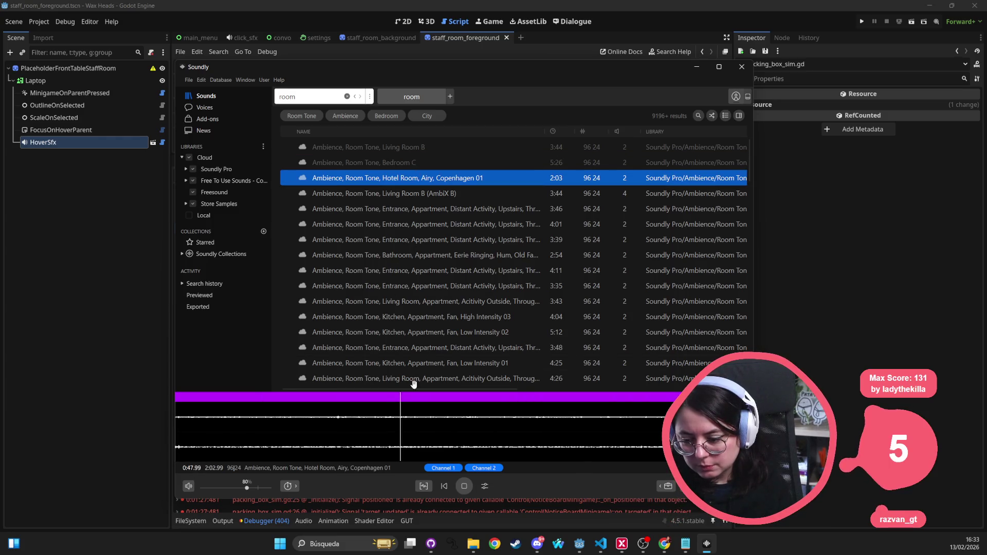
key(Down)
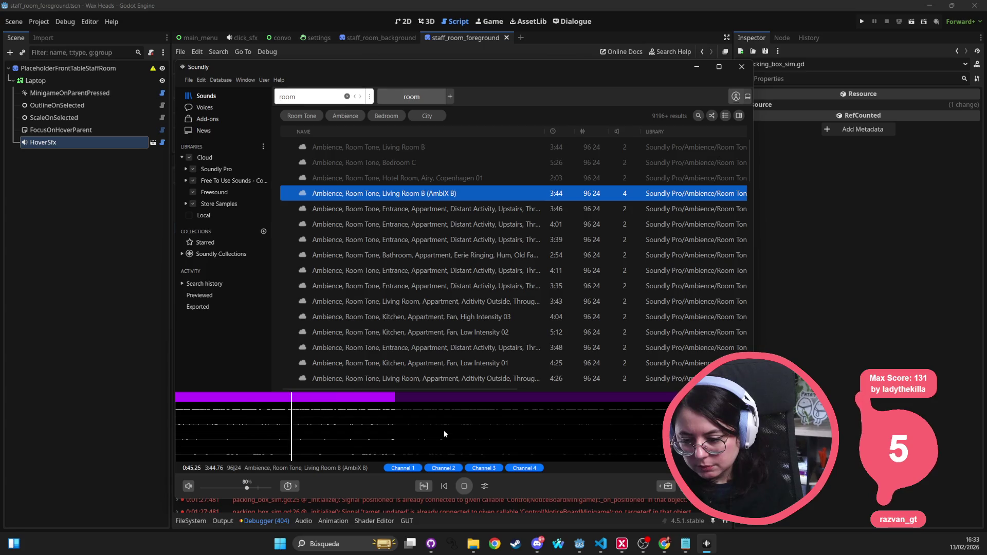
Audition the apartment entrance, living room with outside activity, and kitchen fan room tones.
click(472, 215)
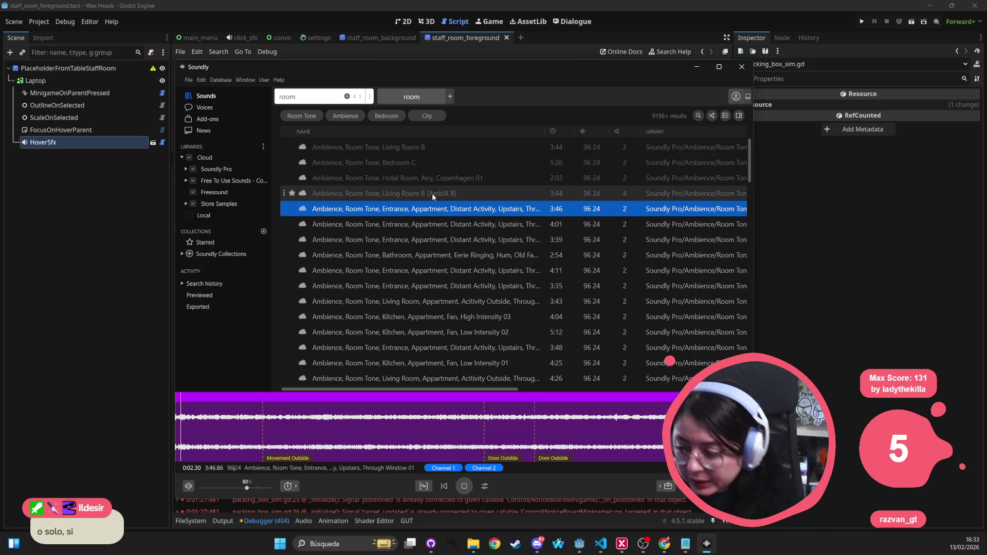
click(403, 284)
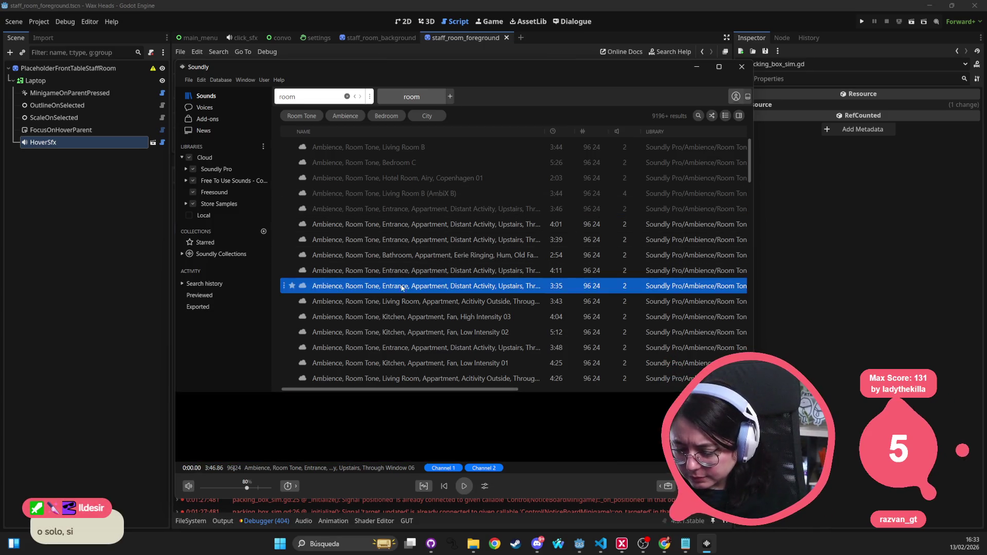
click(397, 303)
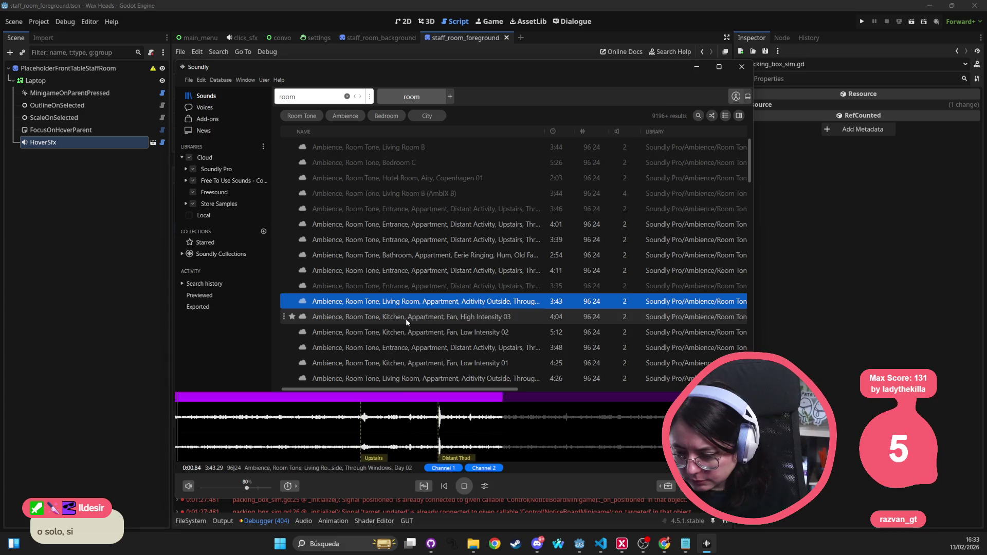
click(400, 319)
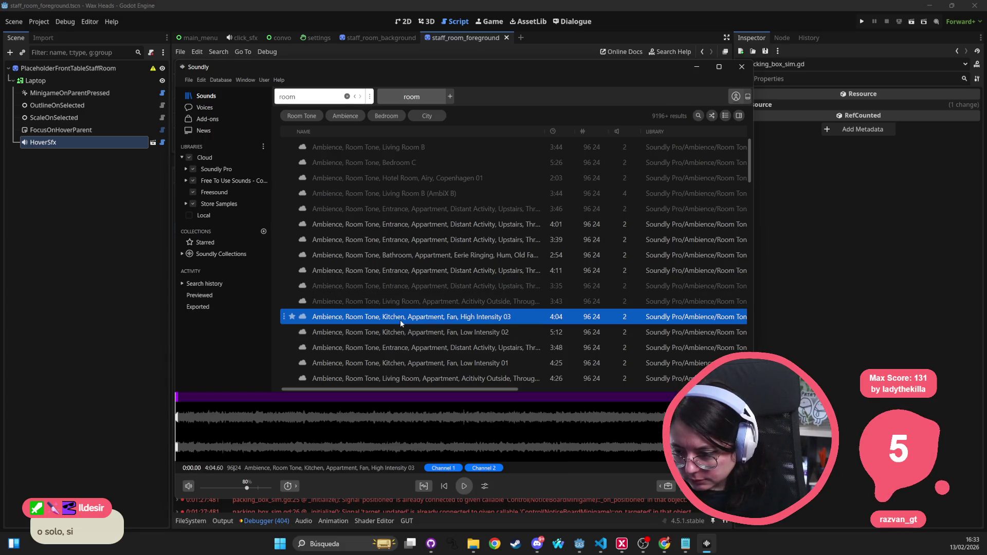
click(400, 348)
click(399, 333)
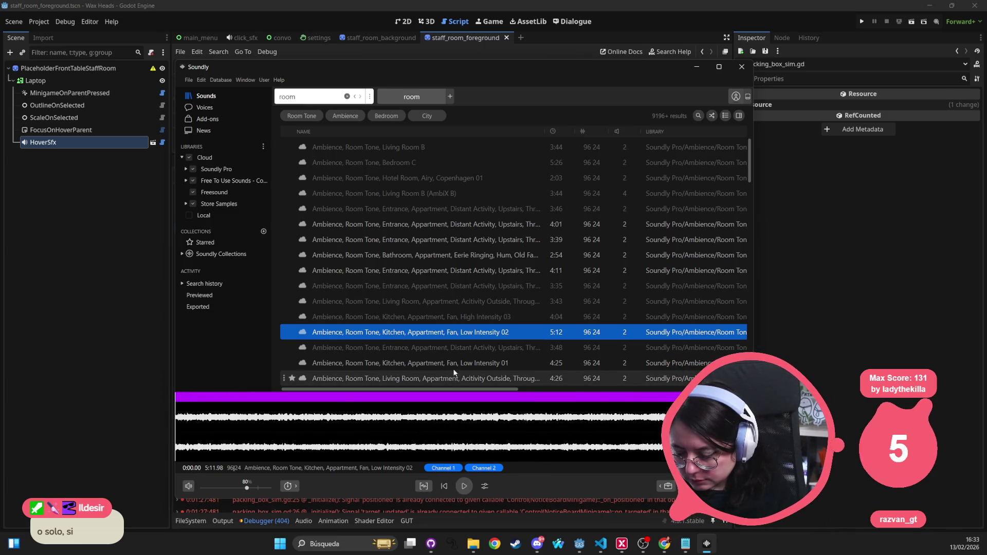
Audition the 4:26 living room, kitchen fan, refrigerator hum, busy living room and folder-drop sounds.
scroll(455, 349, down, 1)
click(452, 334)
click(452, 319)
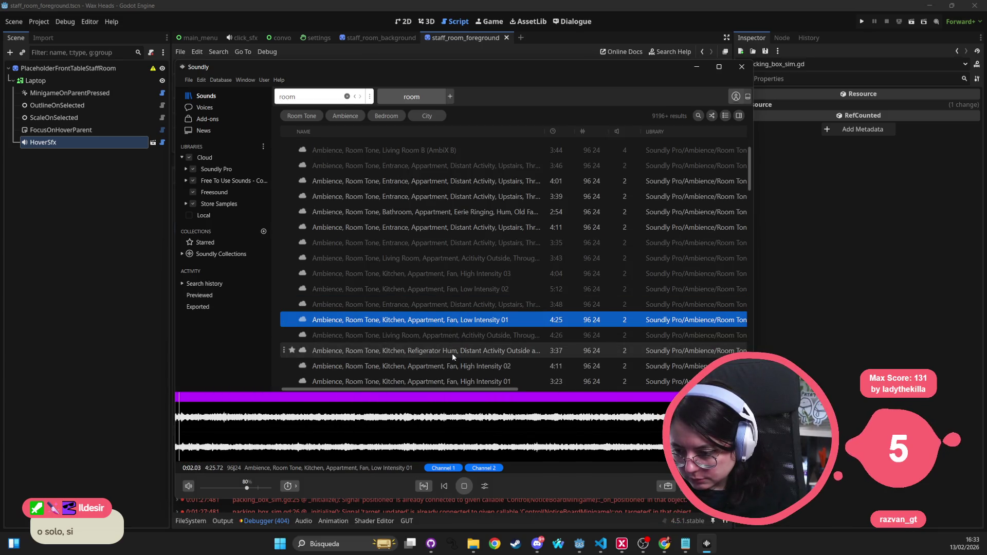
click(452, 353)
scroll(458, 329, down, 2)
click(457, 328)
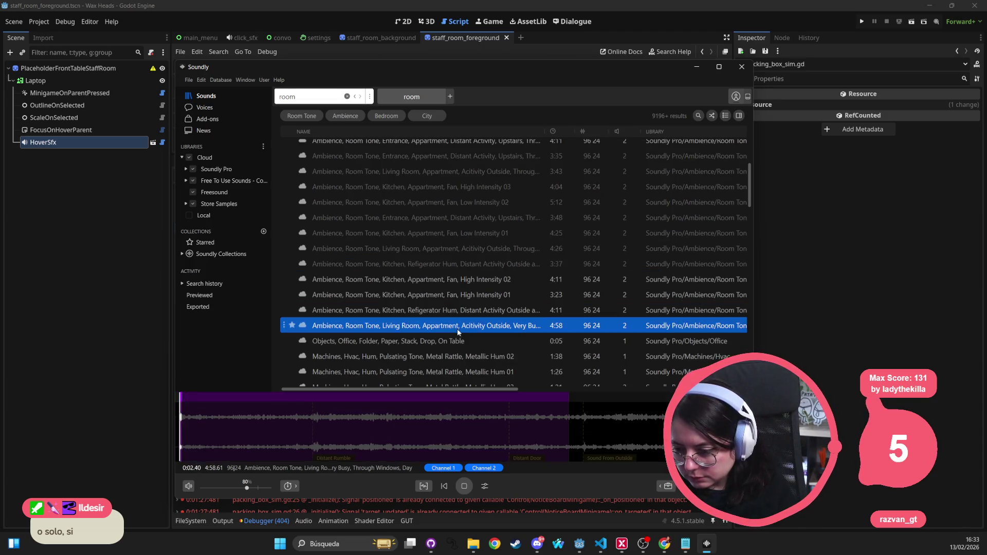
click(449, 341)
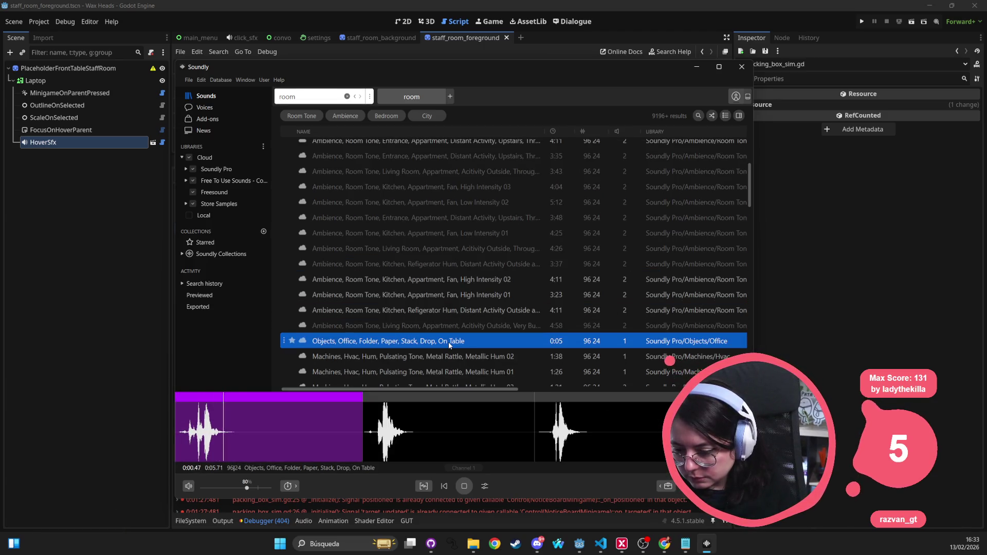
Audition HVAC Metallic Hum 02 and 01, Large Locker Room and Office Building Boiler Room.
scroll(448, 341, down, 1)
click(452, 314)
click(445, 328)
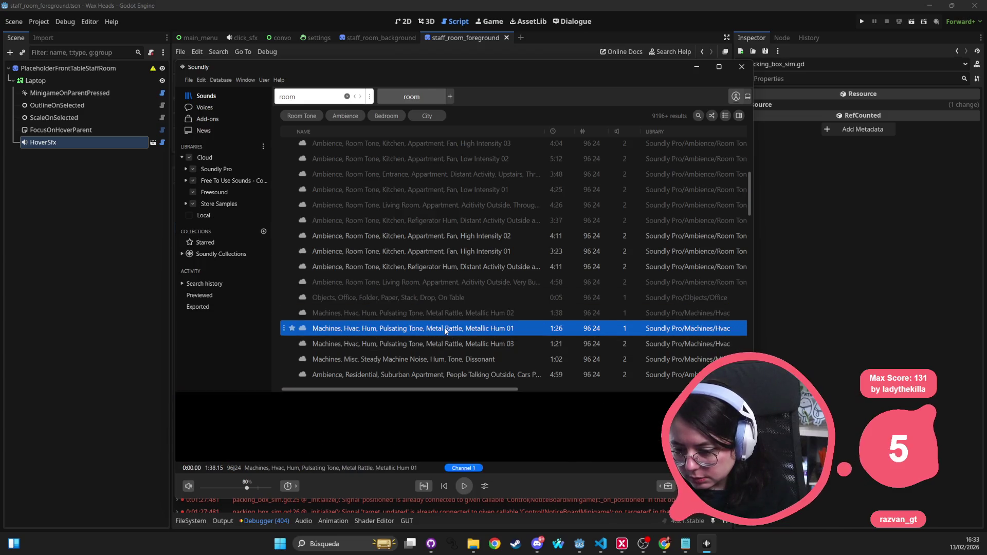
scroll(432, 346, down, 2)
click(434, 349)
scroll(443, 334, down, 2)
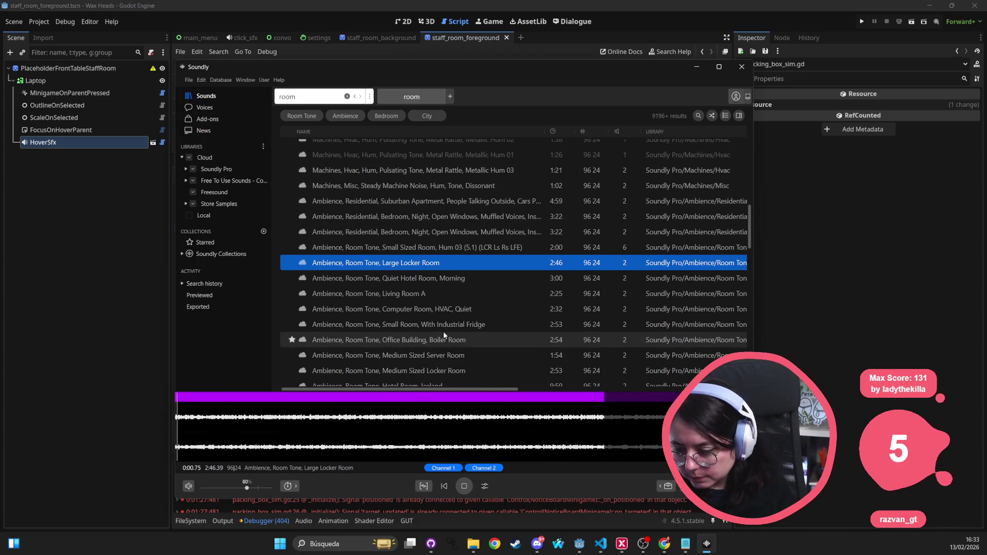
click(444, 334)
Audition Living Room C, Meeting Room Rumbling Ventilation 02 and Quiet Meeting Room, Traffic Outside.
scroll(443, 334, down, 2)
click(443, 334)
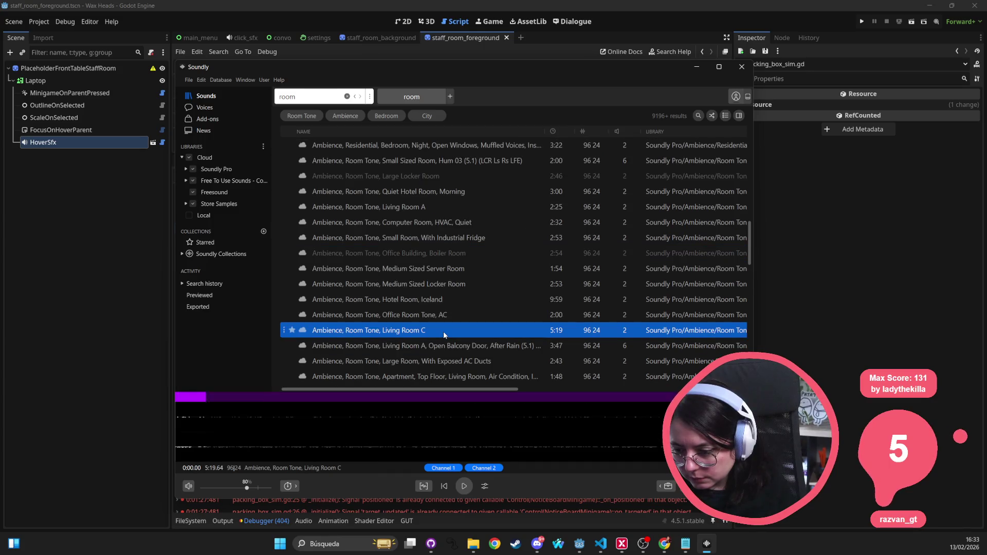
scroll(443, 331, down, 2)
click(443, 335)
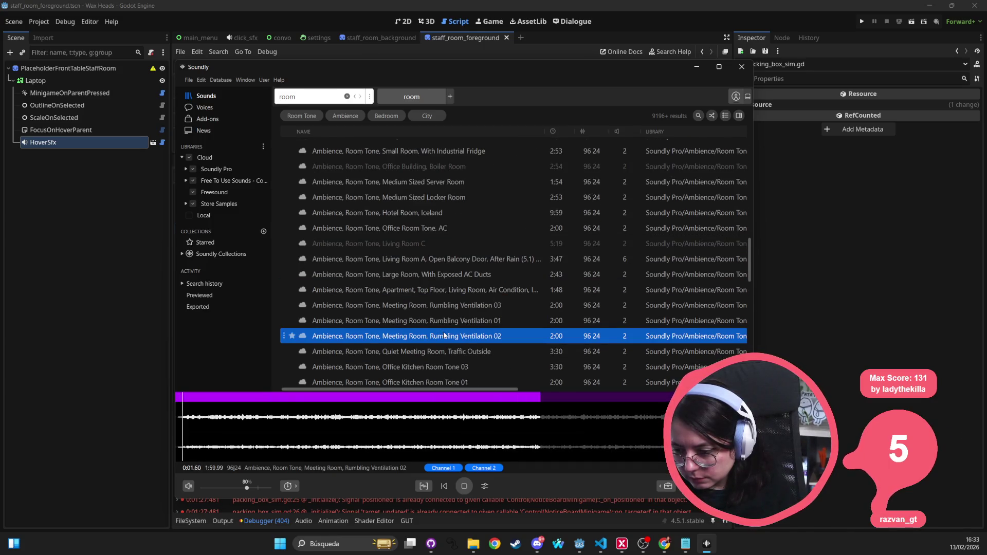
click(427, 352)
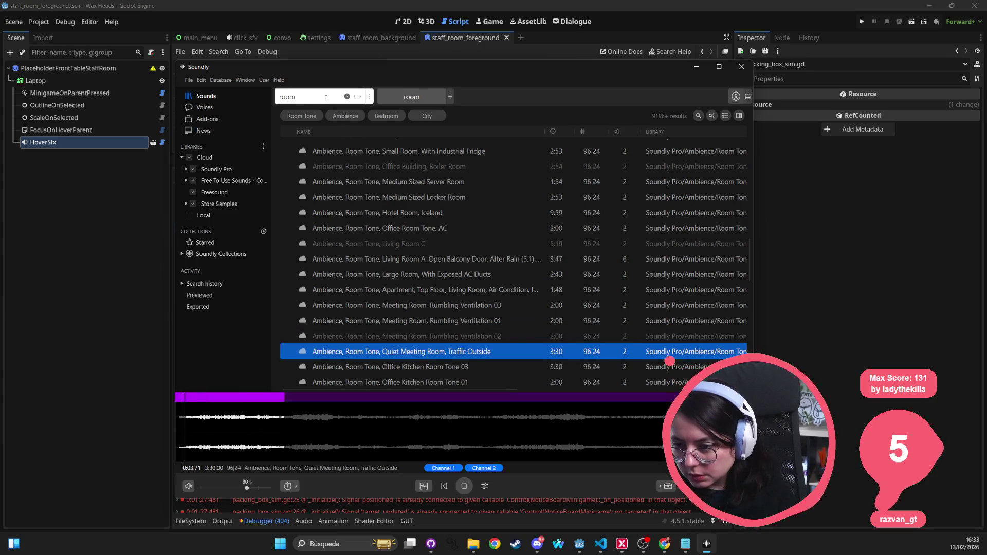
key(ctrl+f)
Search for 'office' and audition the Edinburgh 02, Designed Busy Office and Brazil office ambiences.
text(office)
key(Return)
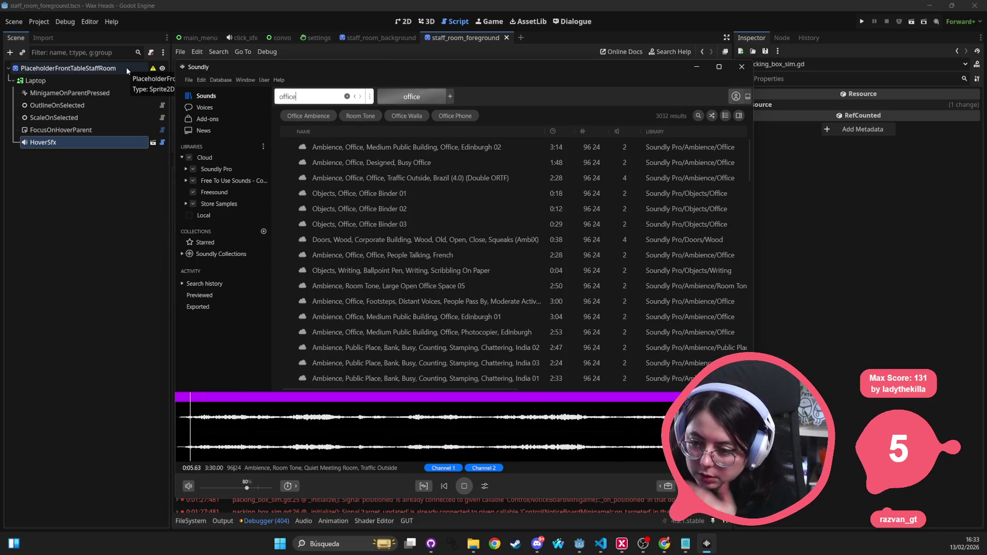
click(421, 149)
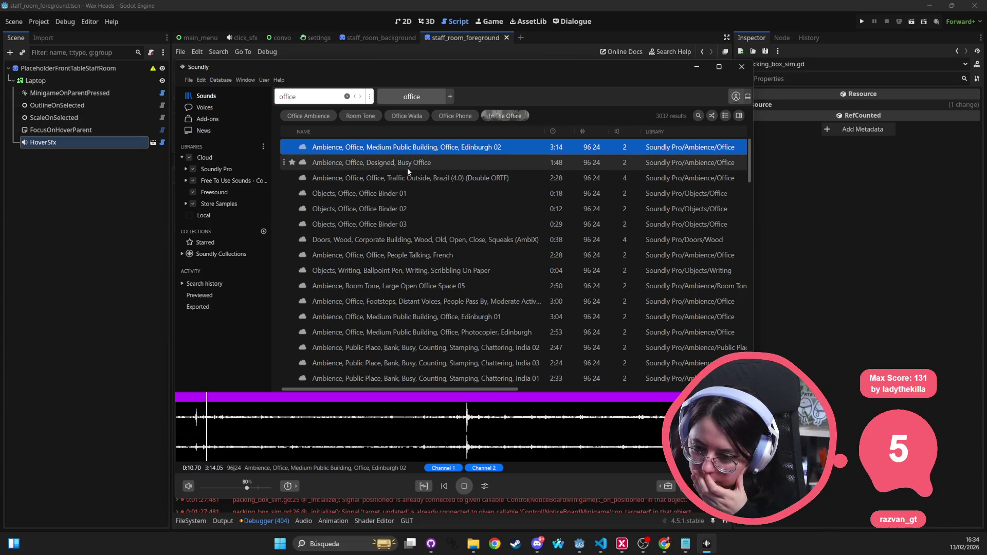
click(407, 168)
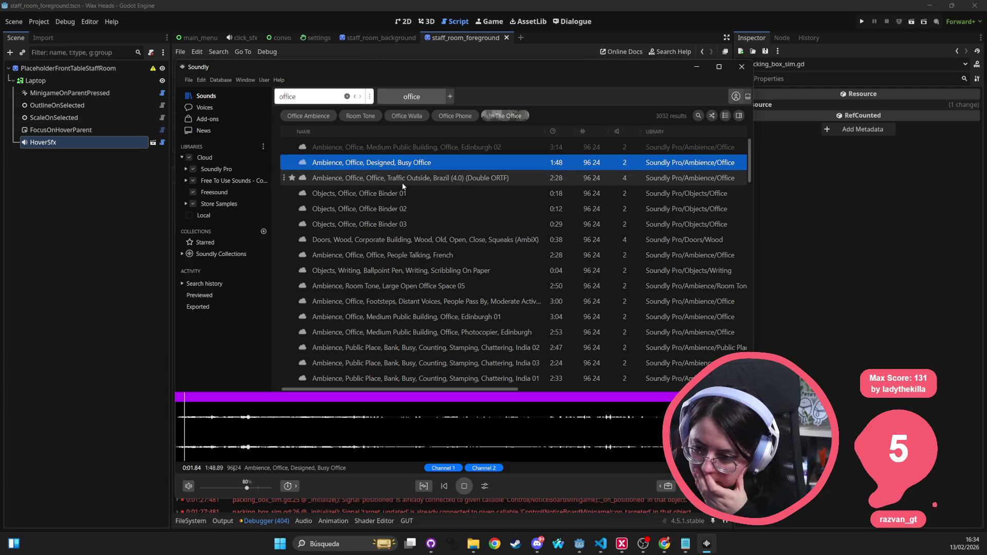
click(402, 182)
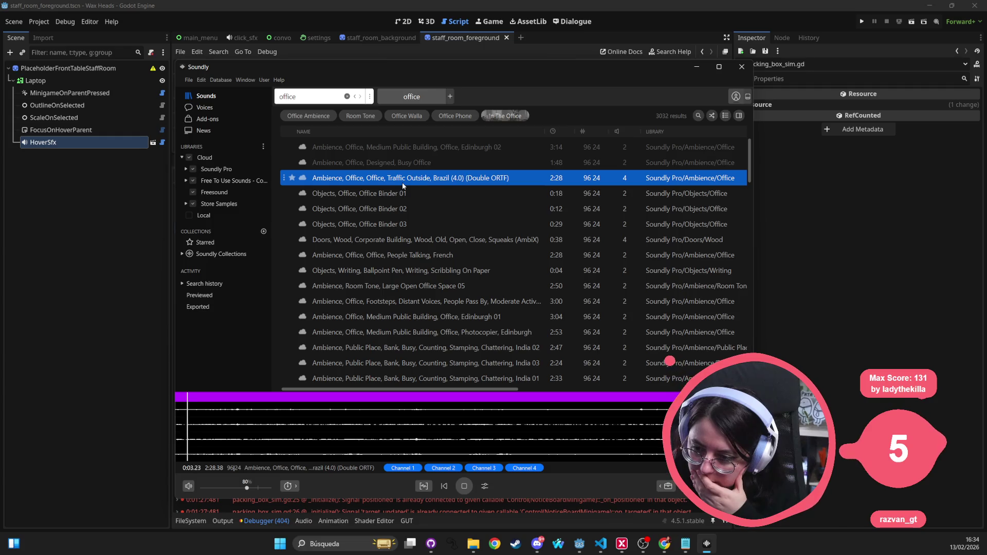
Audition Office Binder 01, corporate door, French office talk, pen scribble and Large Open Office Space 05.
click(392, 194)
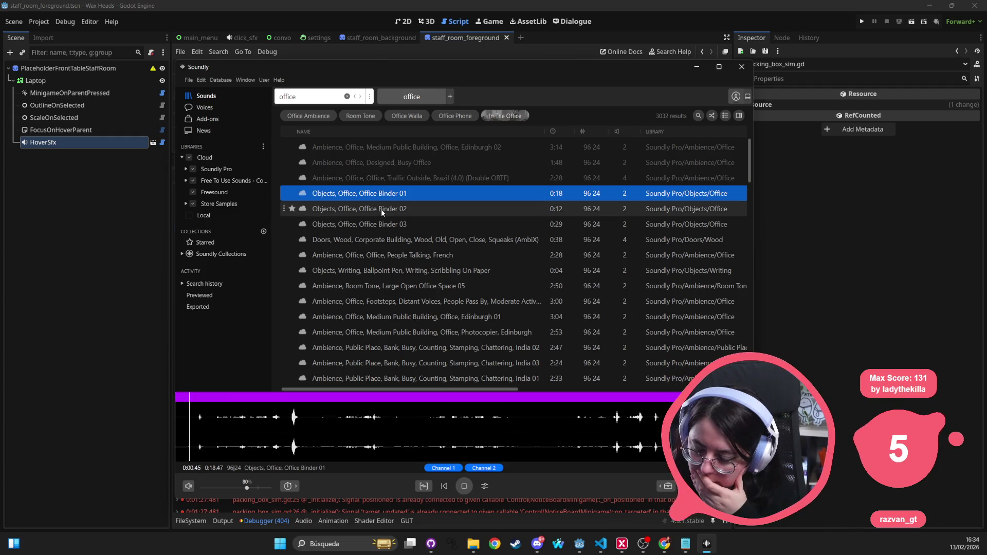
click(377, 242)
click(382, 256)
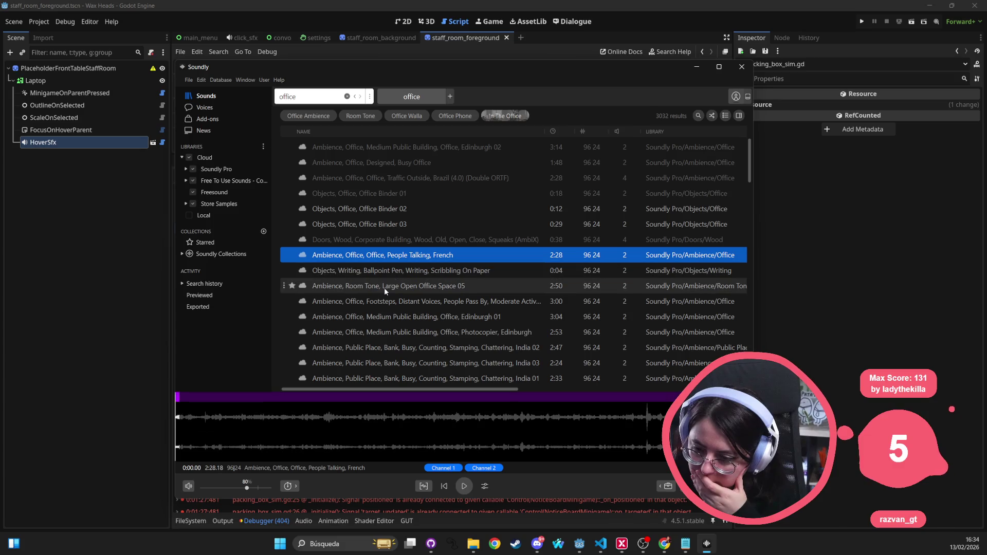
click(393, 273)
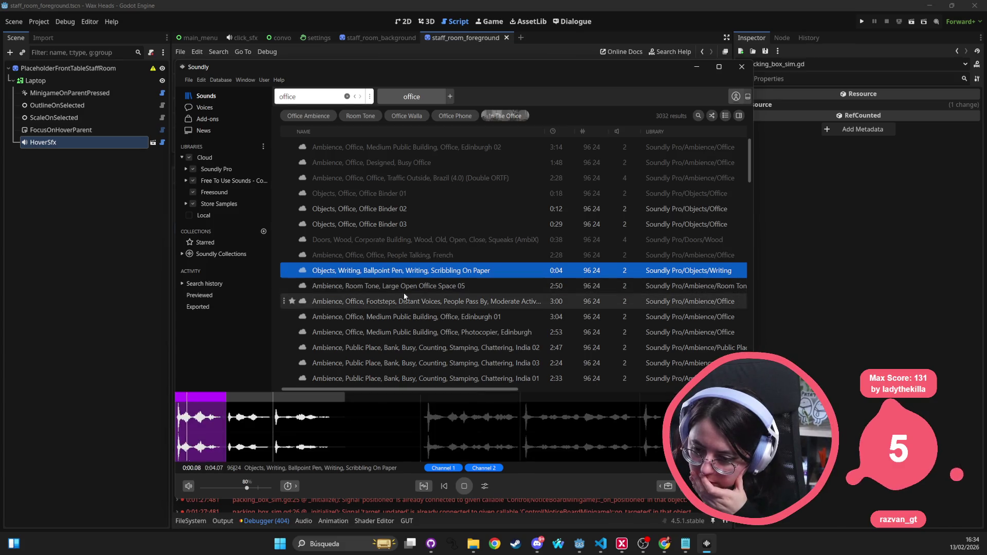
click(409, 287)
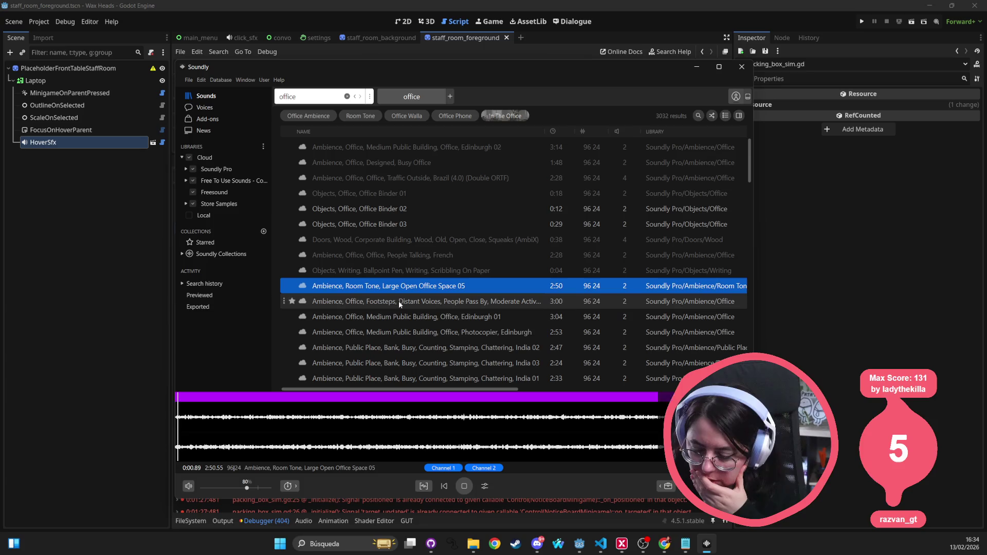
Search 'office ambience' and audition the Edinburgh photocopier, Open Space Office and Office Room Tone AC.
text( ambie)
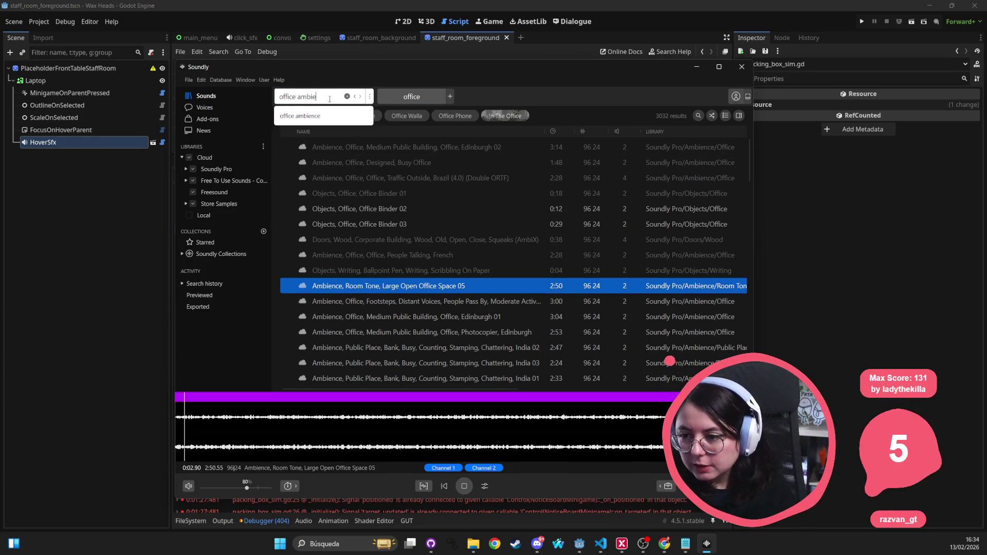
text(nce)
key(Return)
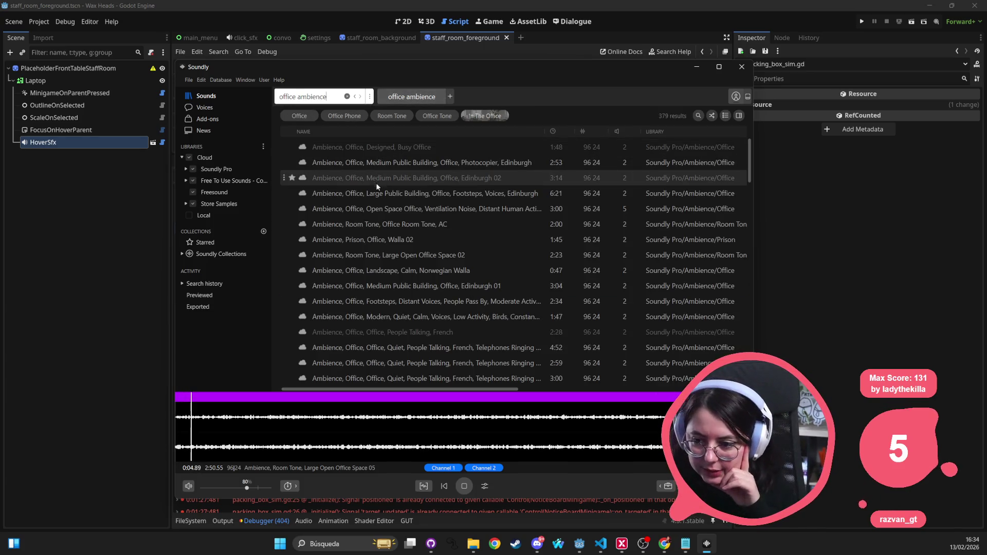
click(384, 162)
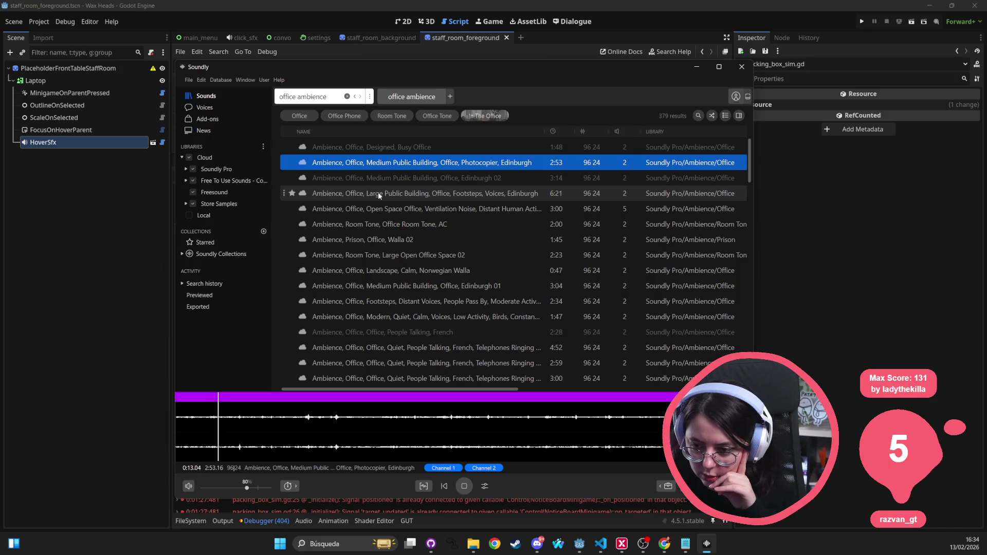
click(379, 194)
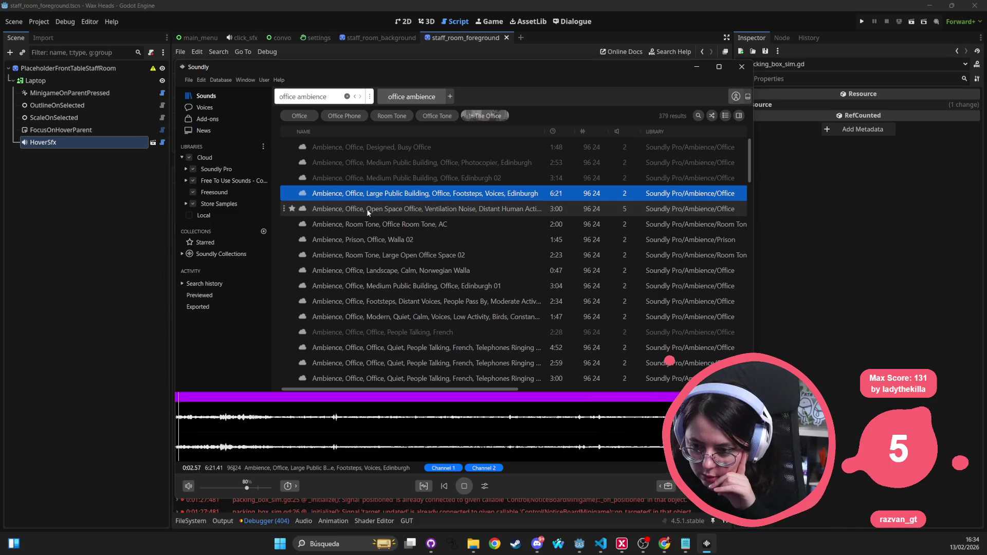
click(368, 210)
click(368, 226)
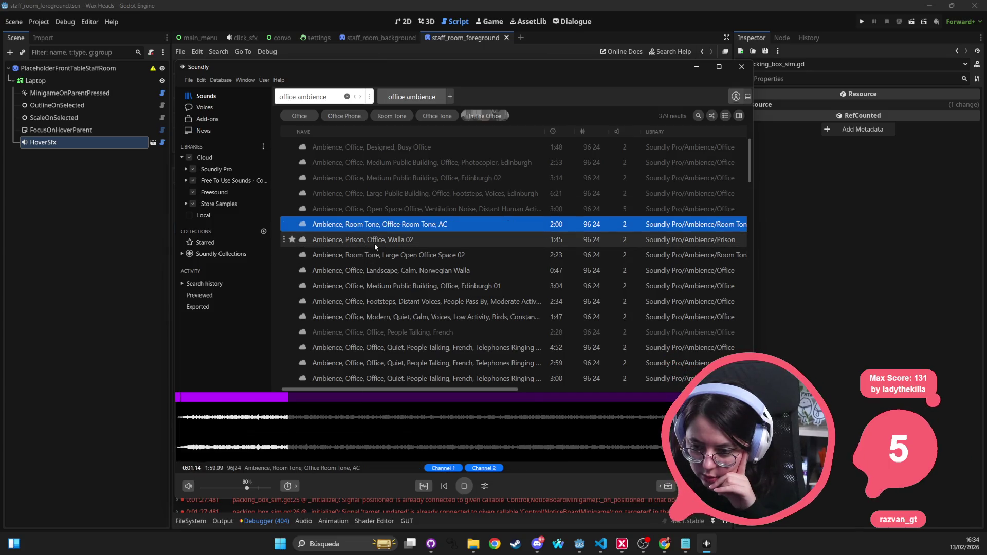
Audition Prison Office Walla 02, Large Open Office Space 02, Norwegian walla and Modern Quiet Calm office.
click(374, 243)
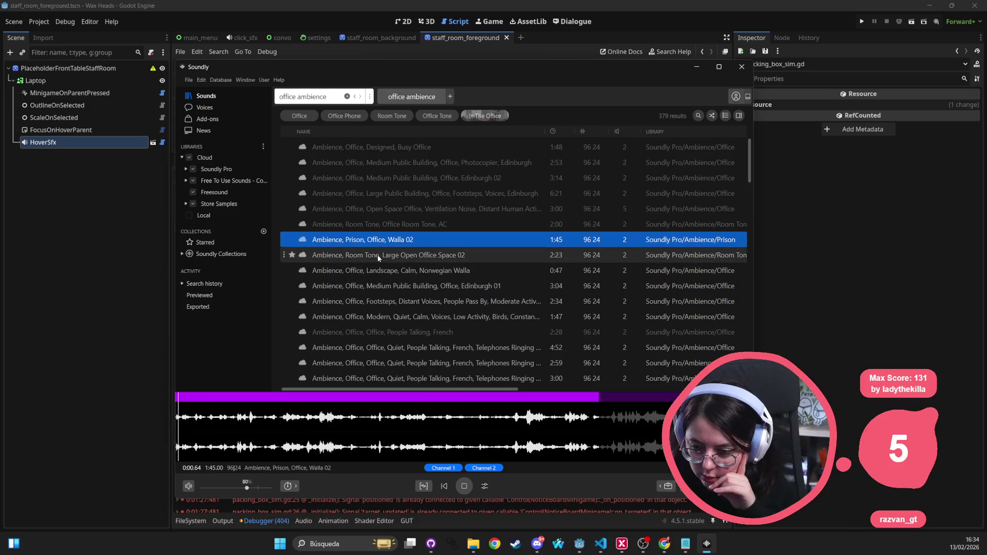
click(377, 254)
click(382, 276)
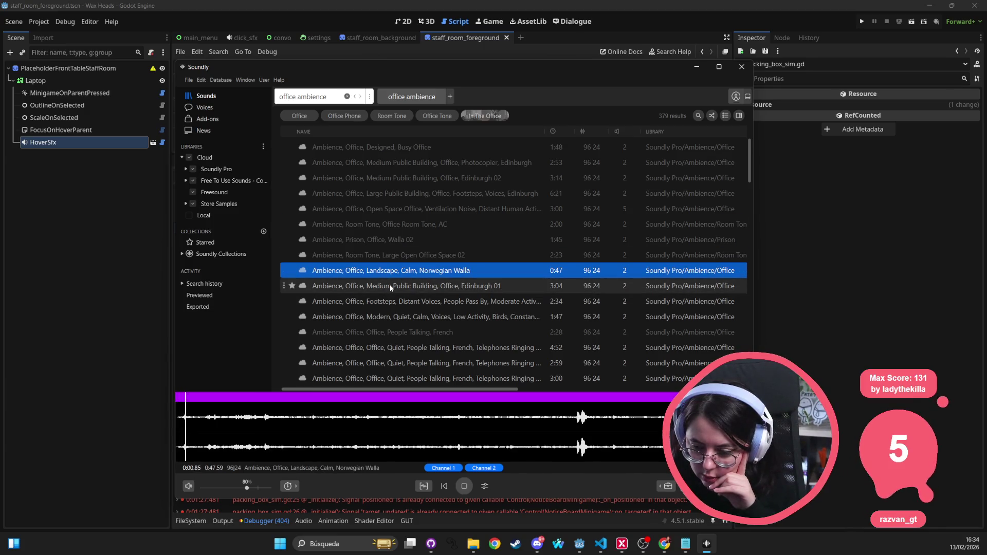
click(390, 285)
click(388, 301)
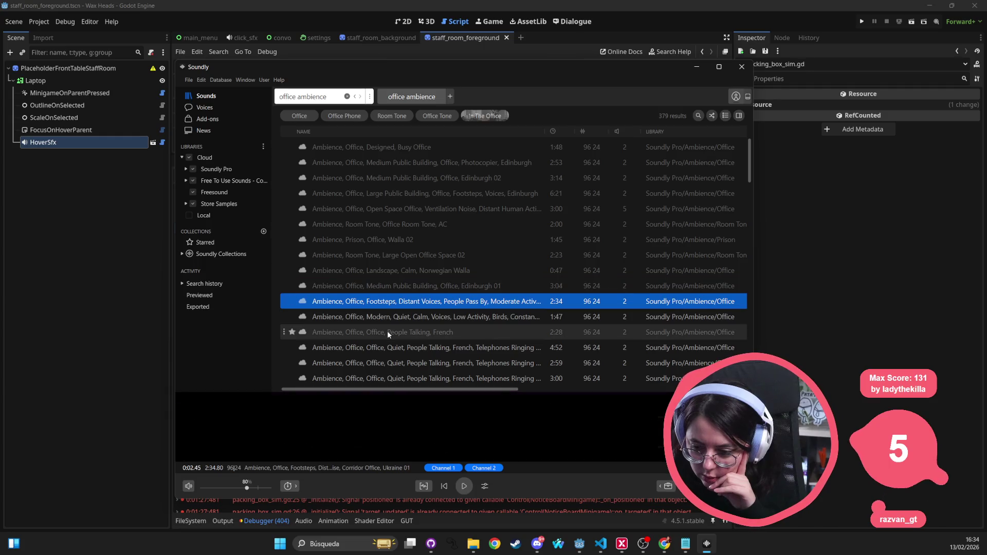
click(396, 318)
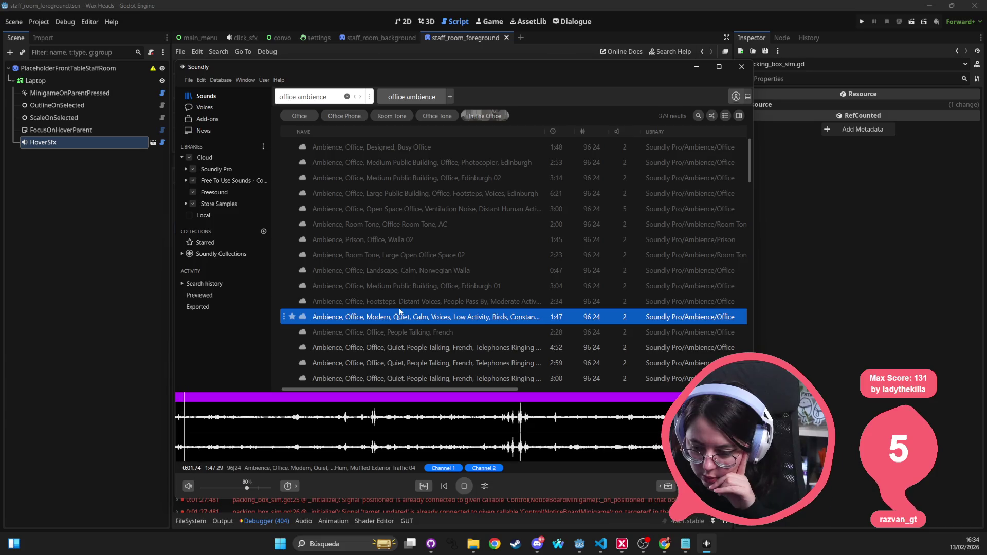
Audition the three French office telephone recordings, Printer Room and Room Tone, Office 01.
scroll(399, 311, down, 1)
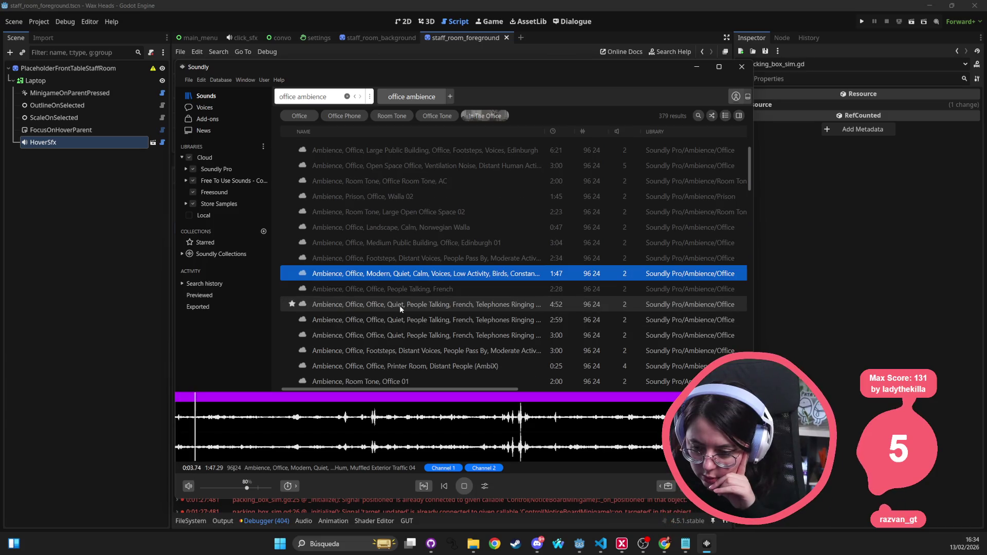
click(399, 305)
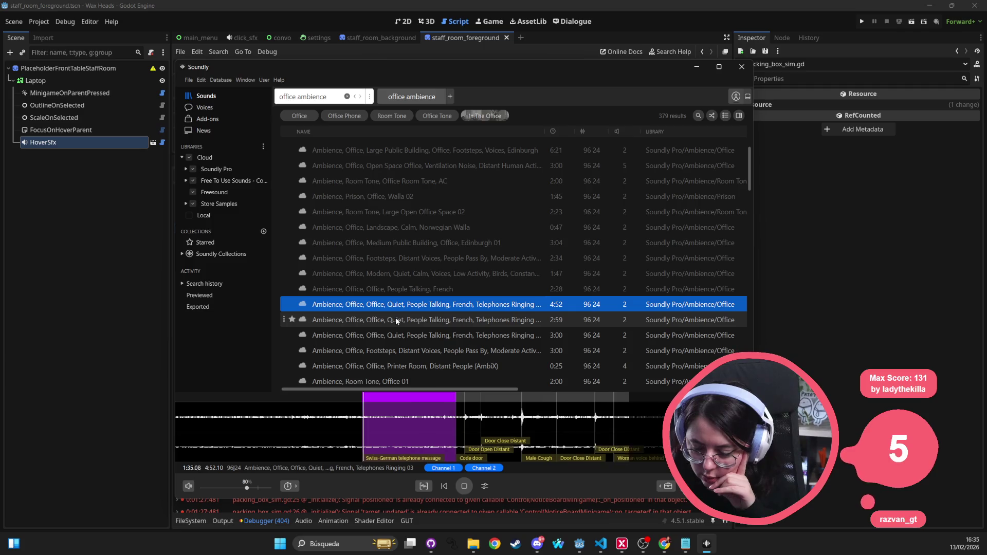
click(396, 320)
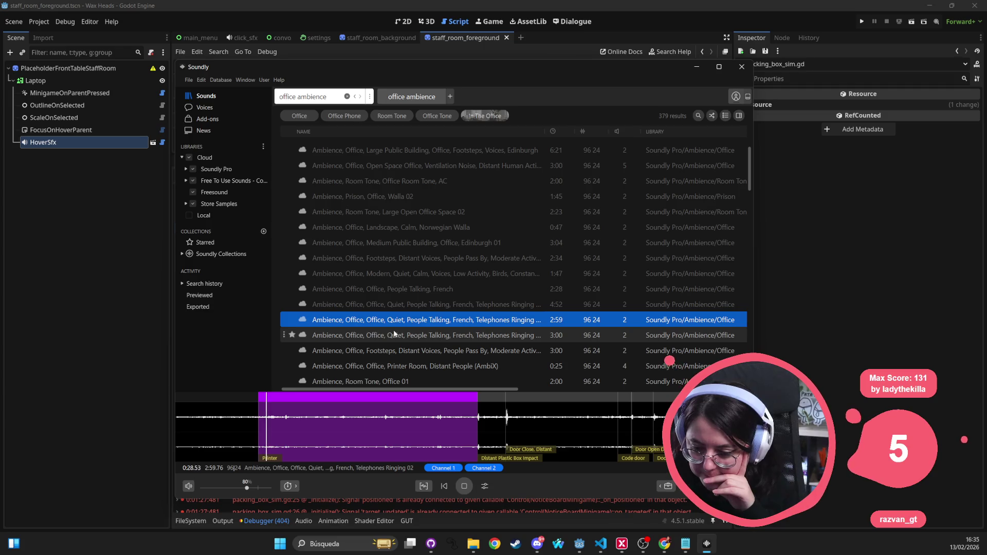
click(394, 335)
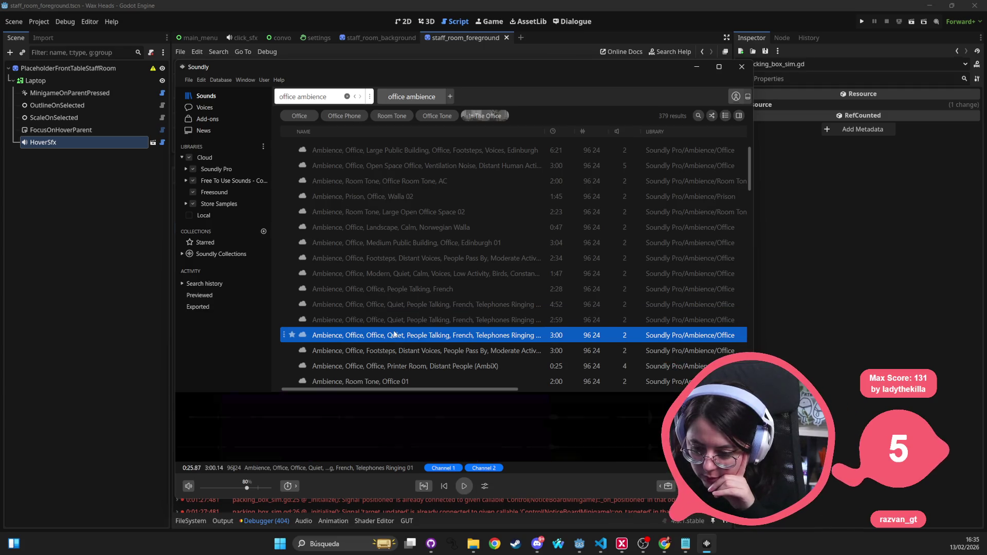
click(388, 351)
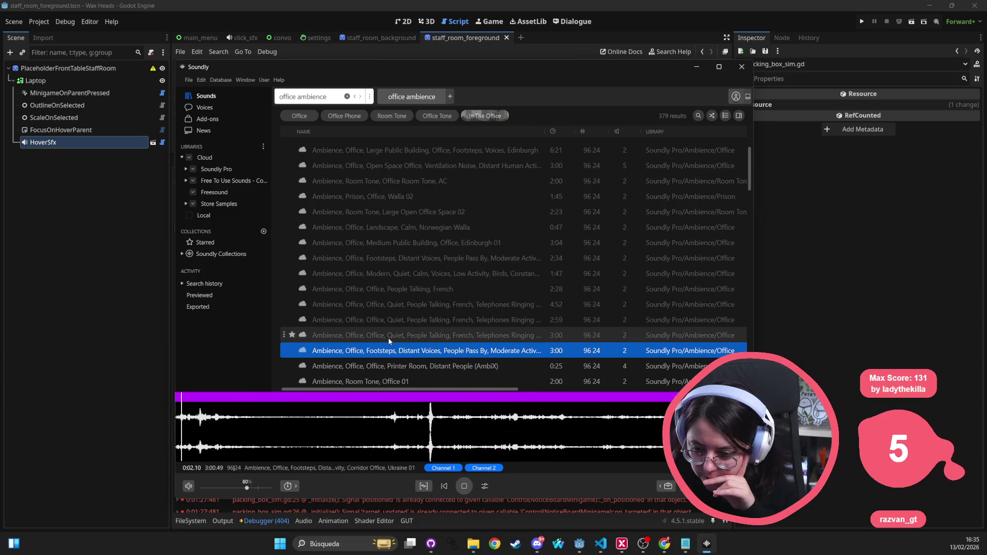
scroll(388, 337, down, 1)
click(391, 323)
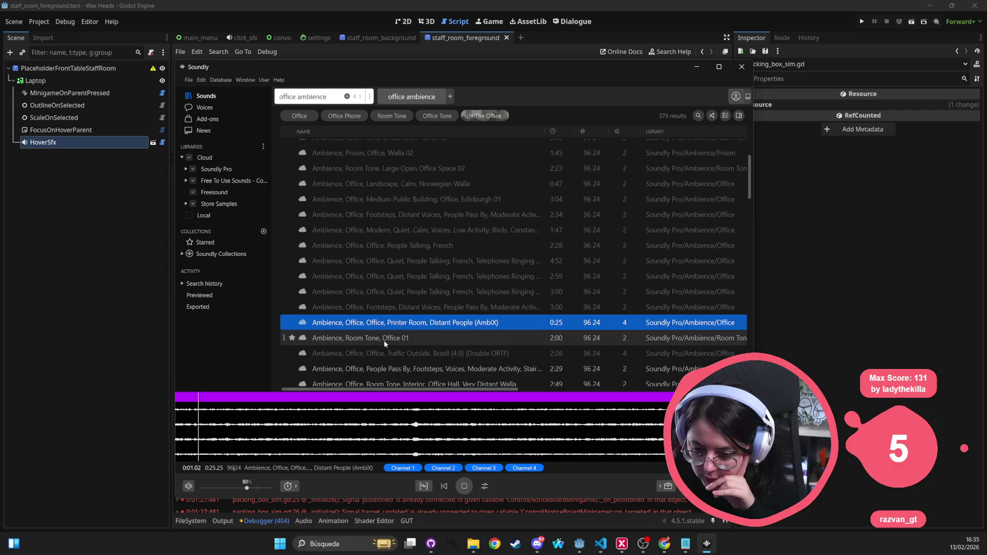
click(384, 341)
Audition People Pass By, Office Hall, the Kragujevac office interior and the afternoon office with sneeze.
scroll(396, 313, down, 1)
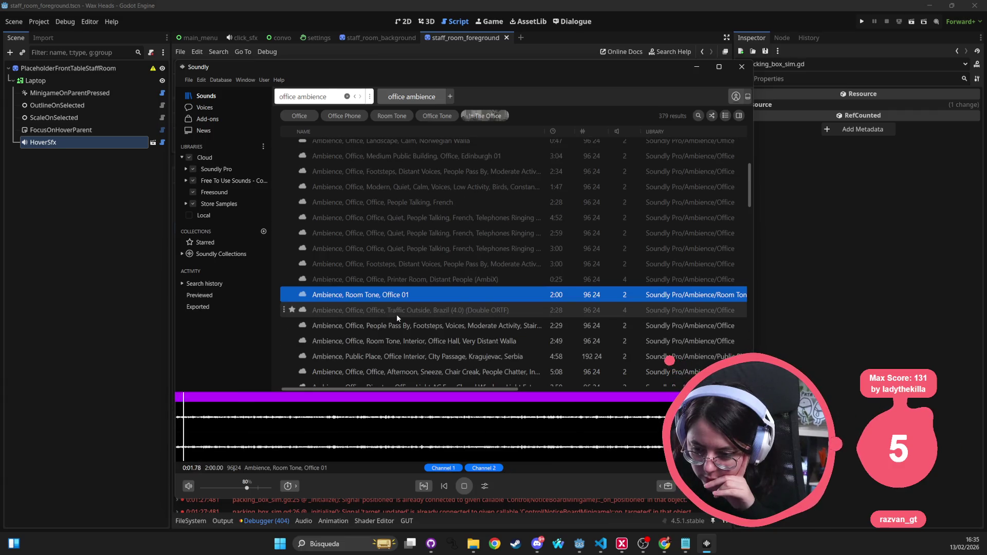
click(699, 437)
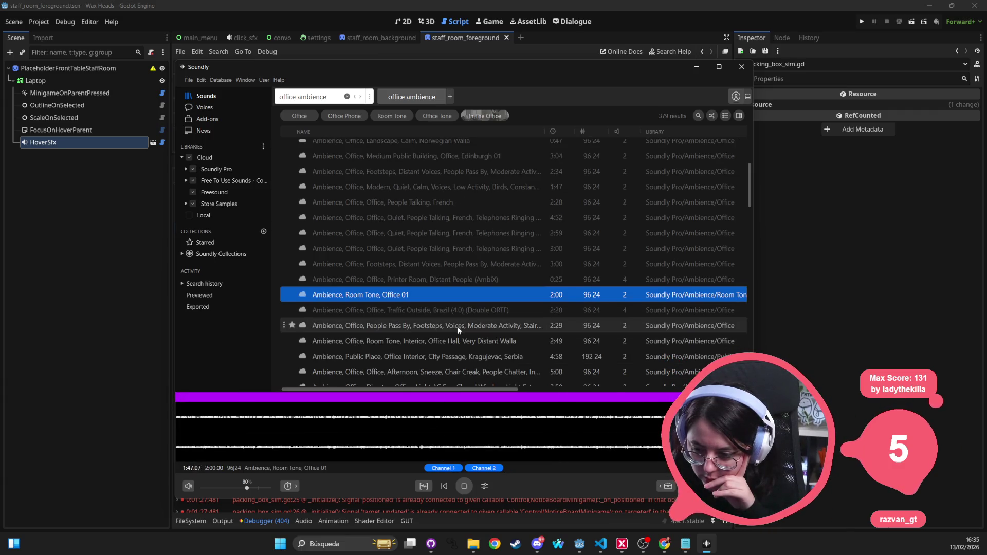
click(457, 326)
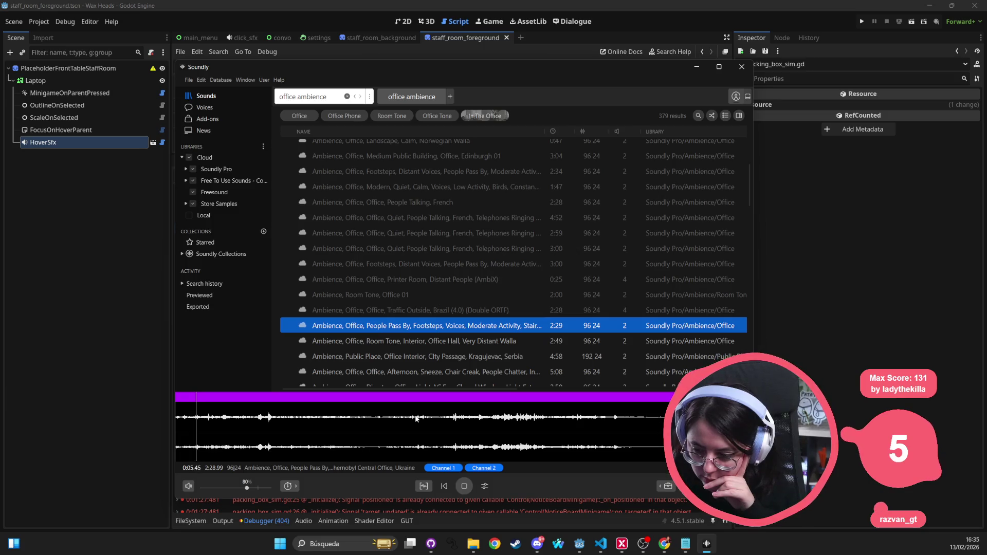
click(417, 340)
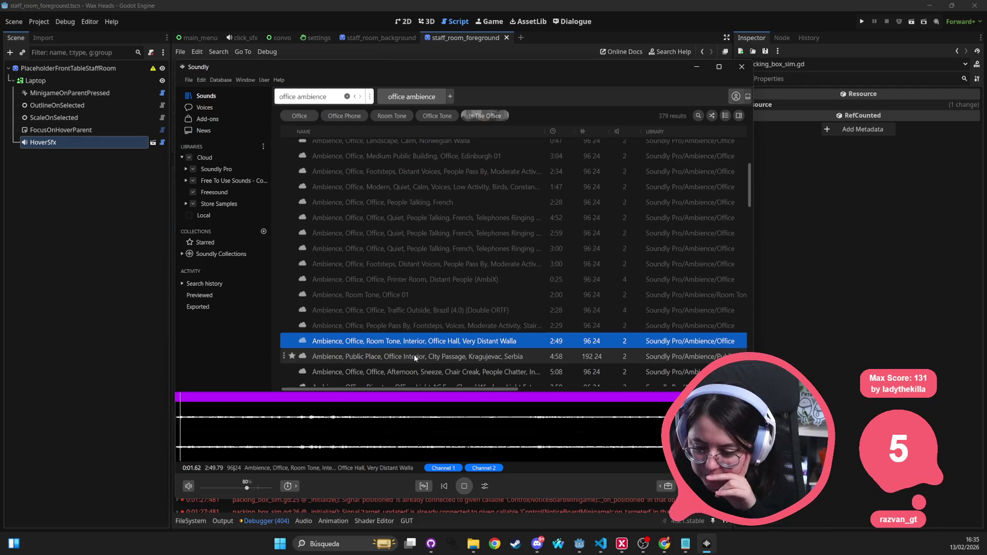
click(414, 354)
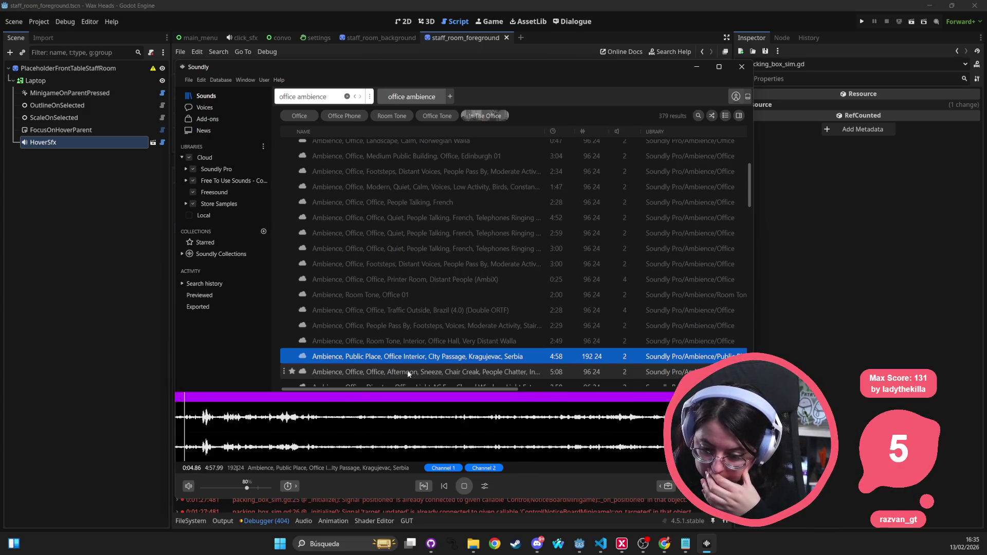
click(407, 373)
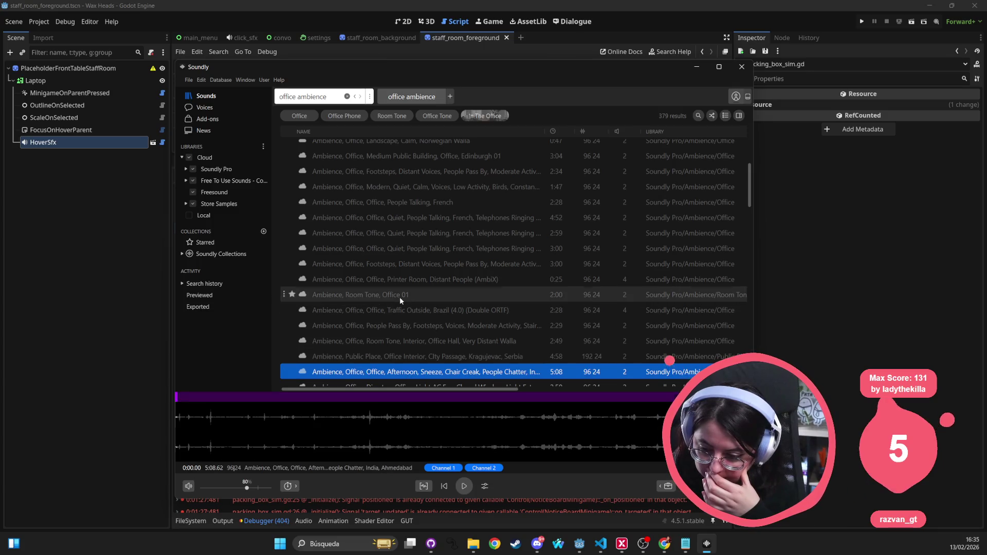
Audition Directors Office around 2:12 and 1:09, star it as a favourite, then load Hitech Control Room.
scroll(400, 297, down, 2)
click(393, 301)
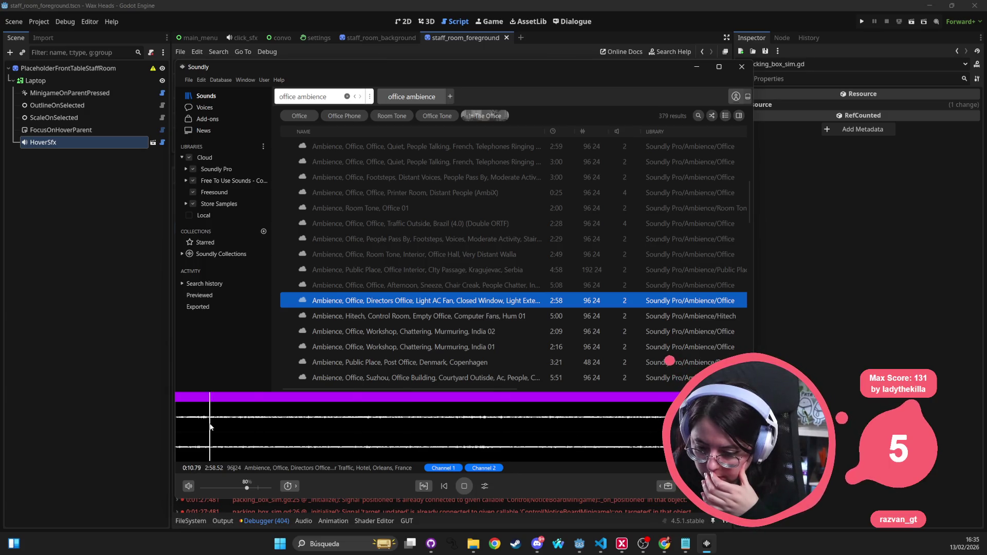
click(601, 419)
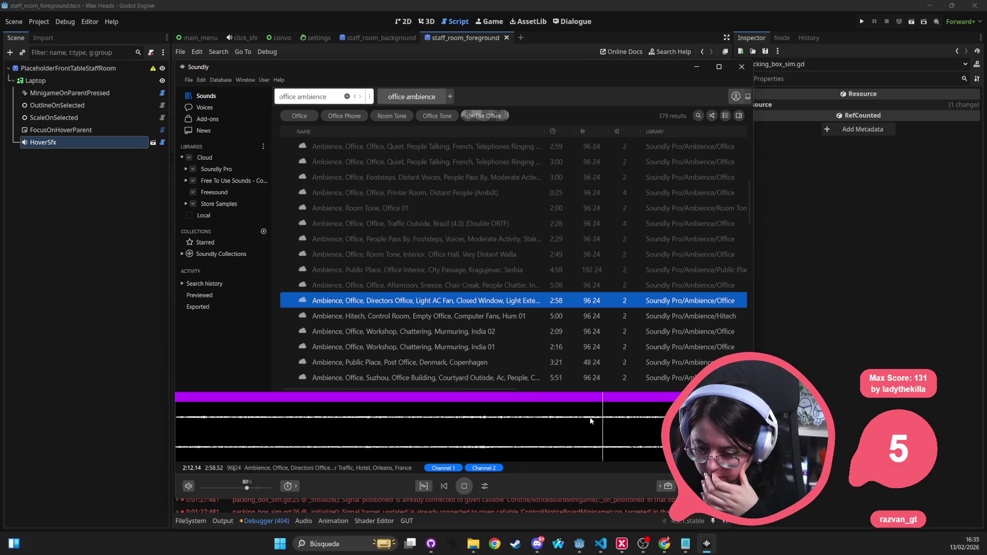
click(400, 423)
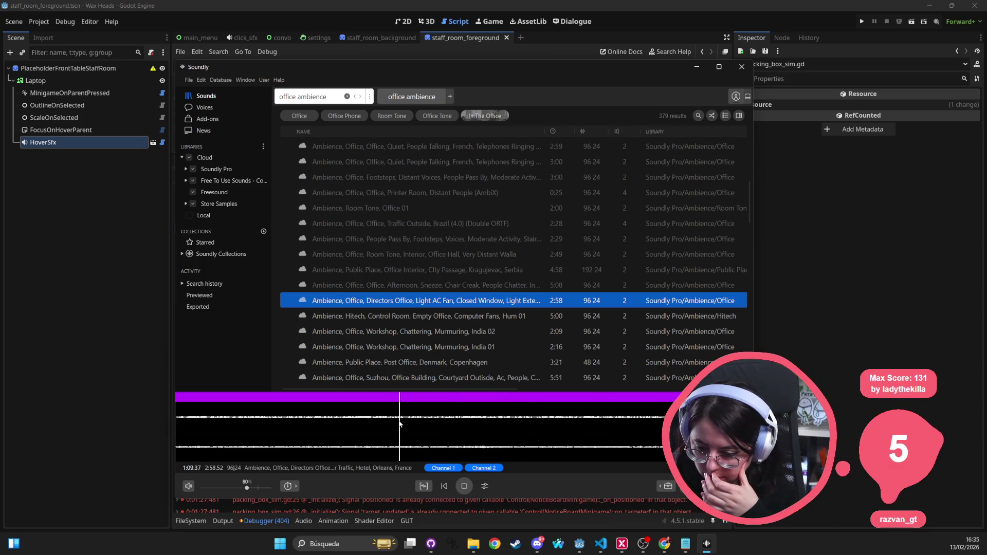
click(292, 300)
click(397, 321)
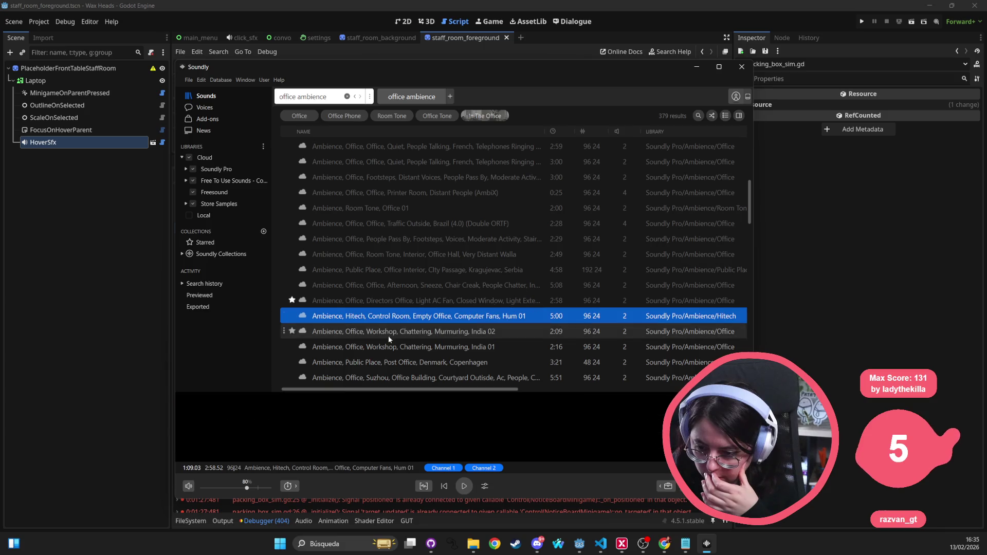
Audition the India office workshops, Copenhagen post office and Suzhou office building around 3:12.
click(348, 331)
click(358, 347)
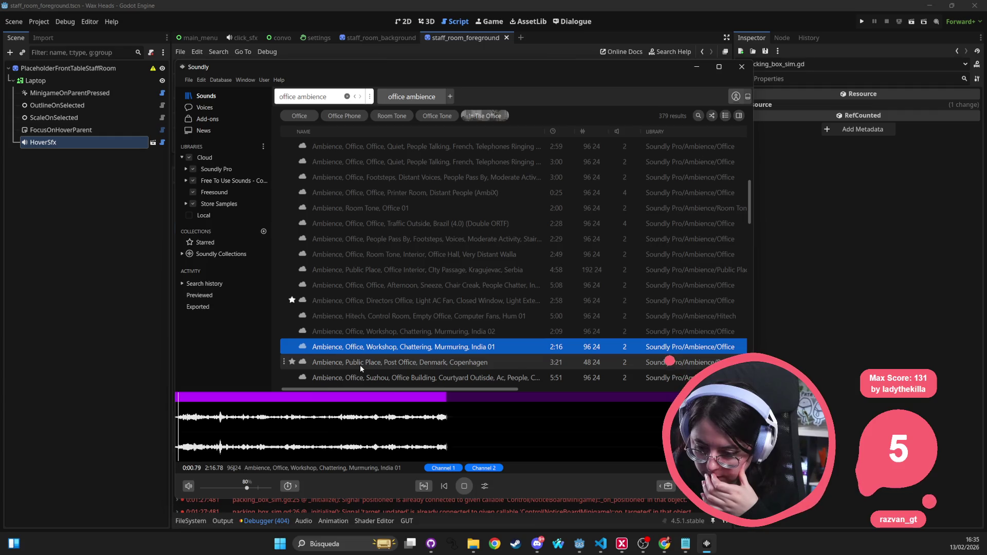
click(361, 365)
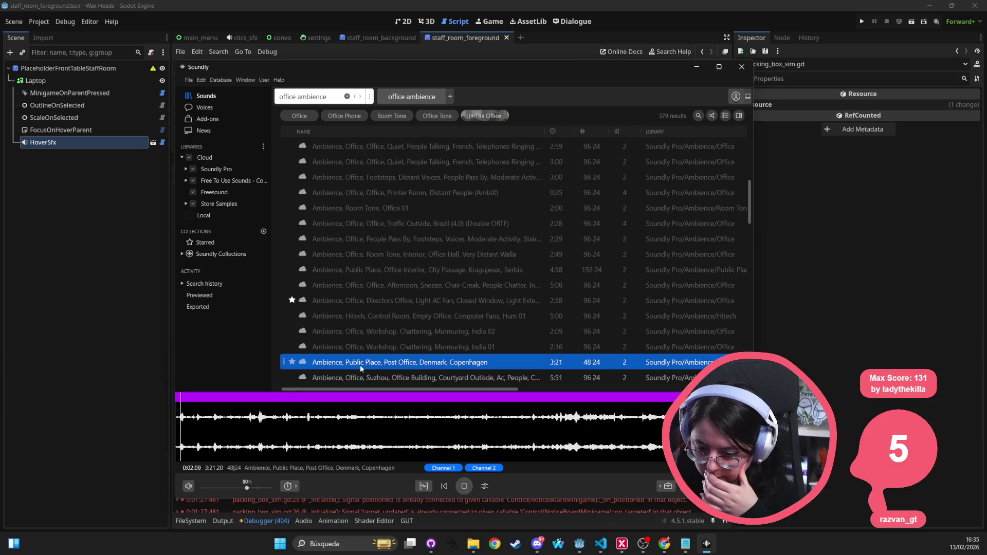
scroll(374, 336, down, 1)
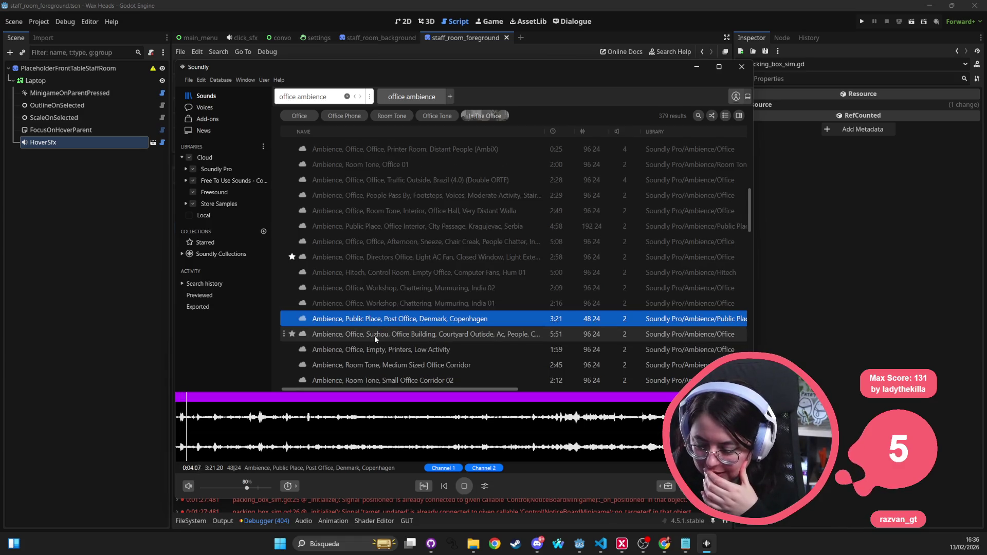
click(373, 335)
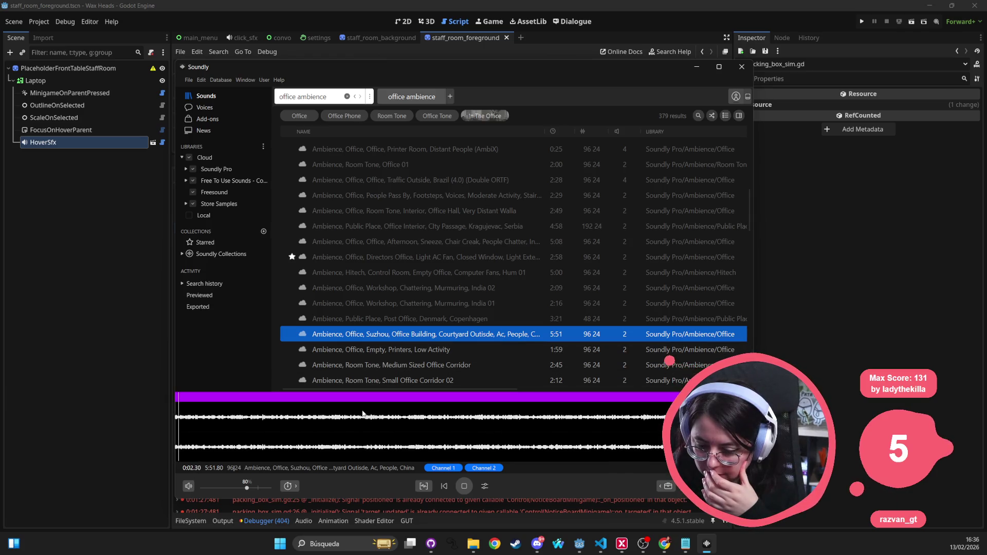
click(455, 400)
Audition Empty Printers Low Activity, Medium Sized Office Corridor and Small Office Corridors 02, 01, 03.
click(432, 352)
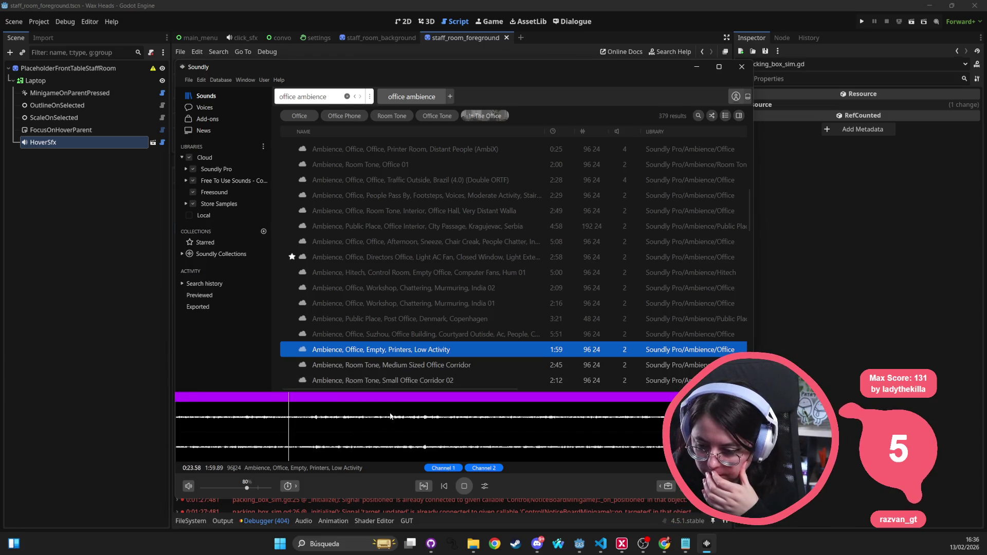
click(463, 366)
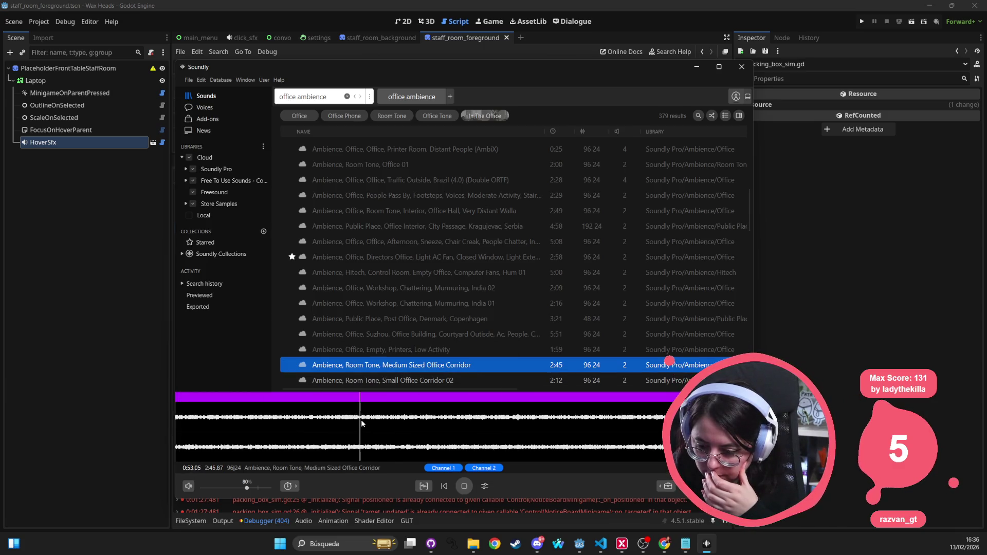
click(455, 381)
scroll(423, 346, down, 2)
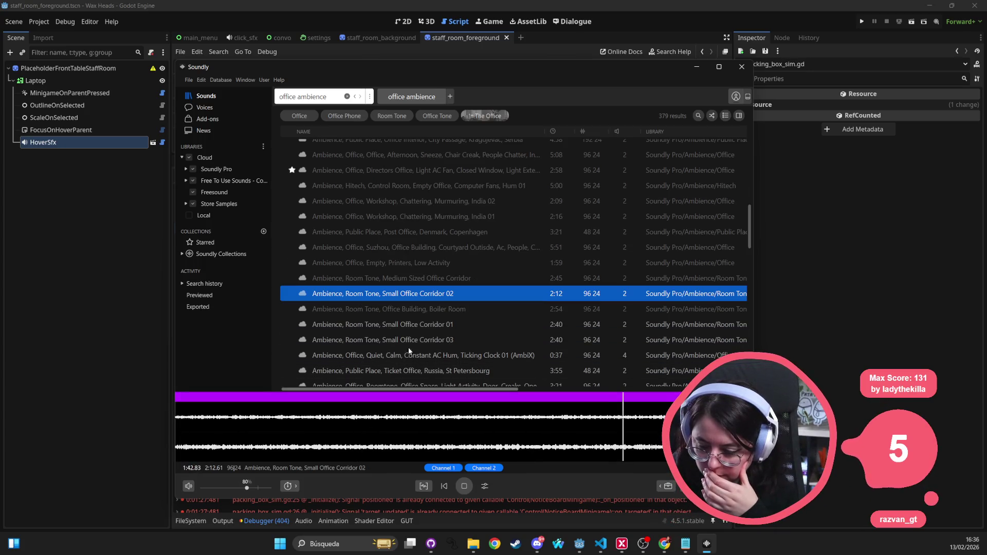
click(401, 324)
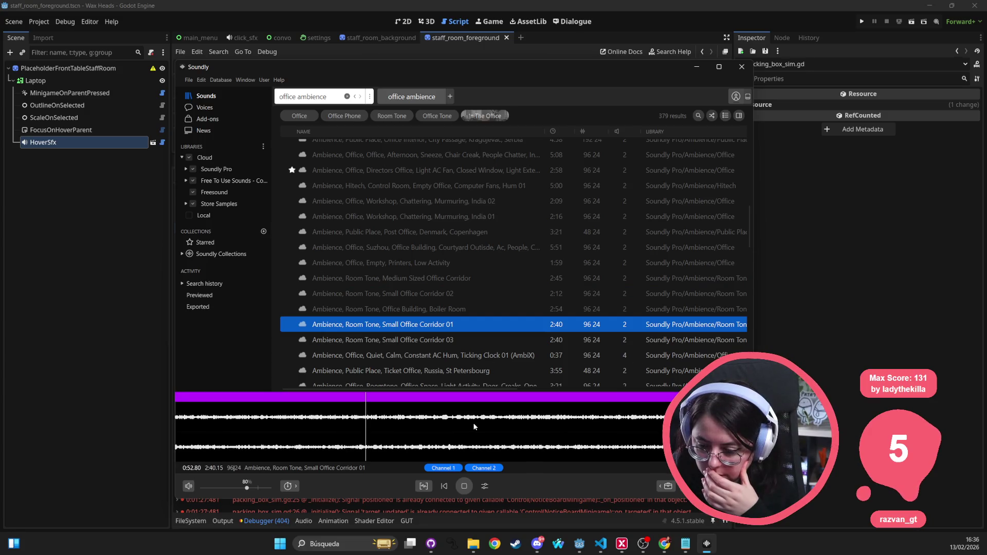
click(406, 339)
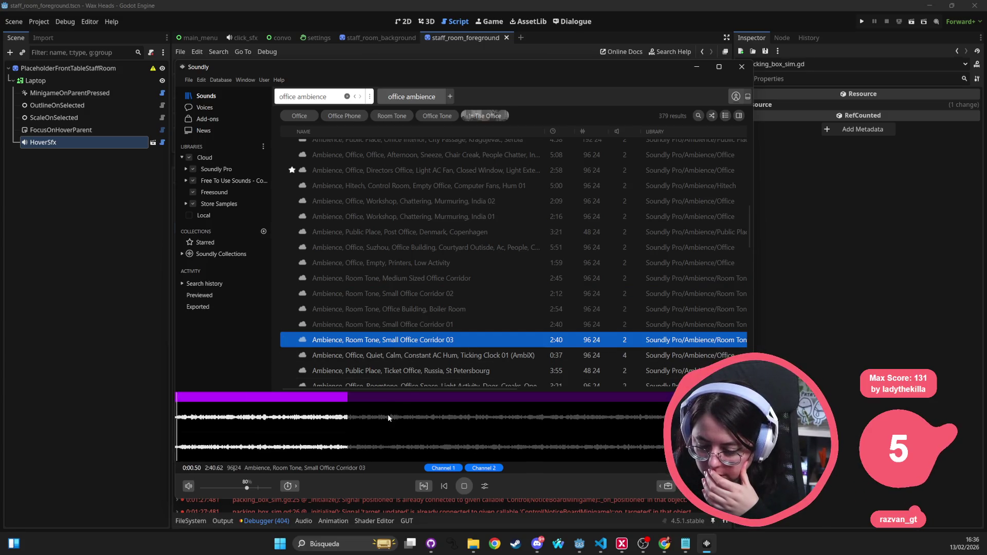
Play the ticking-clock quiet office ambience, scrub to 35 s and 10 s, then restart it.
click(466, 360)
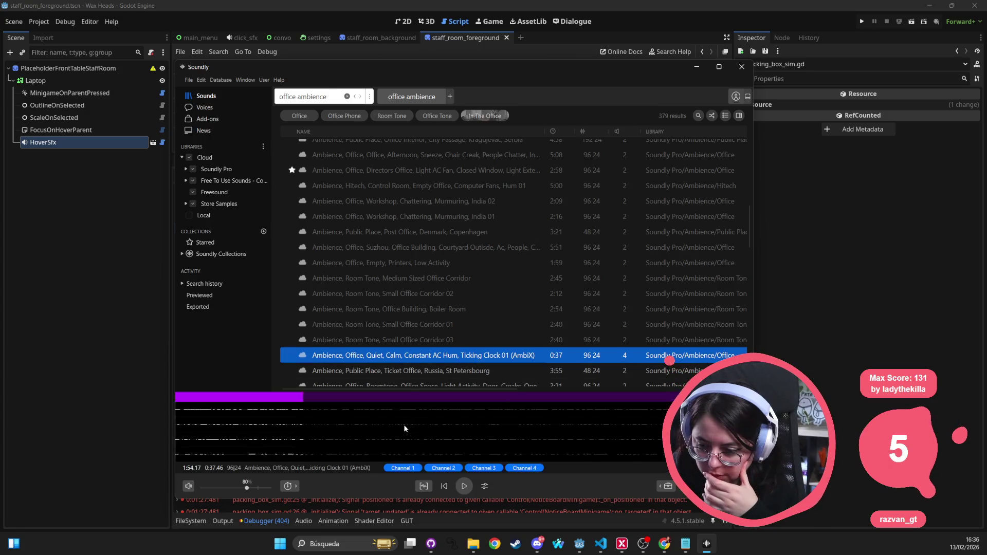
drag(440, 422, 628, 432)
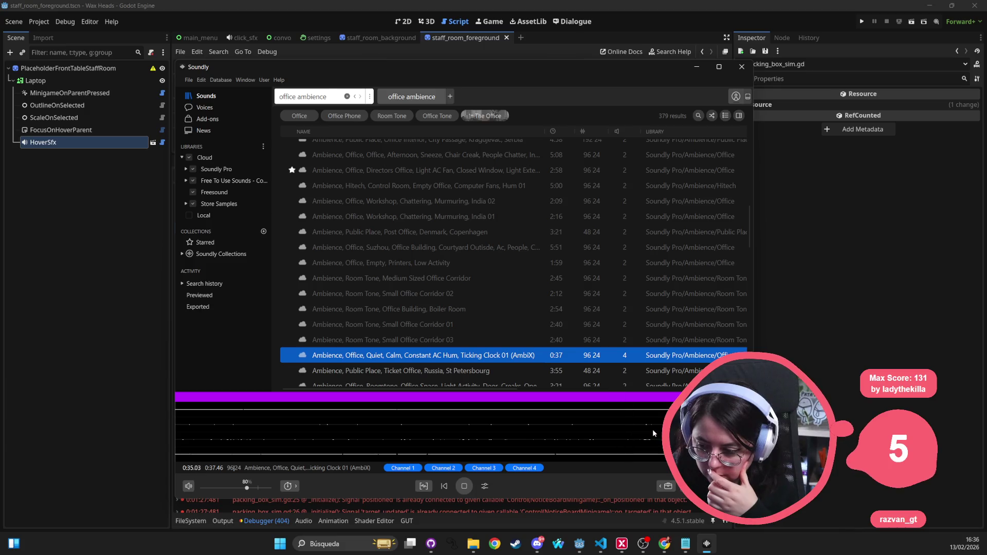
scroll(406, 334, down, 3)
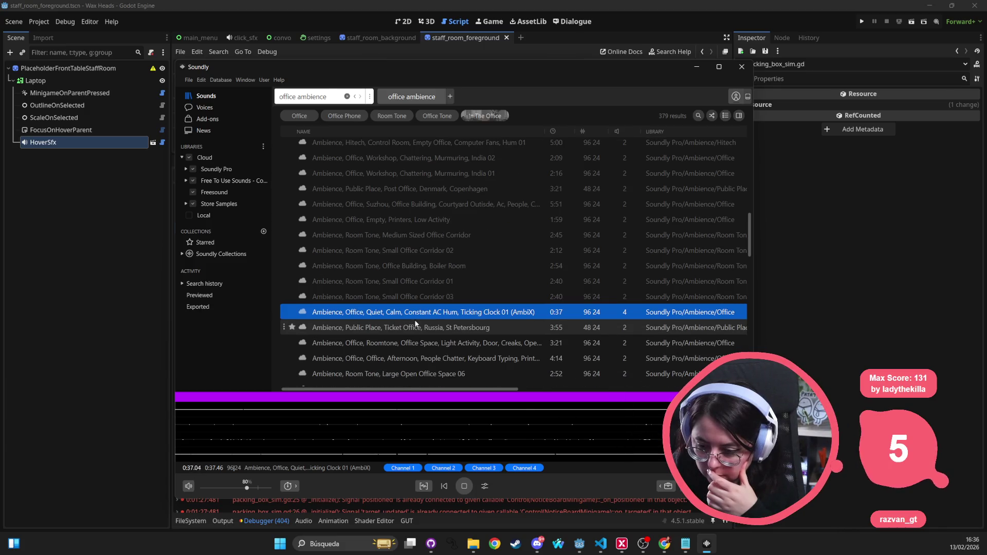
click(325, 430)
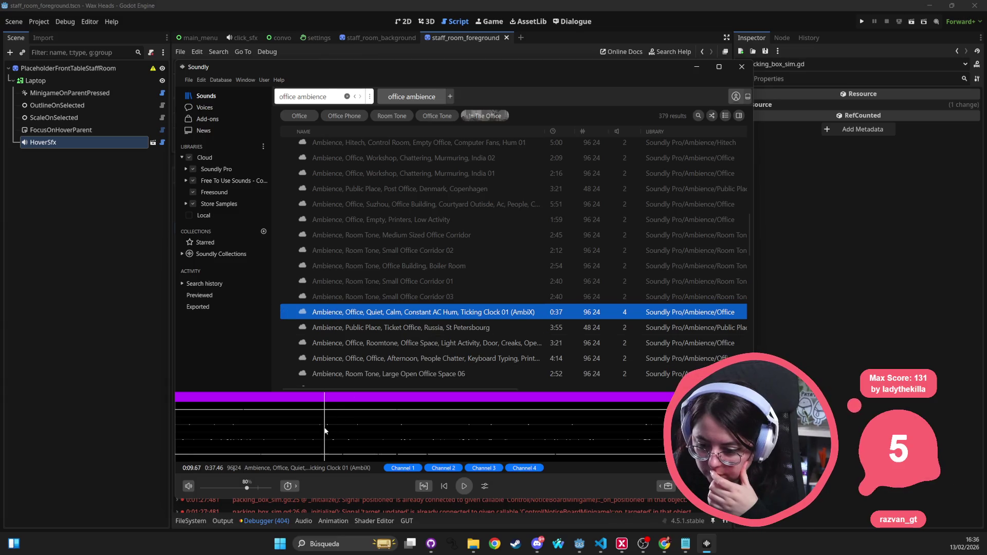
click(462, 488)
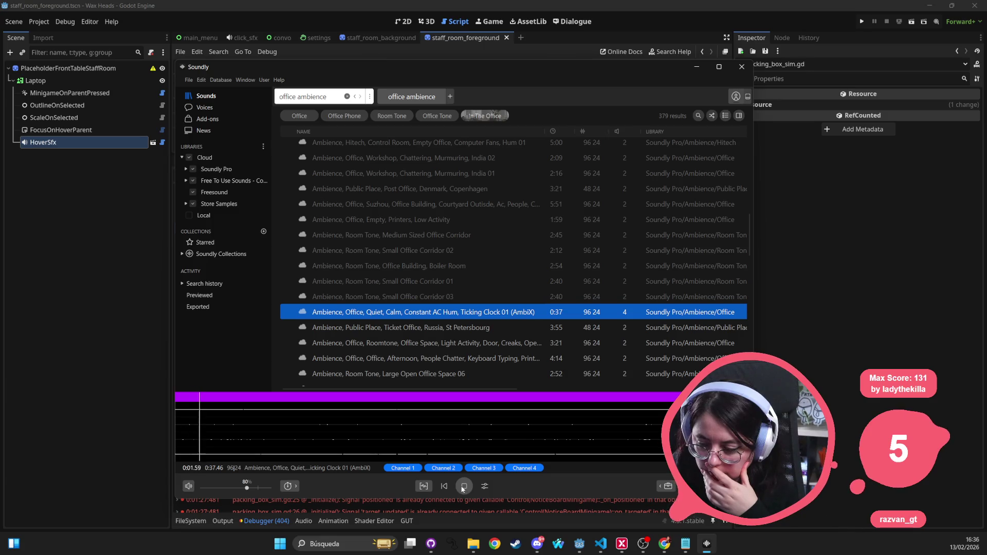
Audition roomtone office light activity at 26 s, afternoon chatter and Large Open Office Space 06.
click(324, 348)
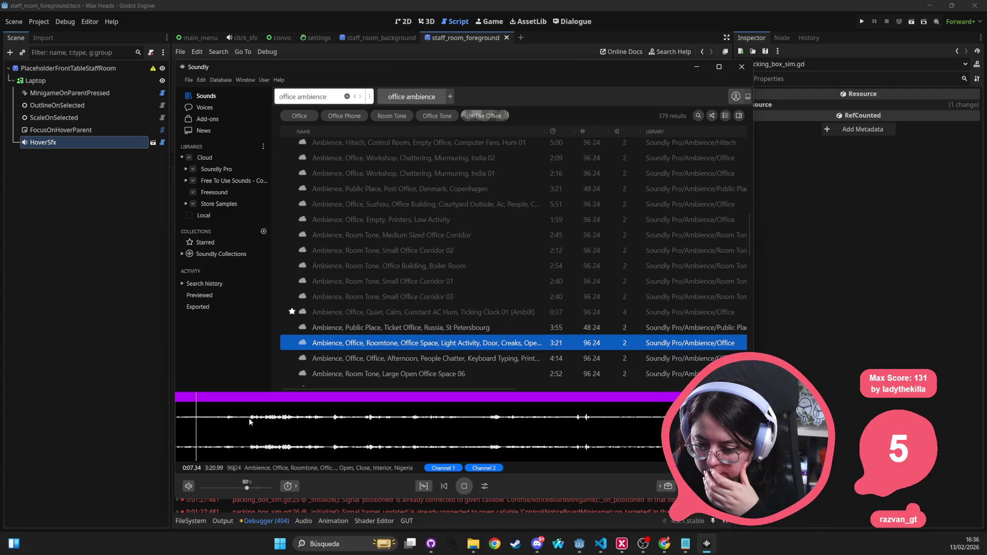
click(251, 418)
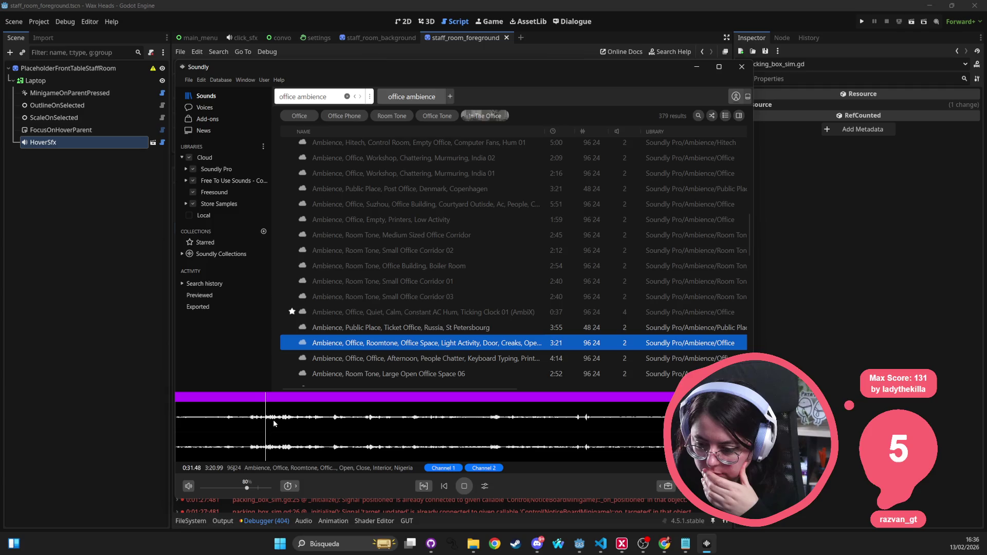
scroll(360, 334, down, 1)
click(377, 319)
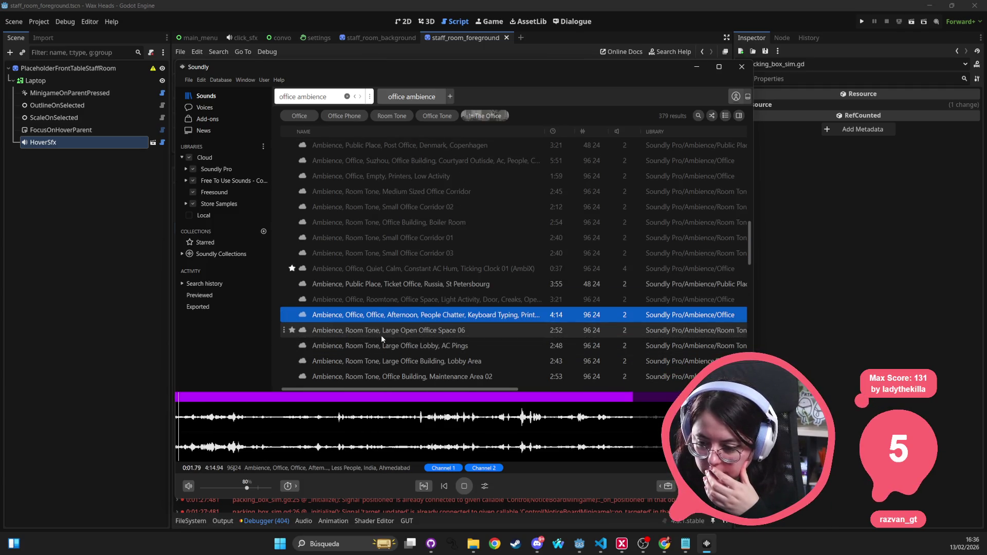
click(381, 334)
click(395, 319)
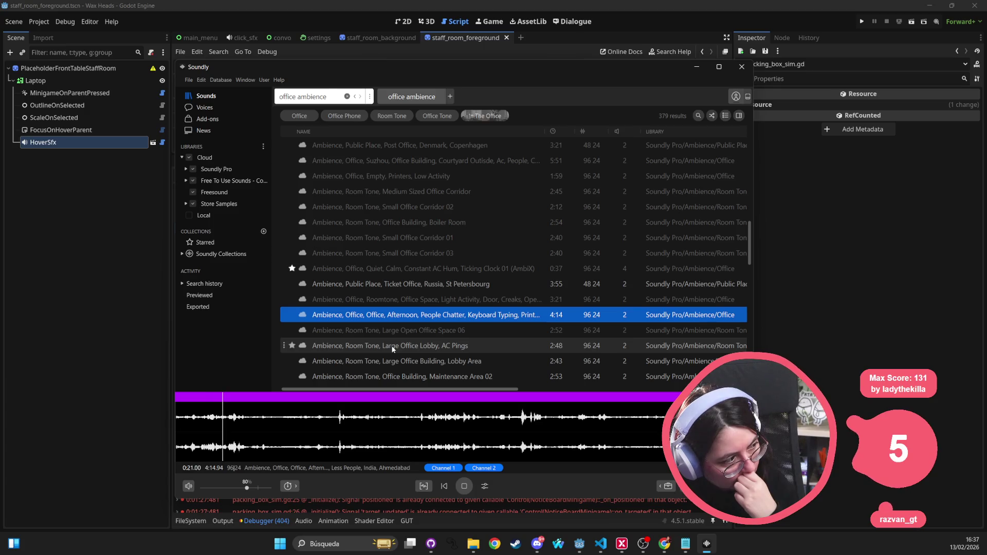
Audition the Large Office Lobby AC Pings around 1:27 and the Large Office Building Lobby Area.
click(392, 346)
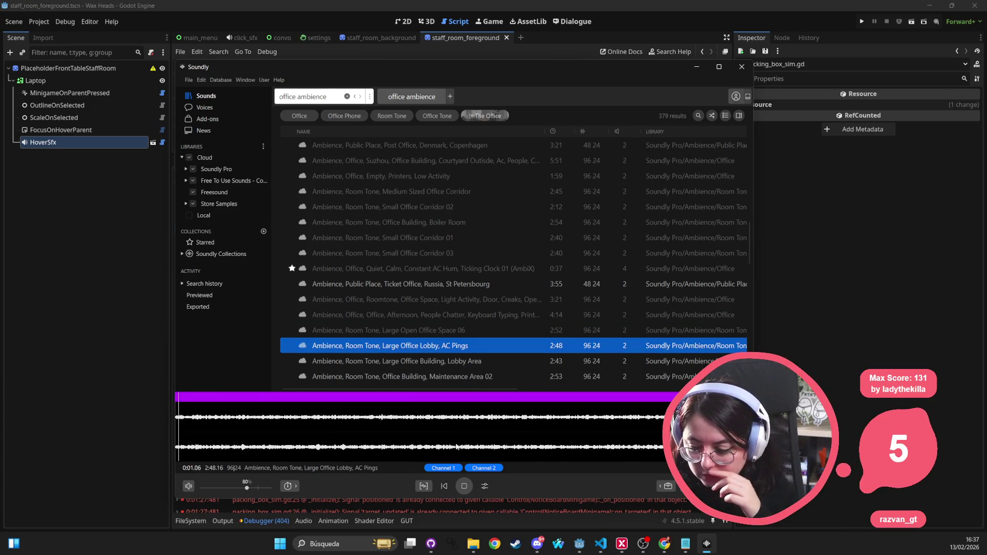
click(401, 437)
click(474, 437)
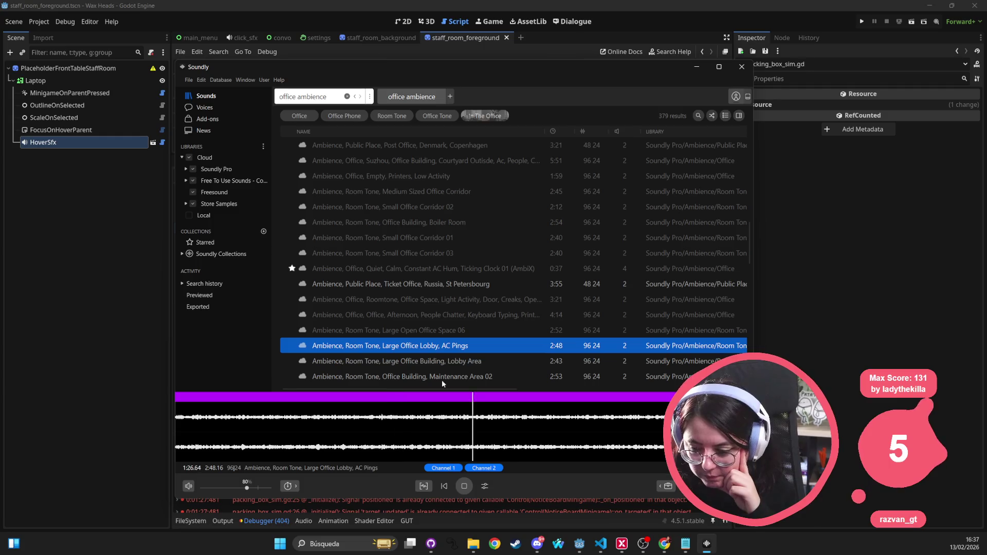
click(404, 361)
click(541, 429)
scroll(440, 359, down, 1)
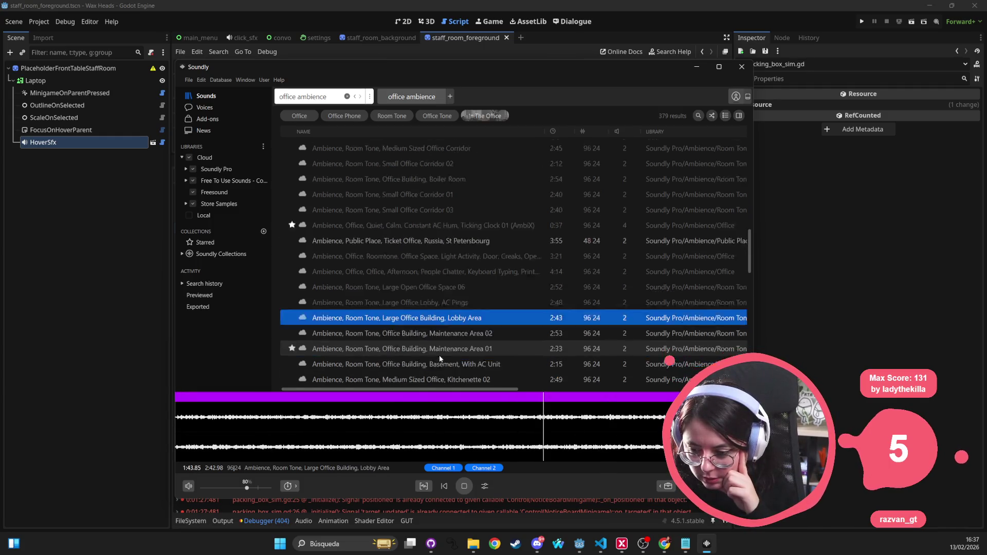
scroll(439, 358, down, 3)
Audition Maintenance Areas 02 and 01, basement AC unit, and Kitchenettes 02 and 01 at 1:32.
click(400, 204)
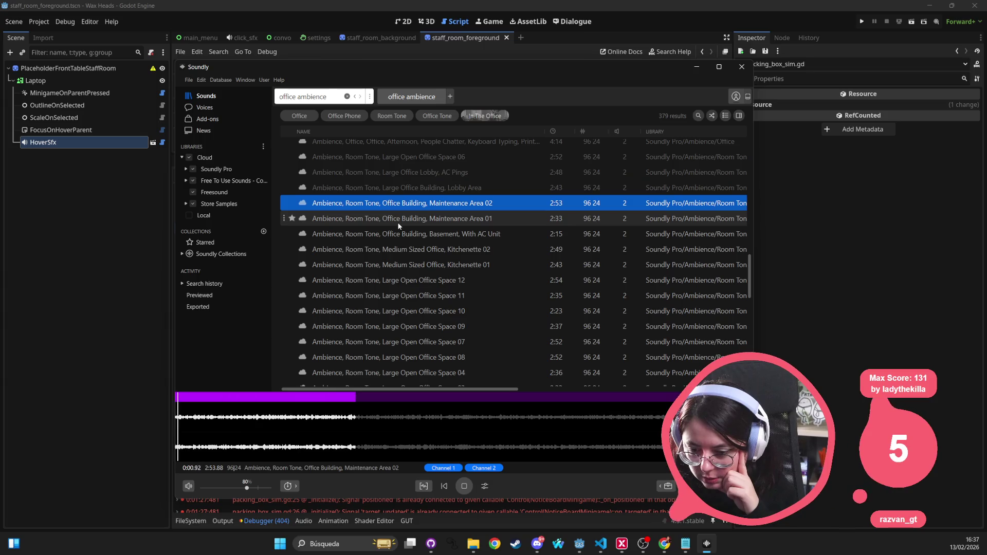
click(400, 219)
click(405, 234)
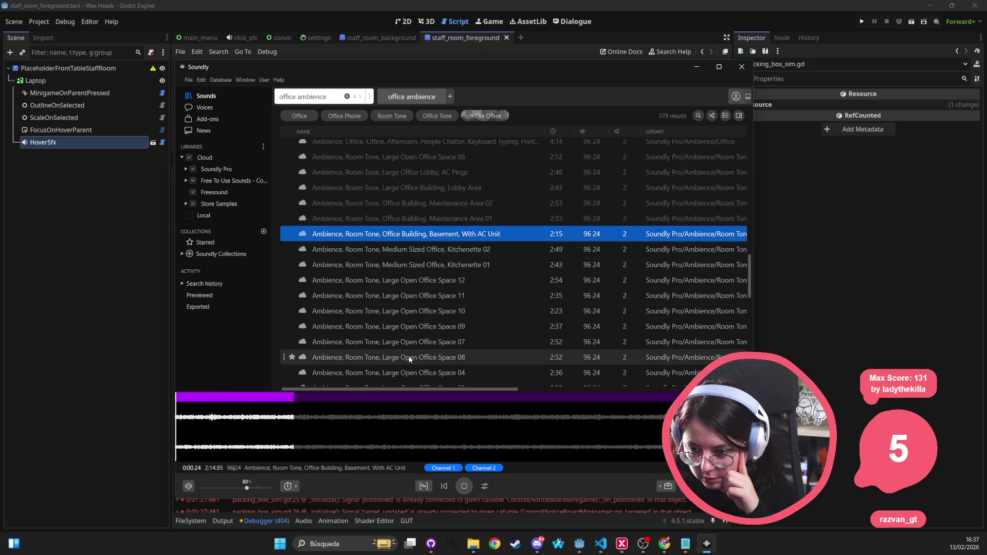
click(460, 250)
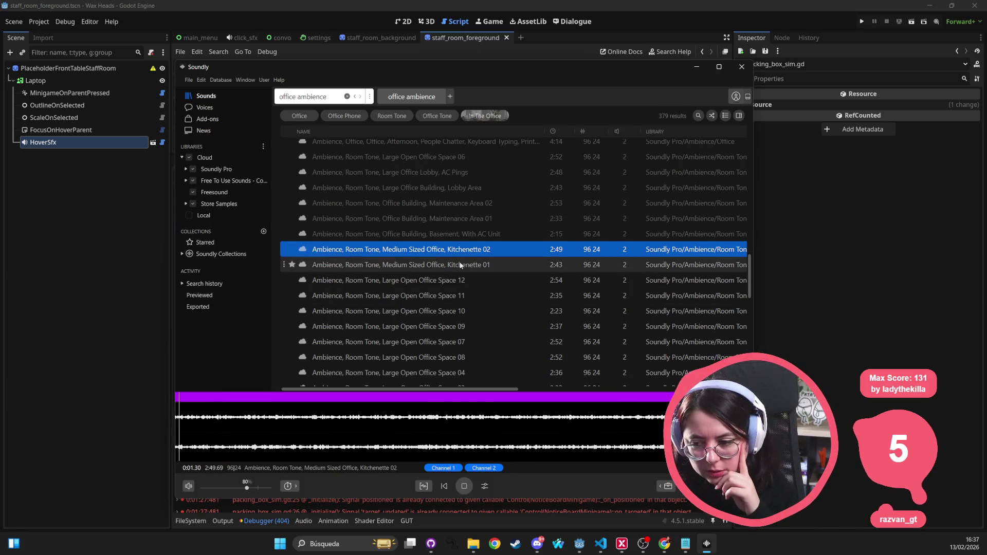
click(460, 265)
click(501, 439)
scroll(510, 308, down, 3)
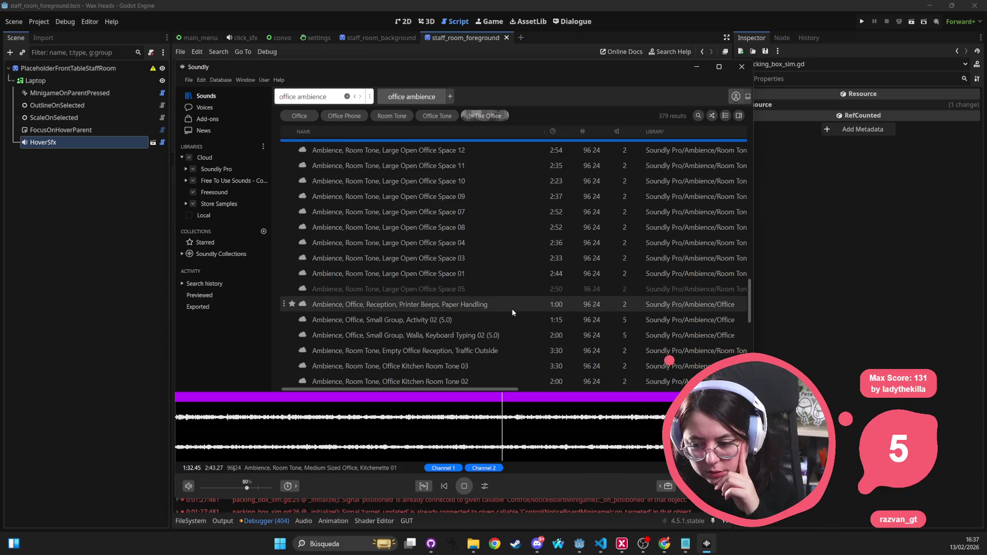
Audition the reception printer beeps, Small Group Activity 02 near its end, and keyboard typing walla.
click(511, 305)
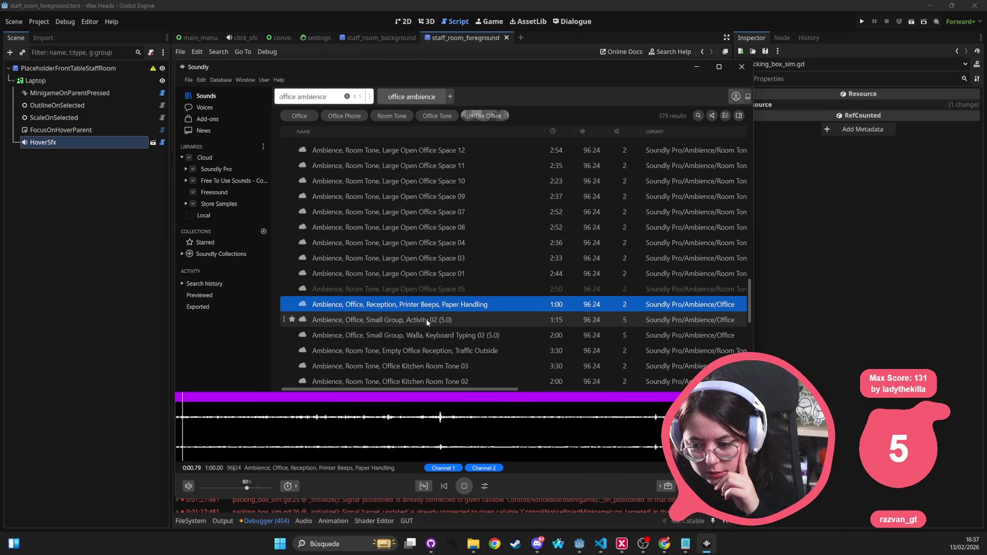
click(427, 319)
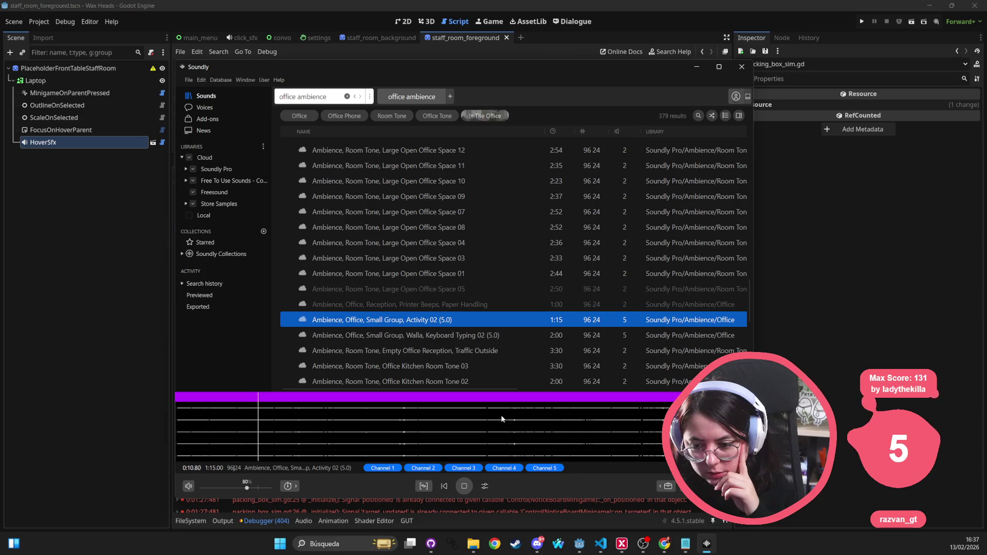
click(515, 423)
click(640, 427)
key(Down)
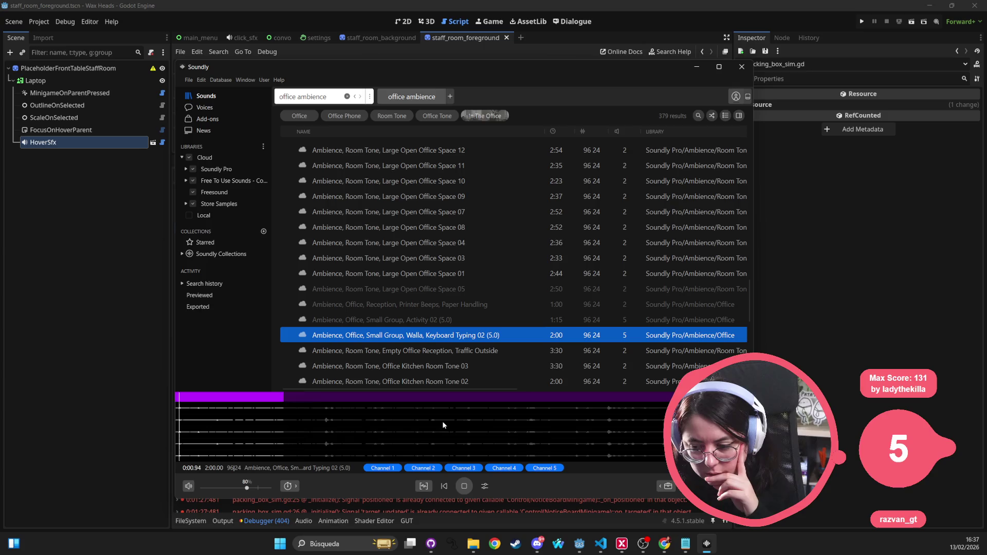
Step through Empty Office Reception, Traffic Outside and Office Kitchen Room Tones 03 and 02.
key(Down)
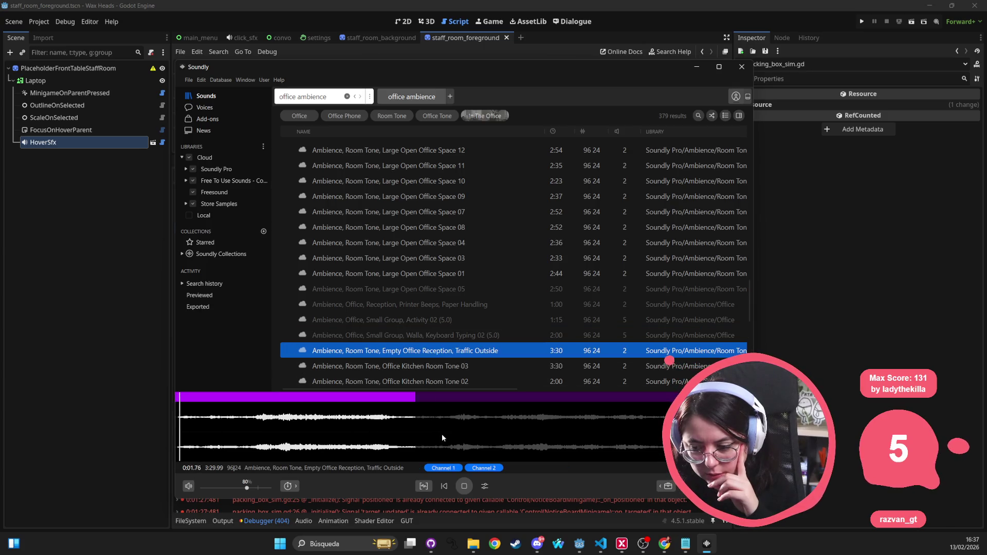
key(Down)
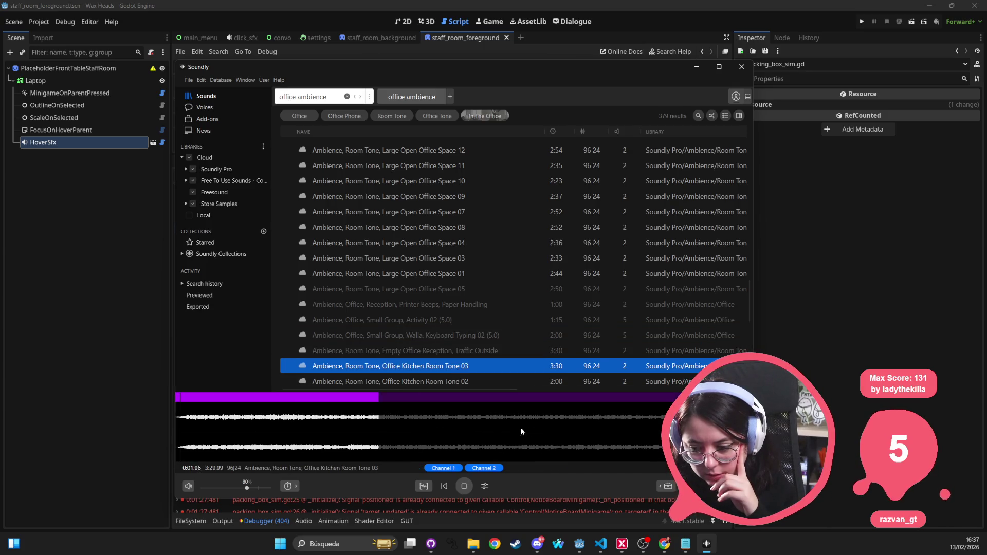
key(Down)
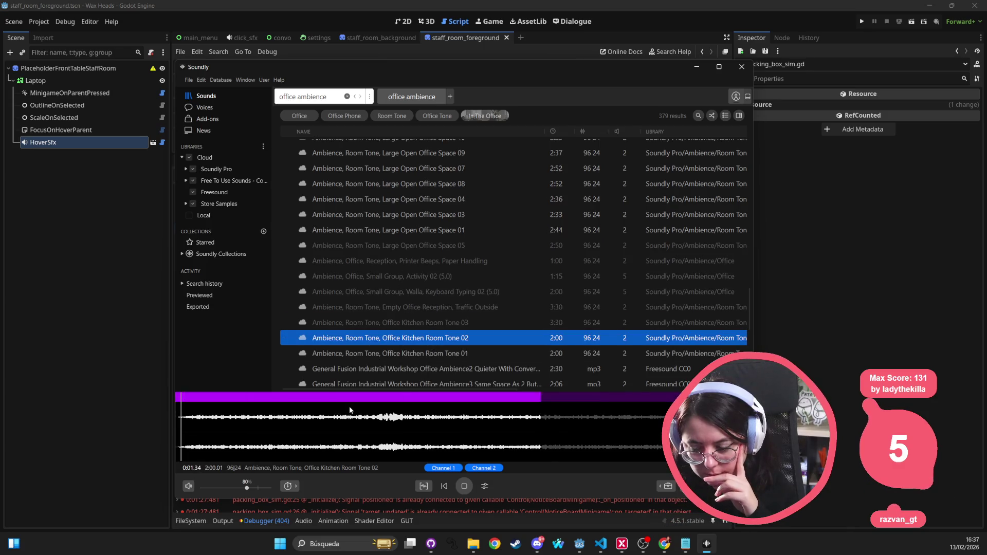
key(Down)
key(Down)
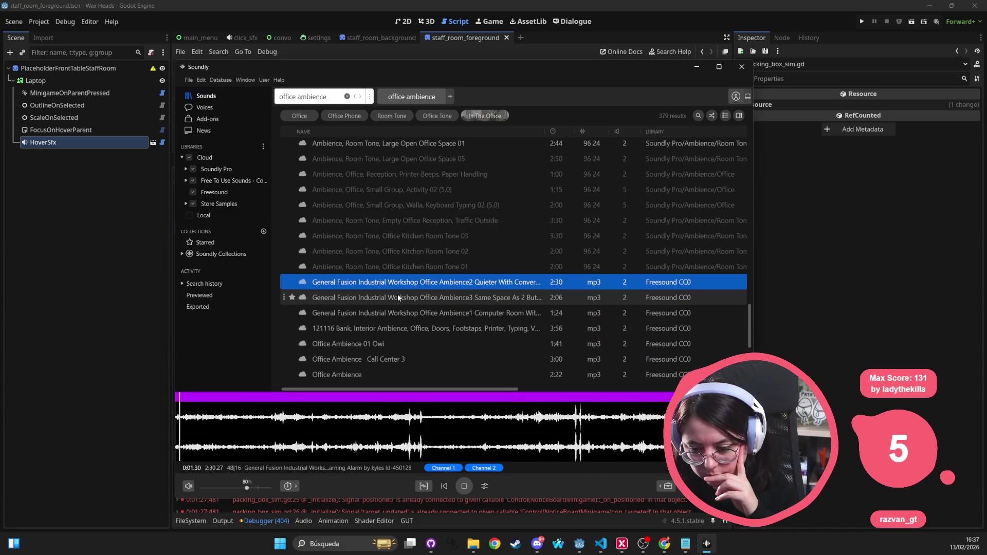
Audition the General Fusion workshop ambiences, Office Ambience 01 Owi and Office Ambience Call Center 3.
click(399, 297)
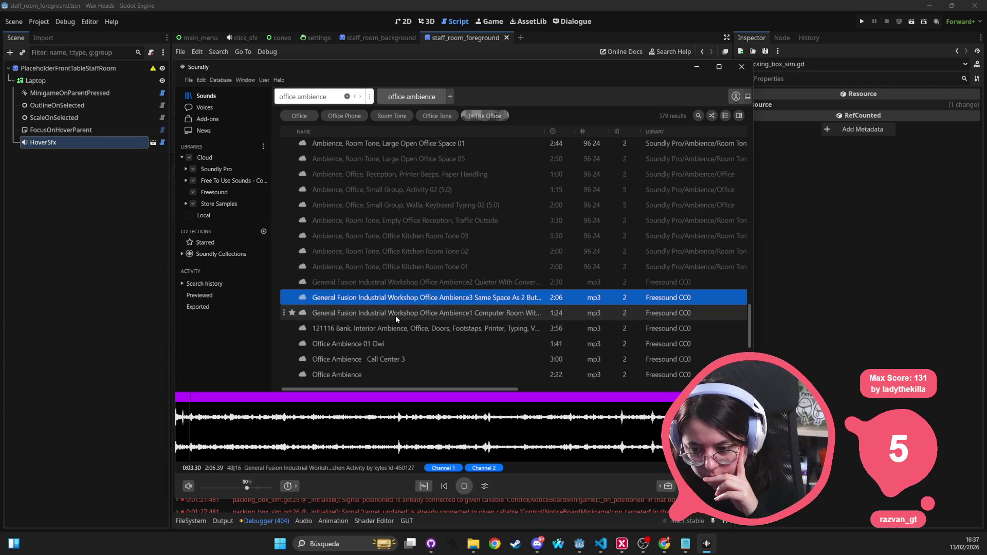
click(396, 316)
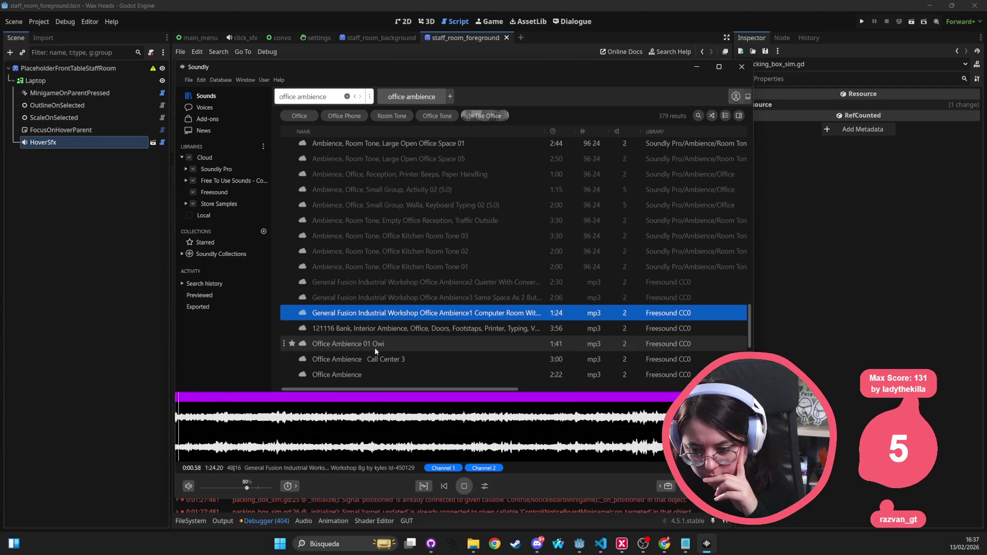
click(375, 343)
click(366, 360)
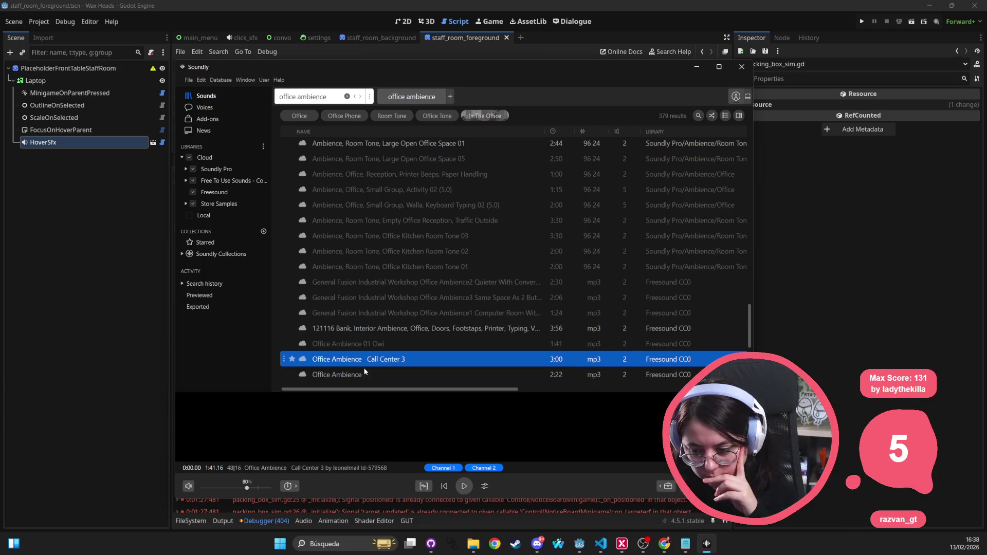
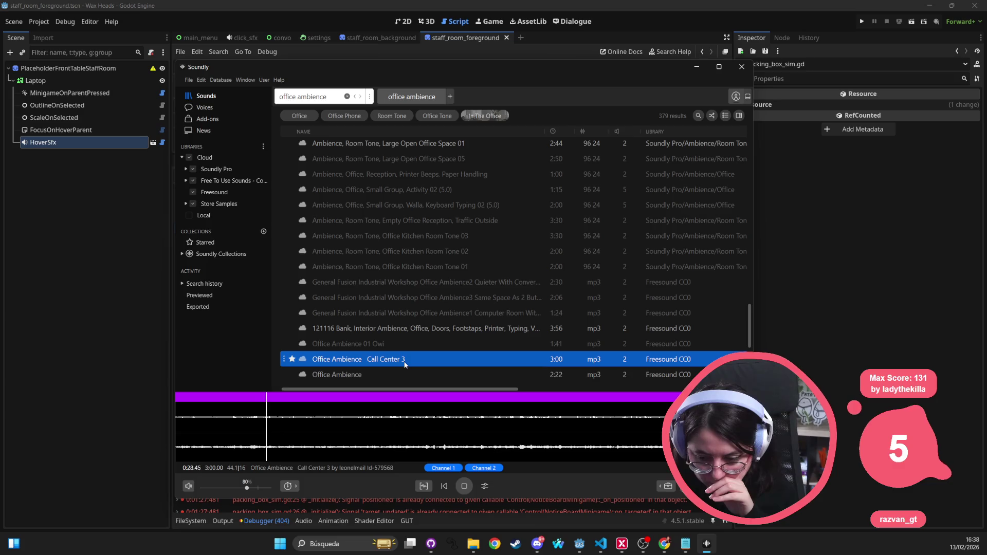
Audition Call Center 3, Office Clean Up Amb 2 and Room Tone Office Industrial Ambience 09 and 08.
click(506, 421)
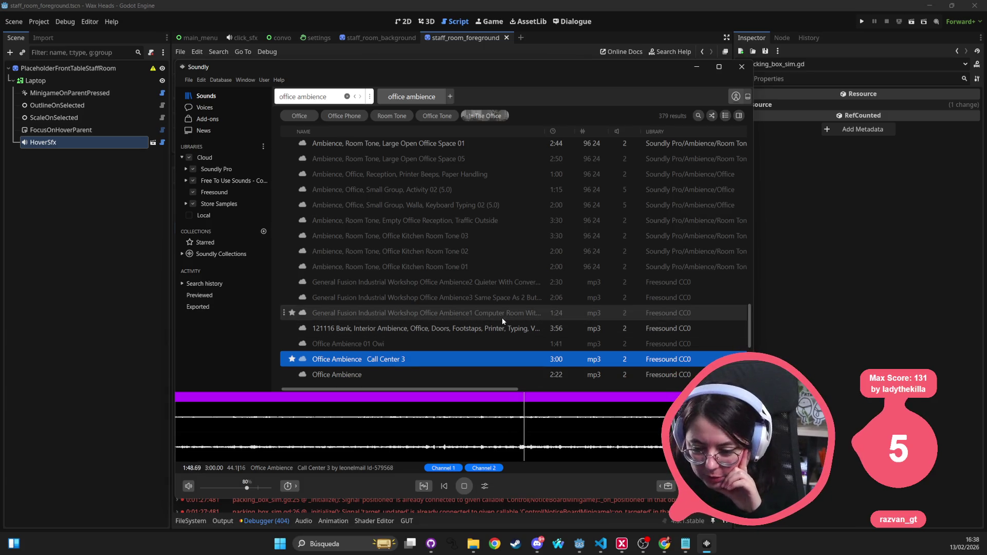
scroll(502, 317, down, 1)
click(411, 330)
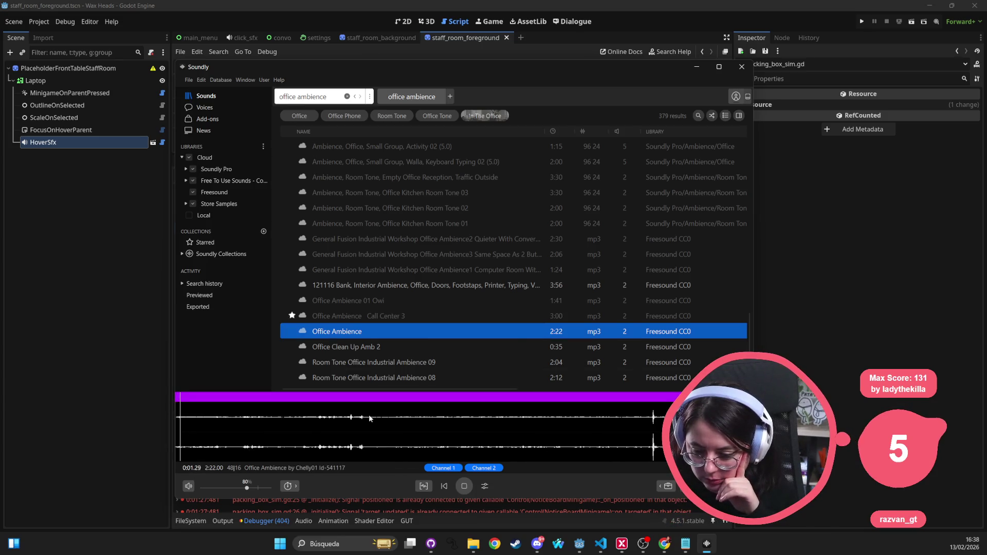
click(443, 351)
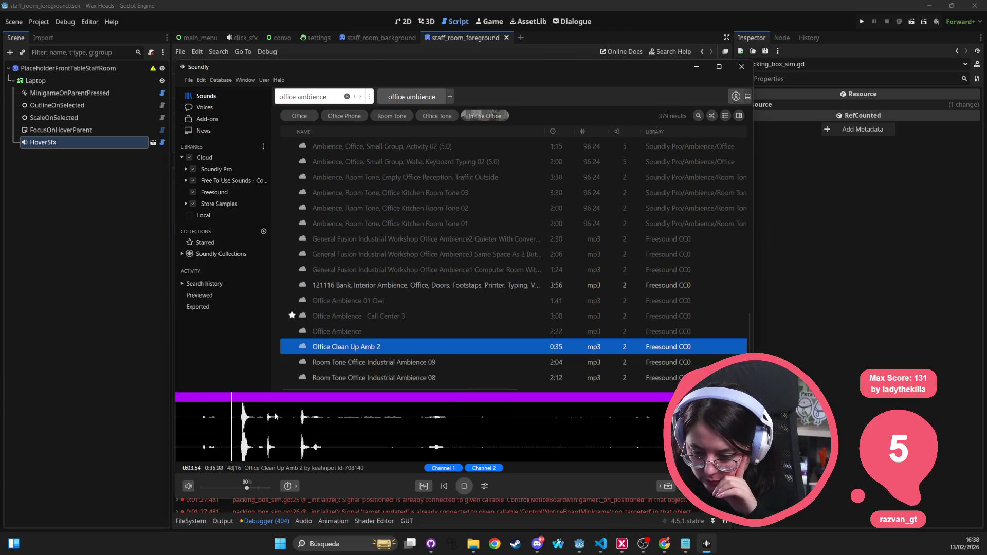
click(406, 363)
scroll(421, 360, down, 1)
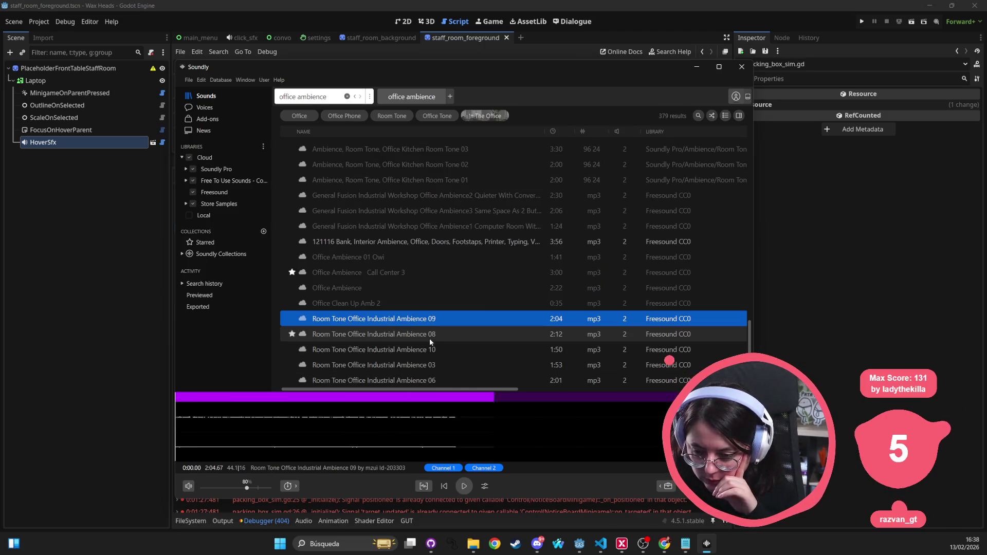
click(452, 423)
click(592, 420)
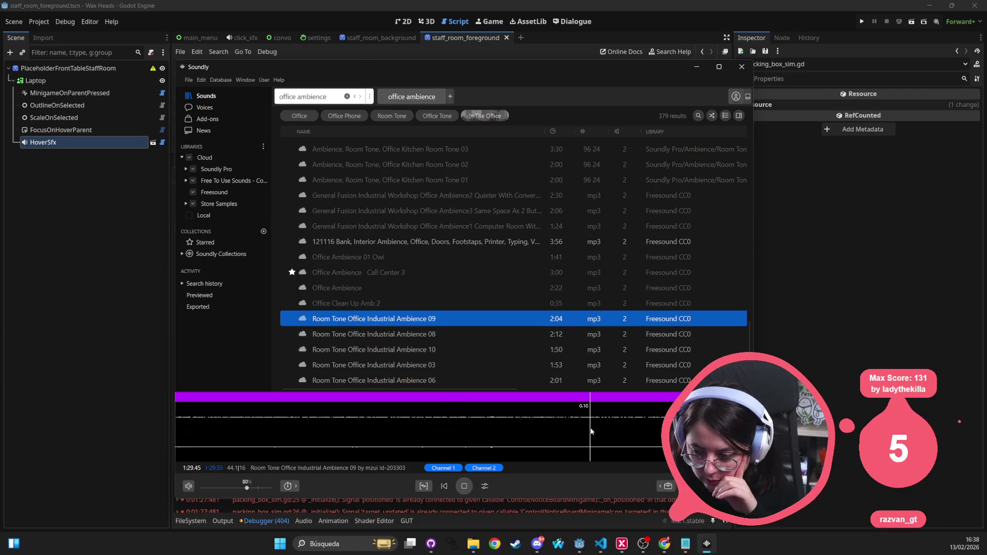
key(Down)
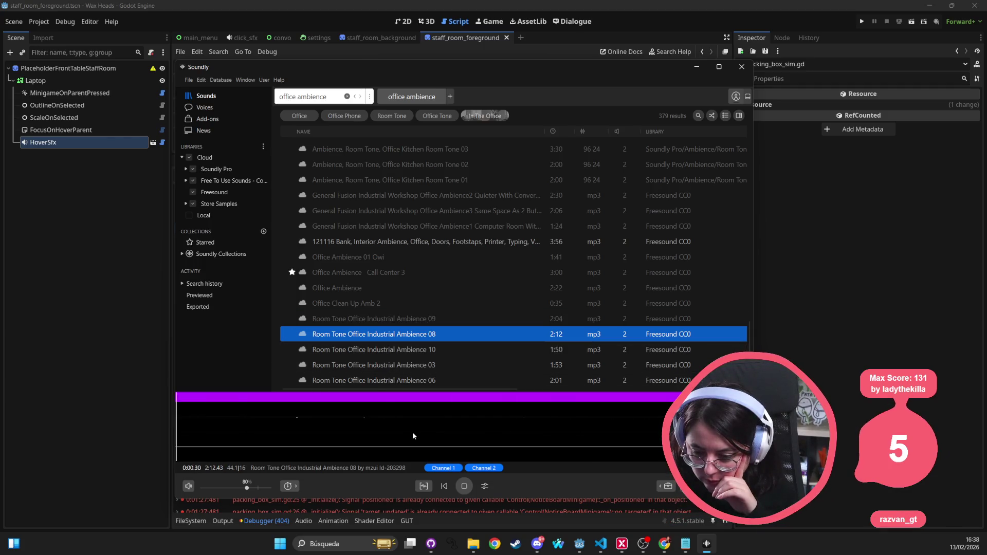
Preview Industrial Ambience 10 and 03, Room Ambience Mild Soundproofing 1 and the indoor movement clip.
click(418, 347)
click(420, 418)
key(Down)
click(421, 421)
click(483, 430)
scroll(429, 339, down, 3)
click(419, 348)
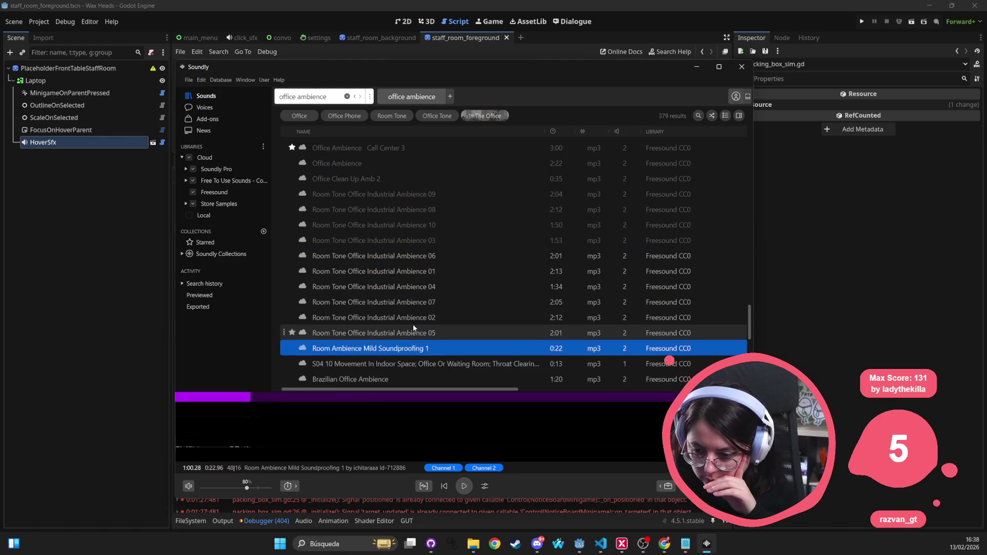
key(Down)
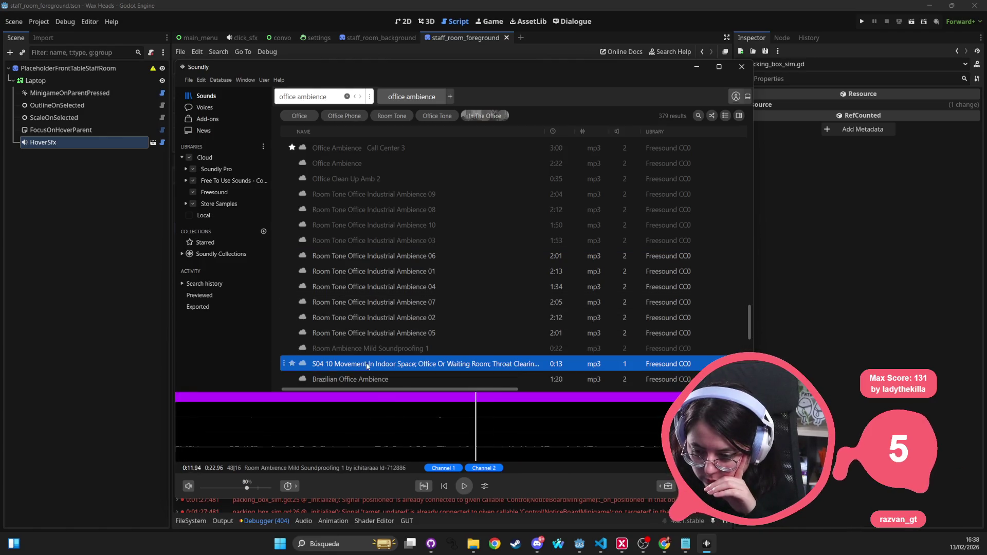
Audition Brazilian Office Ambience, Knock On Office Door and Office Ambience Interior Quiet.
scroll(429, 339, down, 1)
click(415, 340)
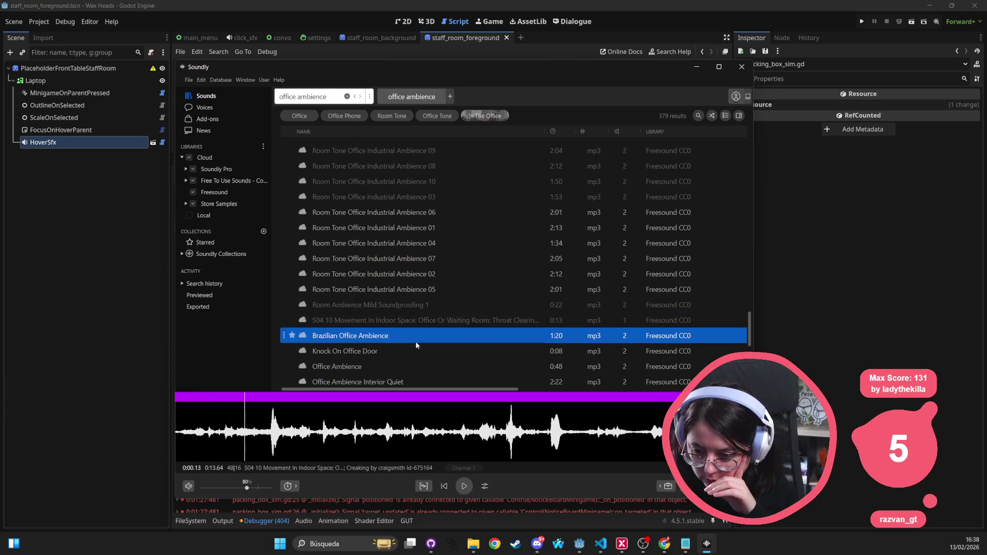
click(394, 351)
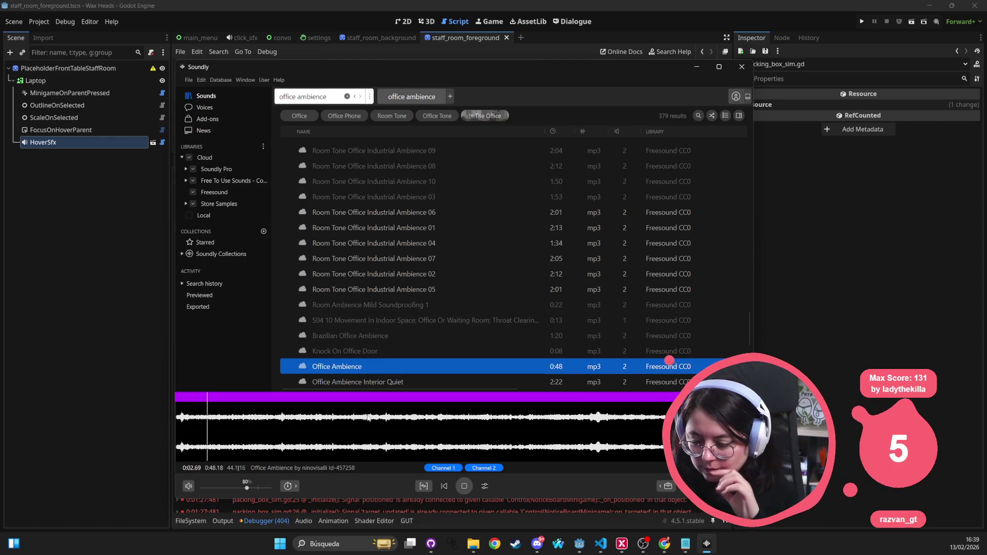
scroll(291, 322, down, 1)
click(288, 338)
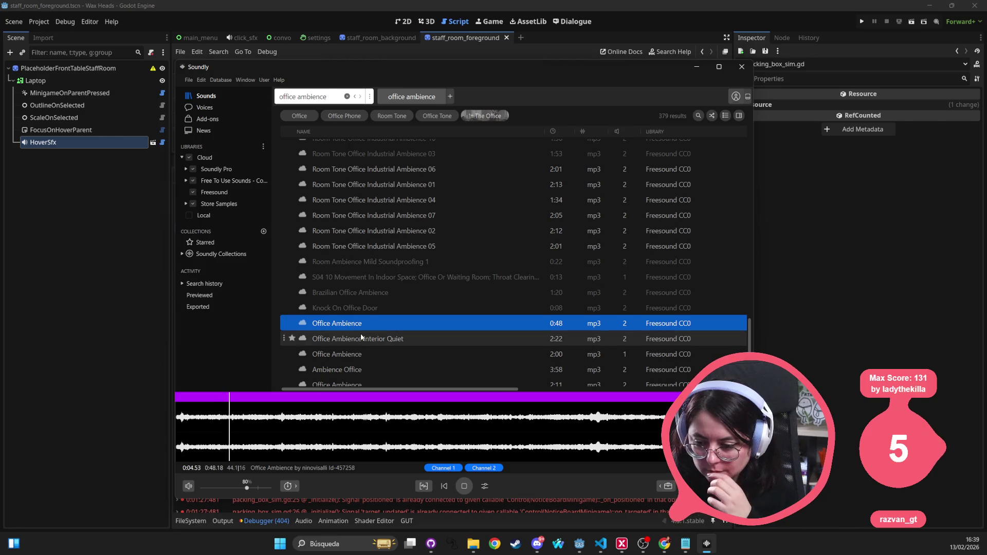
Preview the two-minute Office Ambience clip at about one minute and star it.
click(368, 353)
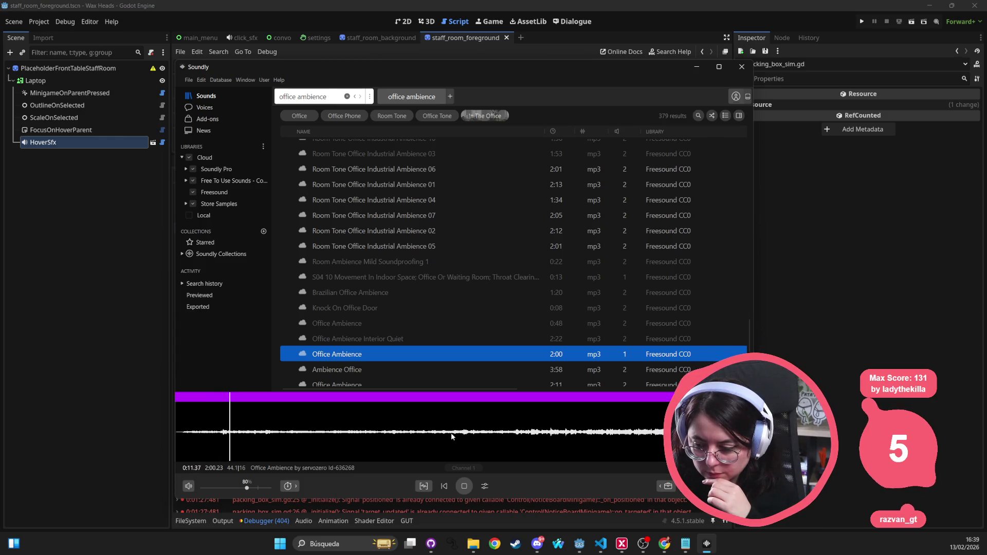
click(468, 432)
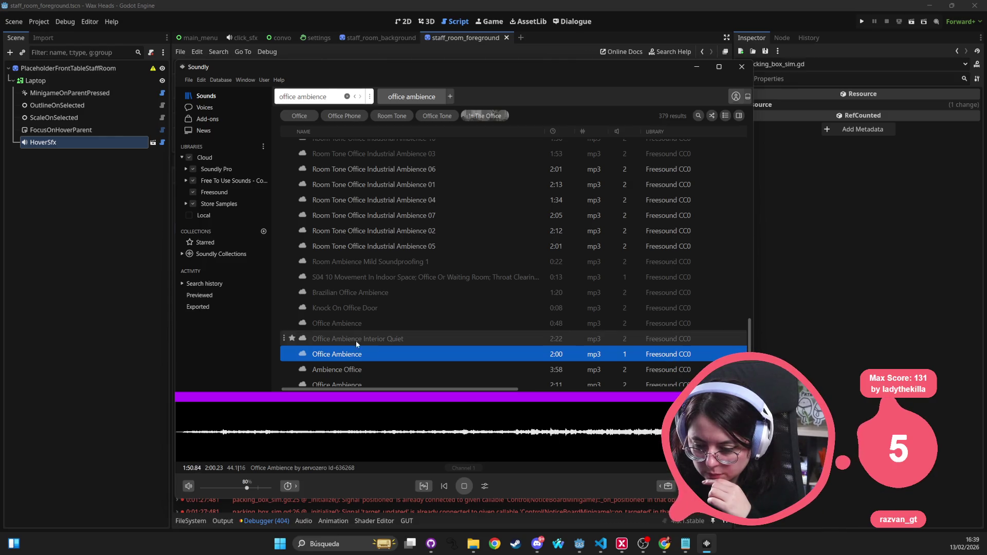
click(291, 354)
Audition Ambience Office, the 2:11 and 0:55 Office Ambience clips, Empty Office Ambience and Clothing Workplace.
scroll(396, 335, down, 1)
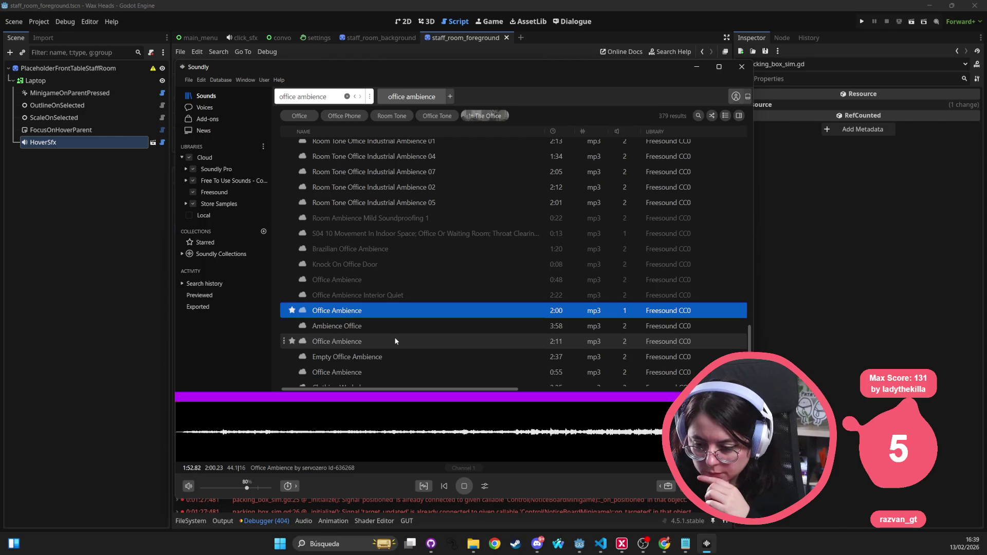
click(391, 327)
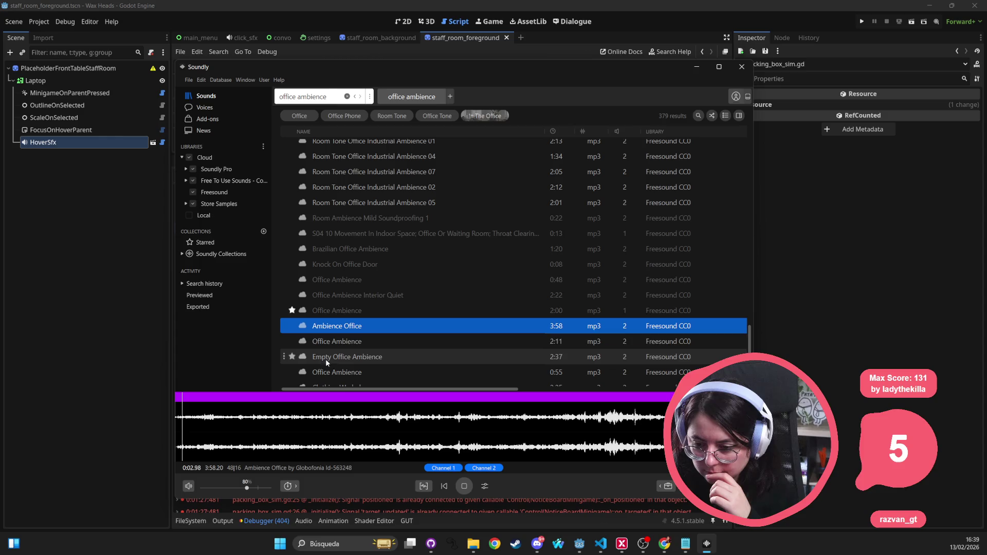
click(304, 342)
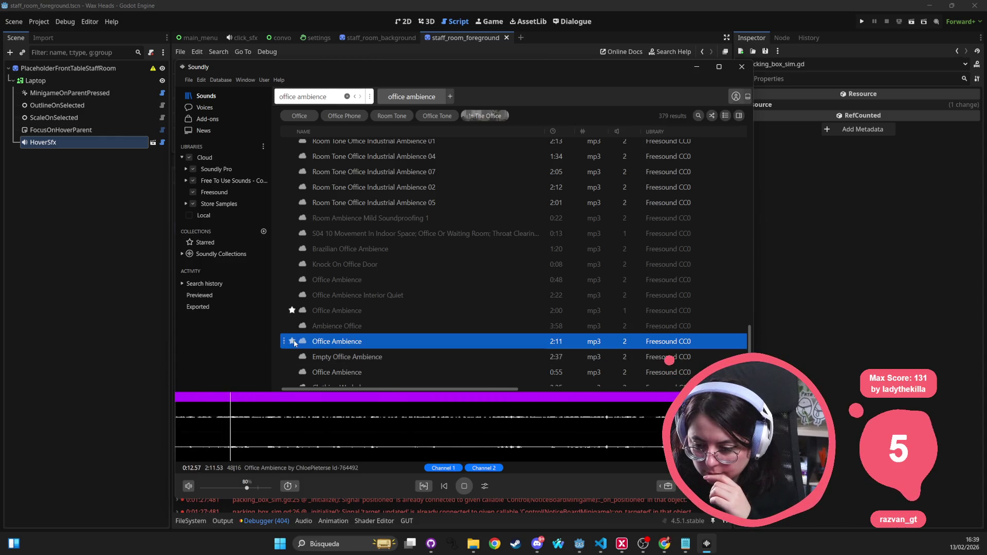
click(343, 362)
click(417, 424)
click(559, 427)
scroll(324, 323, down, 1)
click(325, 329)
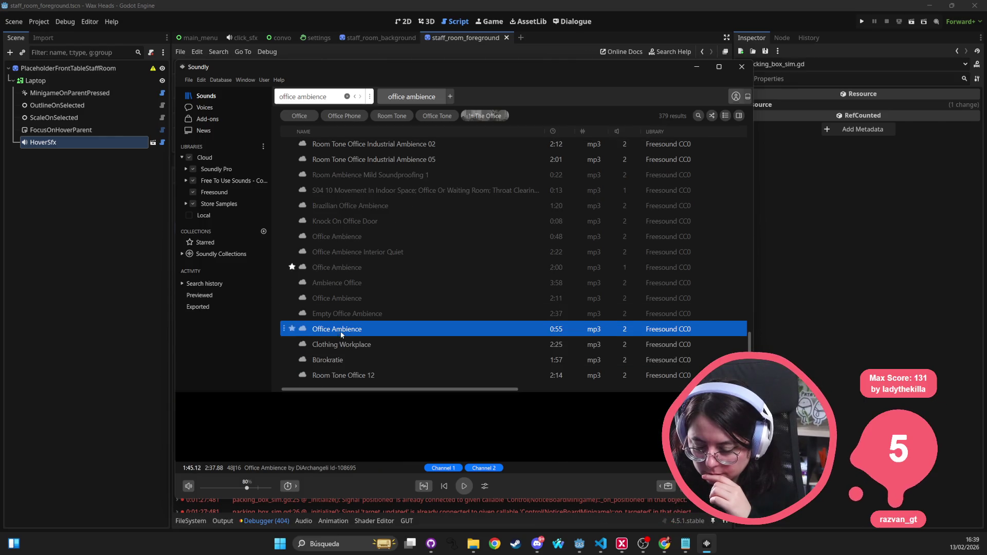
click(345, 347)
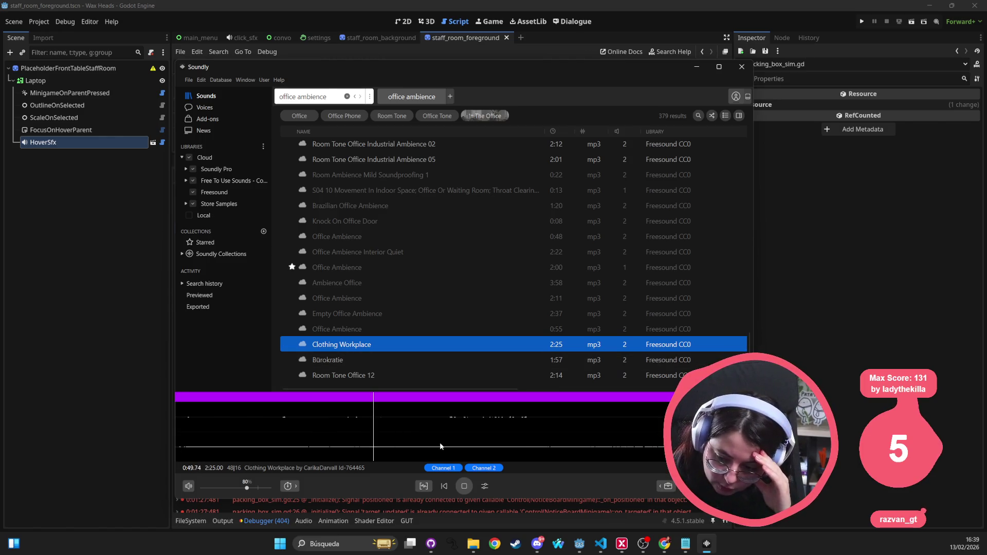
click(448, 432)
Audition Room Tone Office 12, the empty office hallway ambience, Ambroom, Small Room Ambience and the 0:13 Ambience.
scroll(384, 309, down, 1)
click(378, 331)
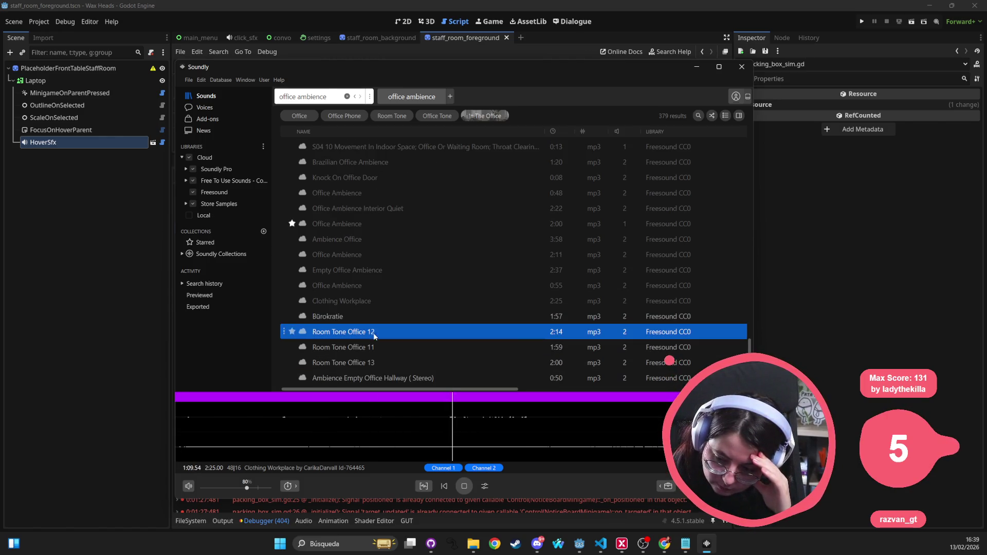
click(396, 430)
click(547, 430)
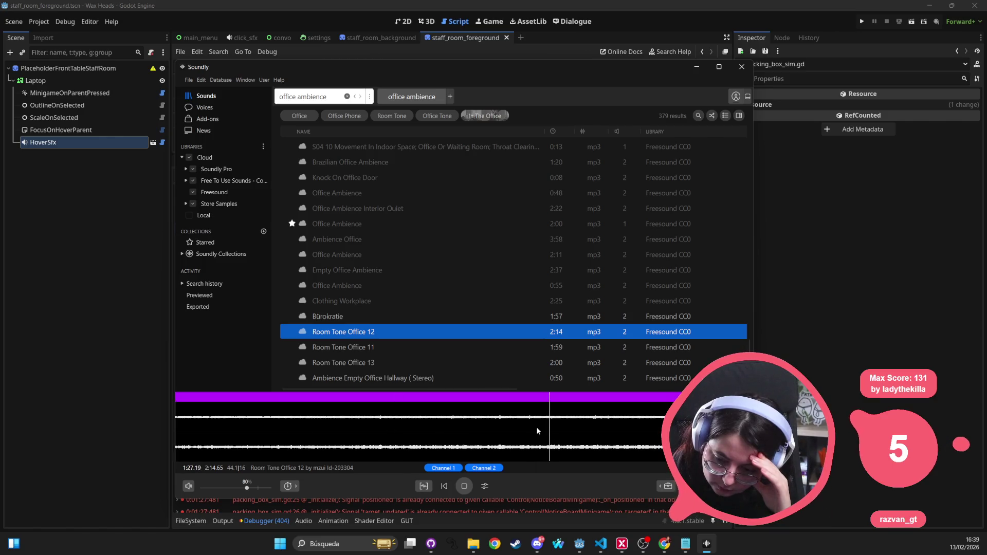
scroll(399, 309, down, 1)
click(387, 335)
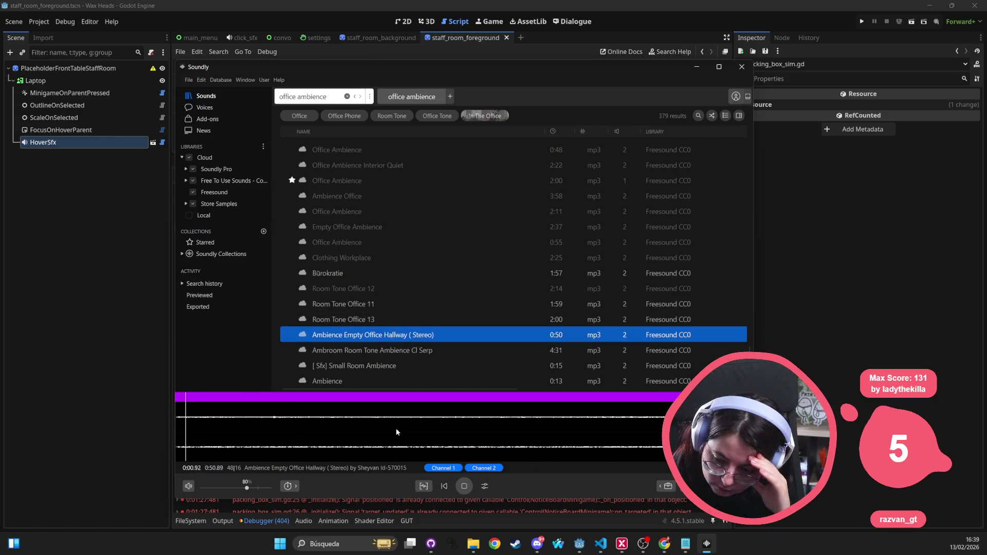
click(495, 428)
click(409, 351)
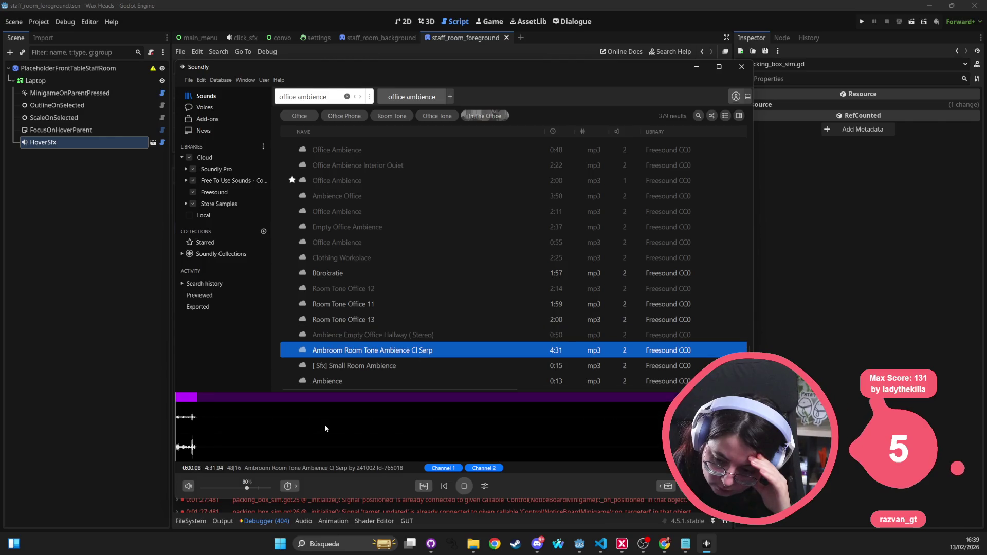
click(395, 432)
click(399, 368)
click(398, 380)
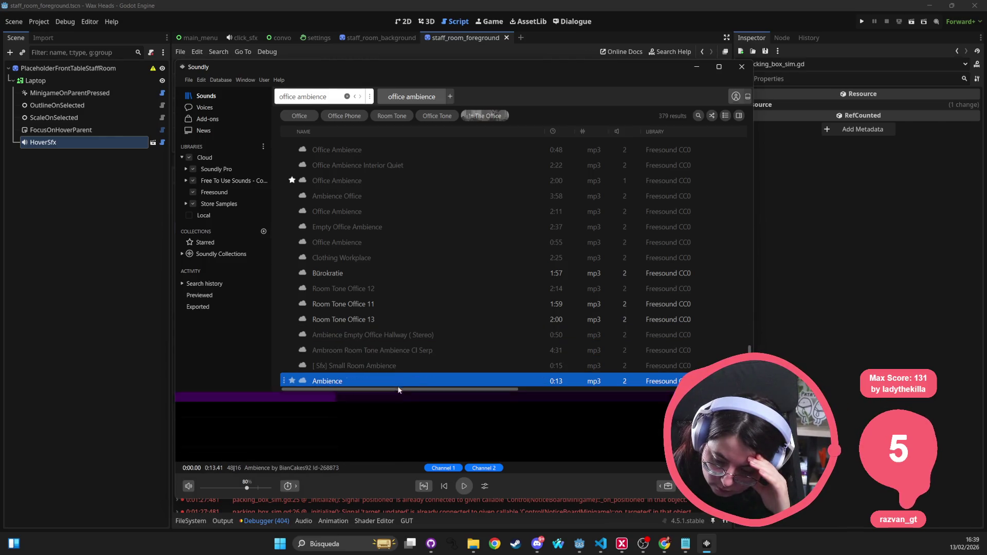
Preview the Spanish-voices office room tone, Strange Hall Ambience, the 1:45 lobby ambience and Distorted Ambience.
scroll(401, 333, down, 1)
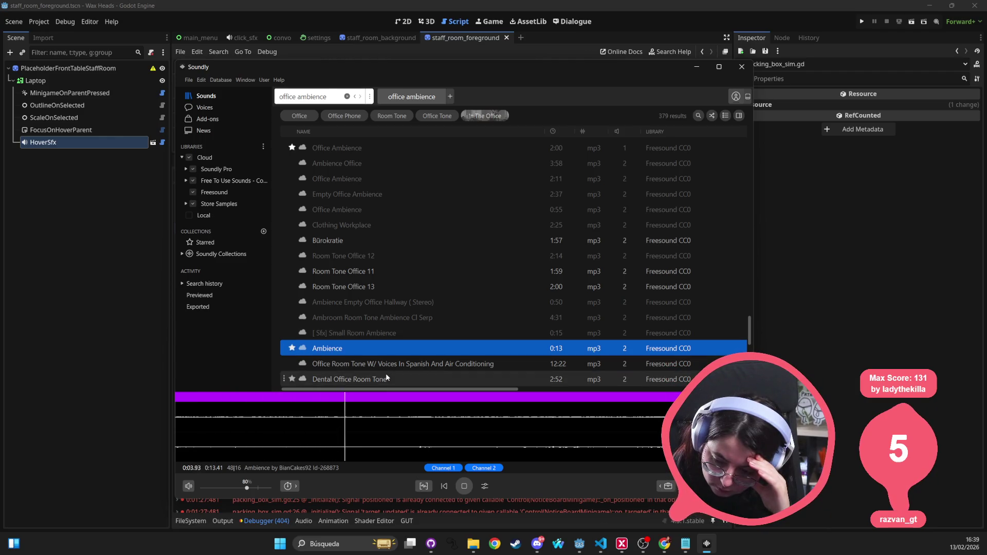
scroll(406, 344, down, 1)
click(409, 323)
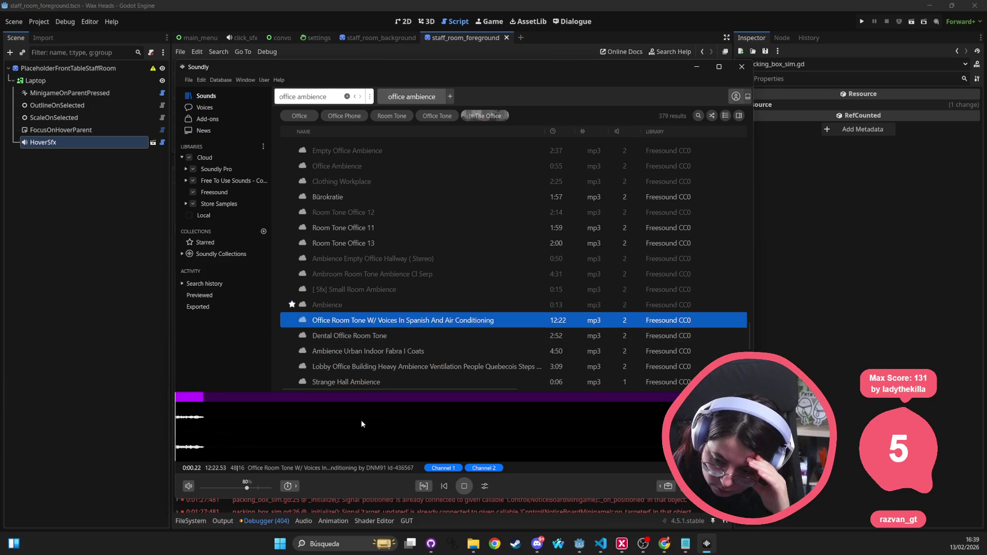
click(415, 419)
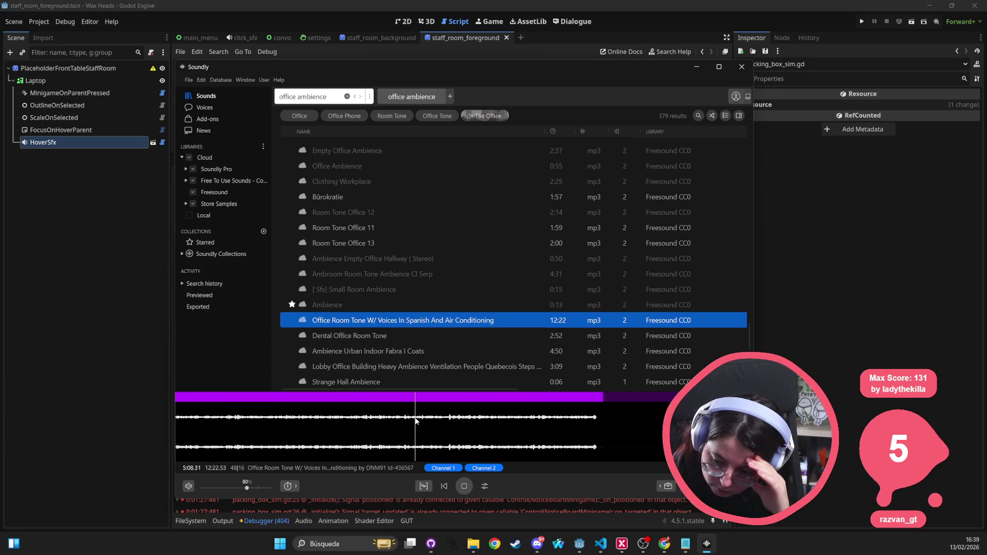
click(599, 428)
scroll(423, 340, down, 1)
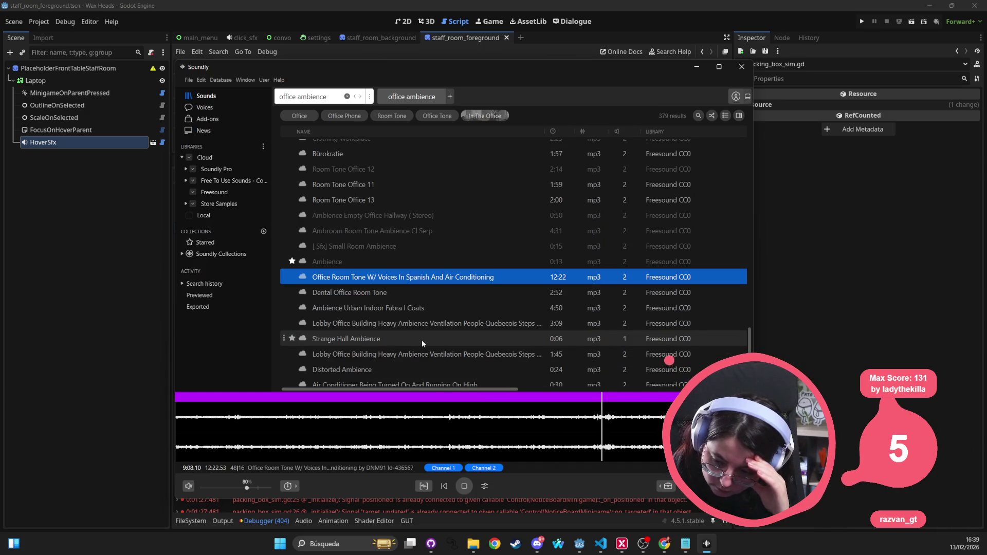
click(401, 340)
click(392, 355)
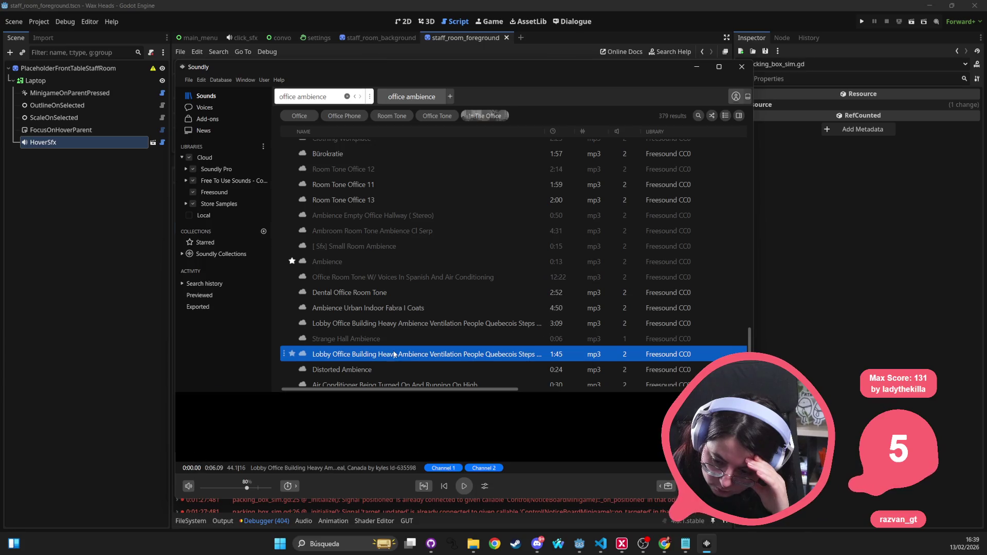
click(388, 369)
Audition Rotating Fan Loop, Room Tone2, Buzz Track Office T01 1, S05 08 and Darkness Of The Mind.
scroll(420, 344, down, 1)
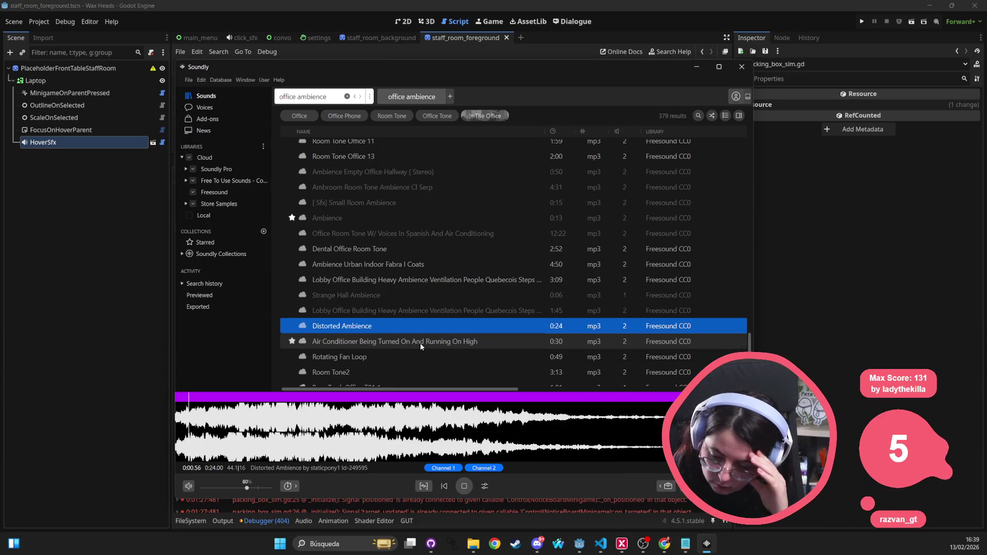
click(407, 342)
click(383, 355)
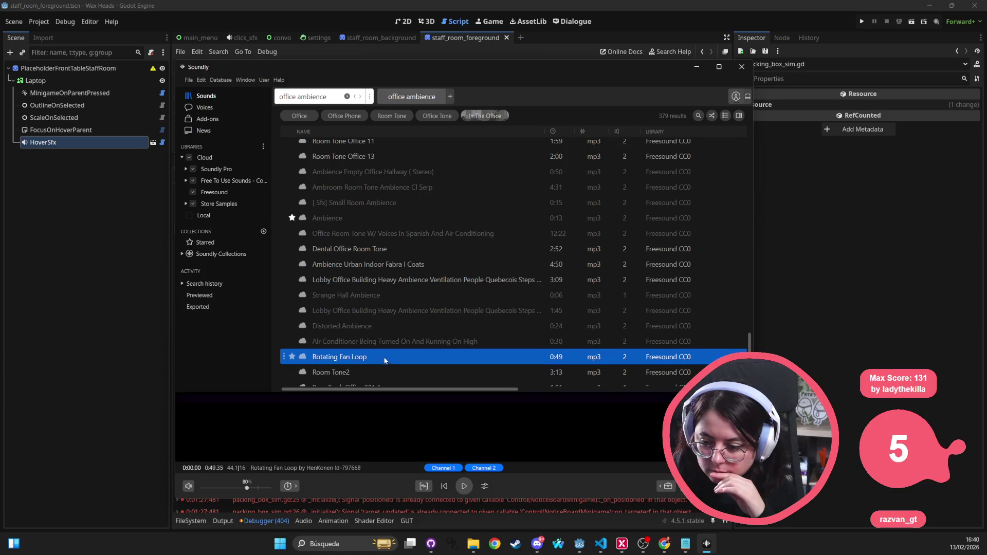
click(361, 371)
scroll(371, 336, down, 1)
click(363, 346)
click(350, 363)
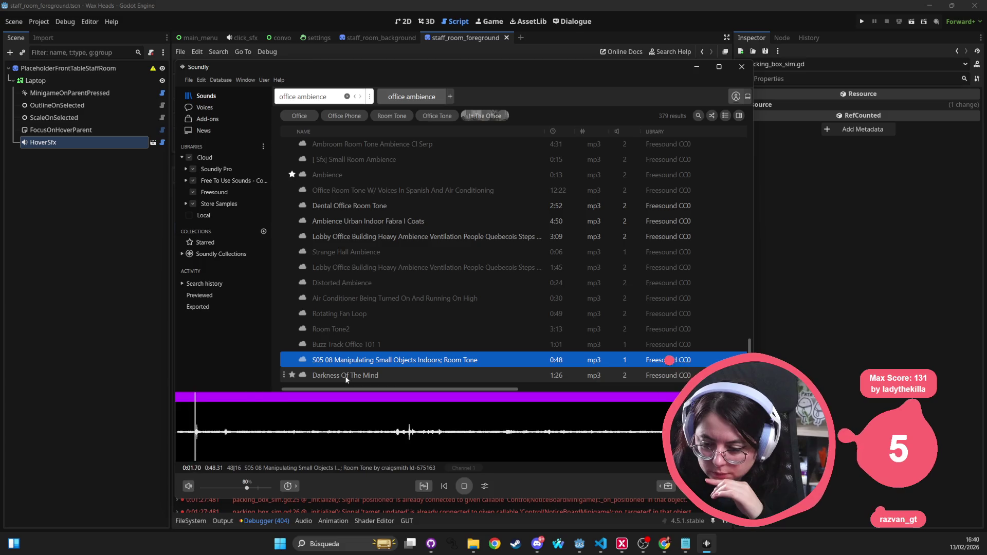
click(348, 375)
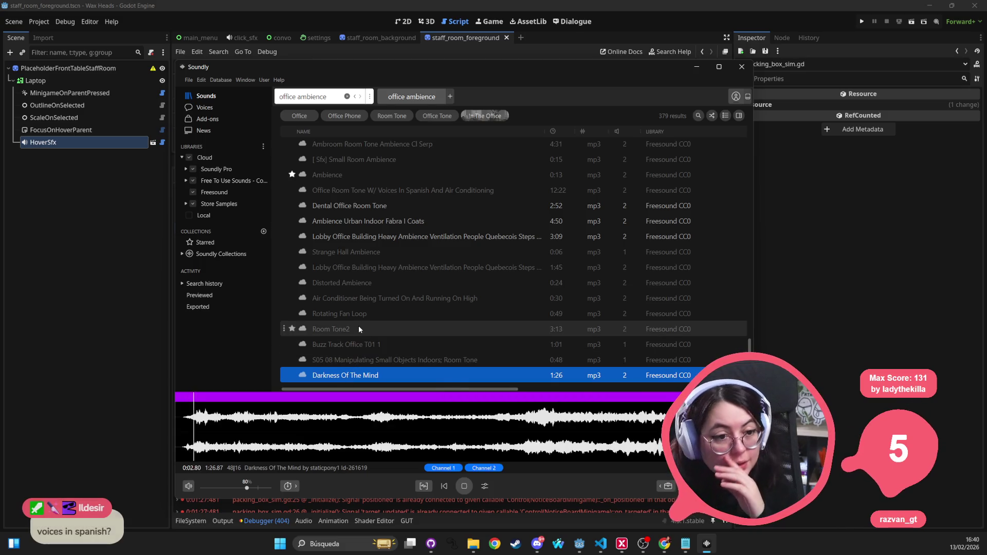
Preview the Stapler, Drone 1 and Mist Pipe sounds.
scroll(359, 326, down, 1)
scroll(358, 331, down, 1)
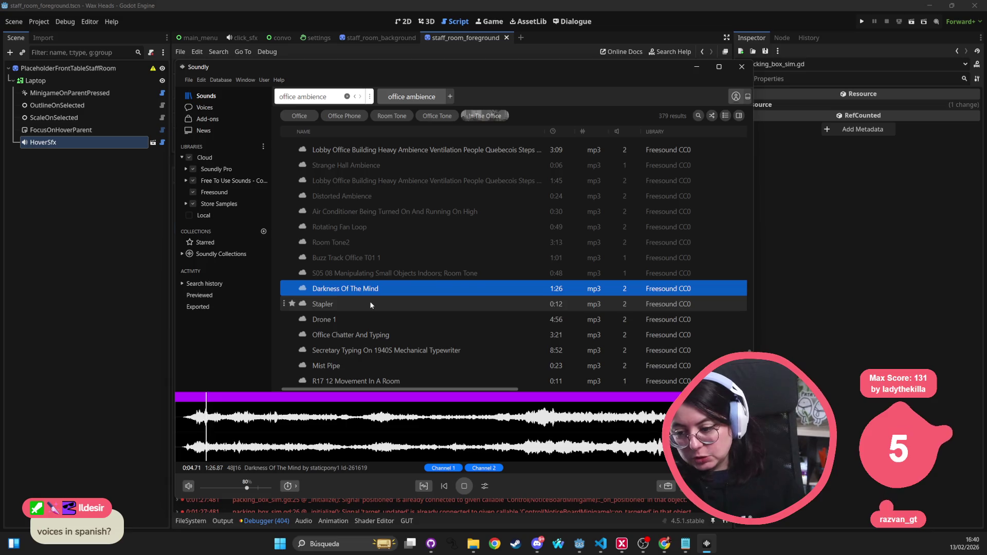
click(360, 304)
click(352, 320)
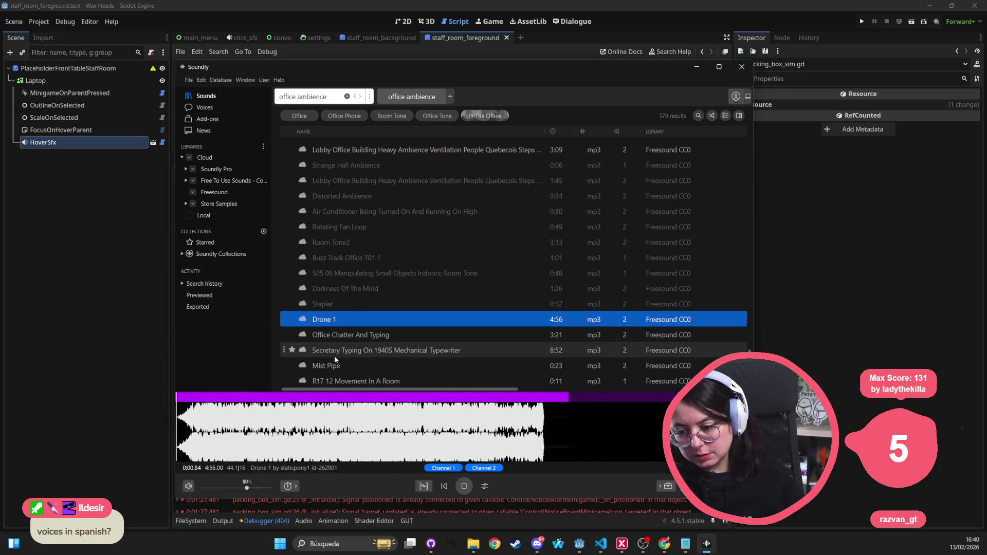
click(337, 365)
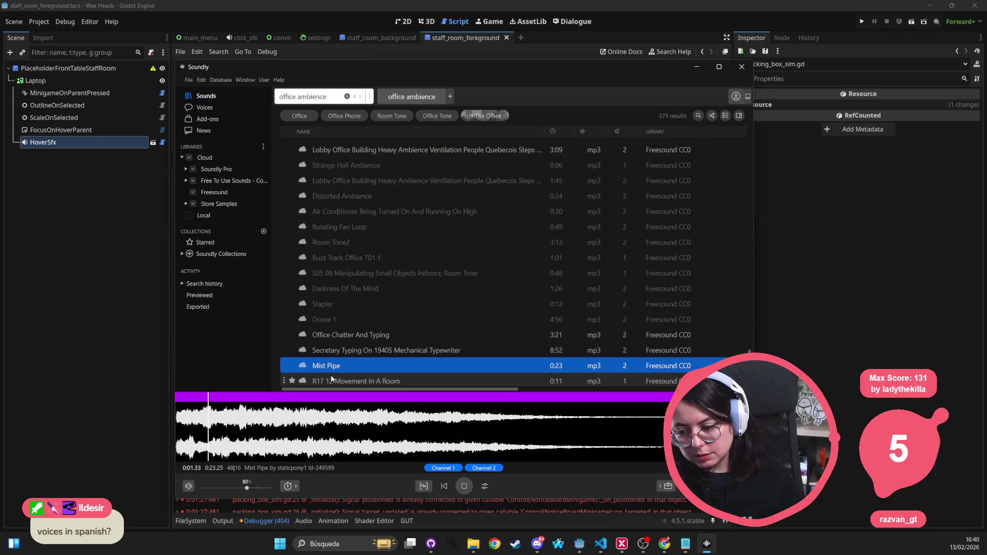
scroll(339, 368, down, 1)
Audition Hurley Administration Building Lobby, scrubbing through its waveform, and select the search text.
click(353, 353)
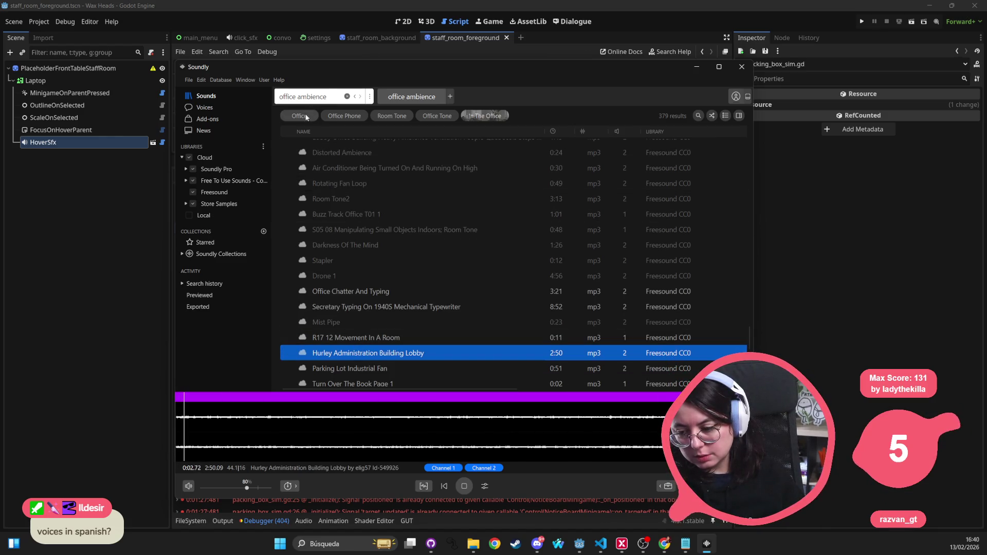
click(431, 424)
click(633, 427)
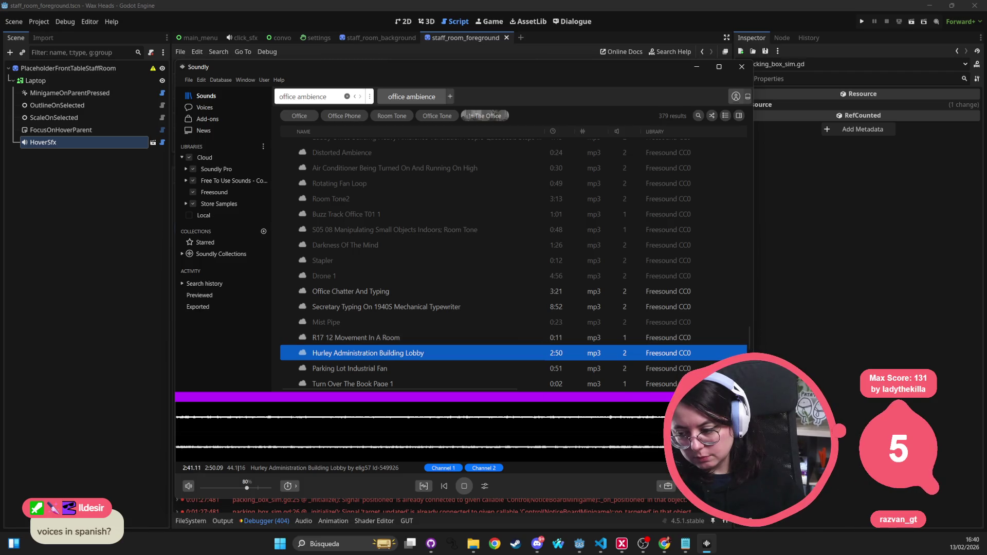
click(600, 426)
click(654, 422)
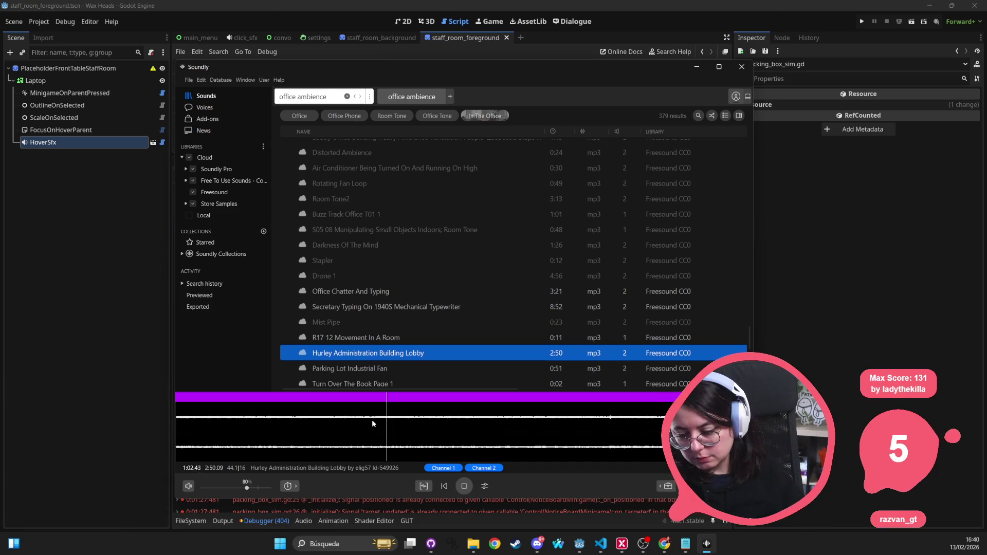
click(233, 426)
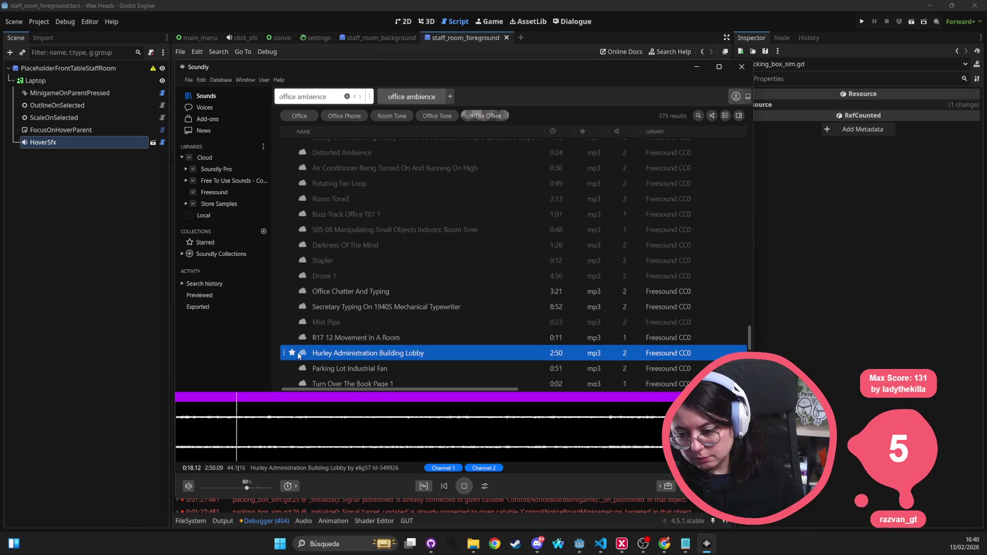
triple_click(332, 98)
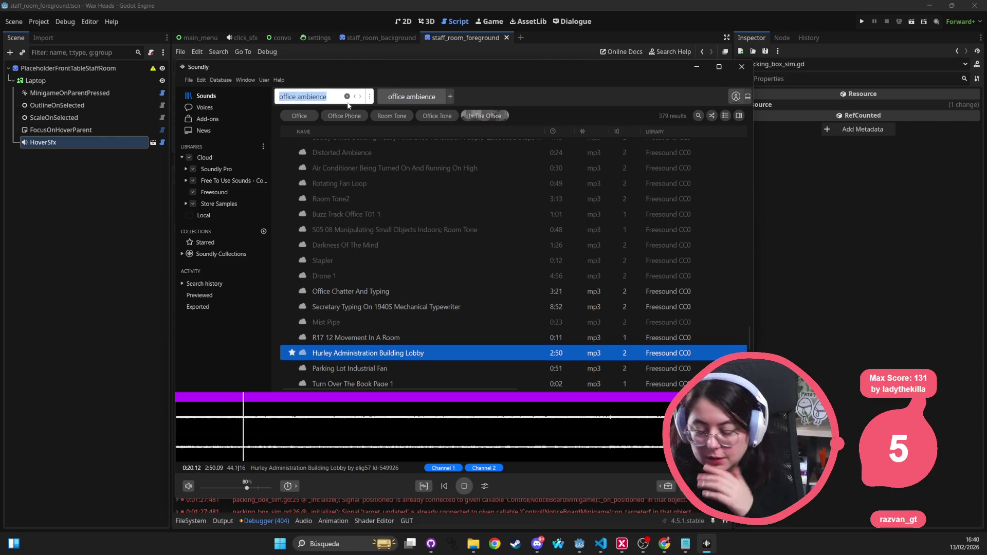
Return to the Godot editor and enlarge the code area above the debugger.
click(95, 296)
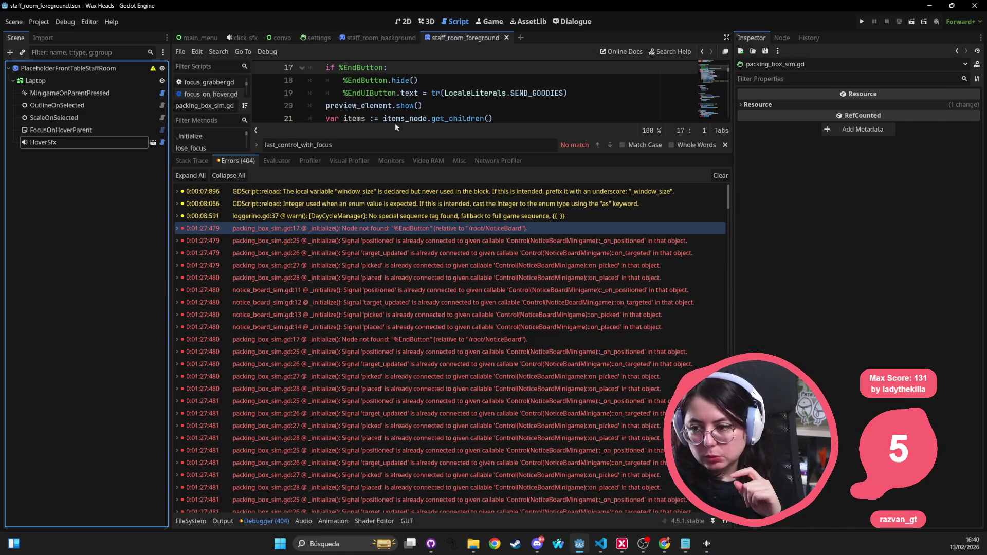
drag(399, 154, 399, 369)
click(401, 20)
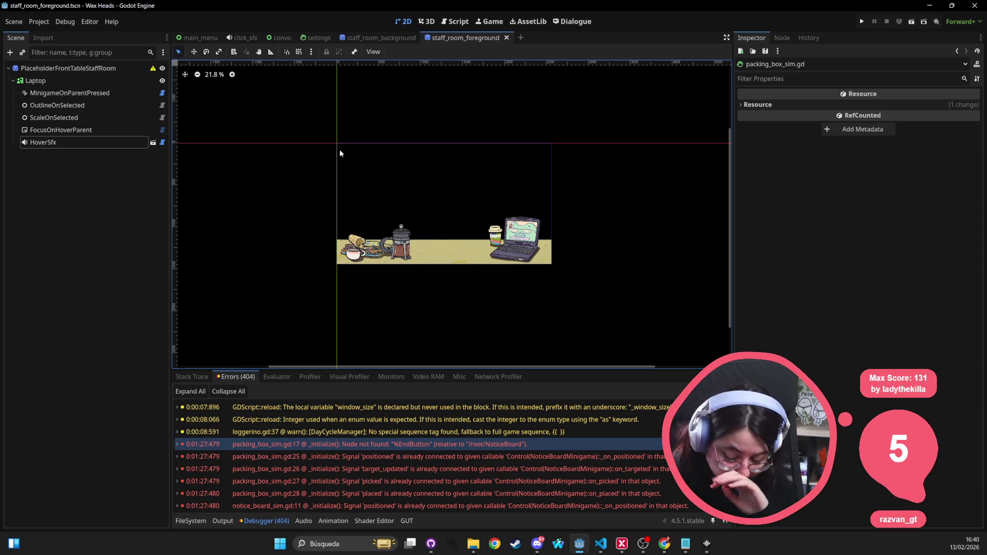
Search Quick Open for 'scenario_aud', then dismiss it and a stray file dialog.
key(shift+alt+o)
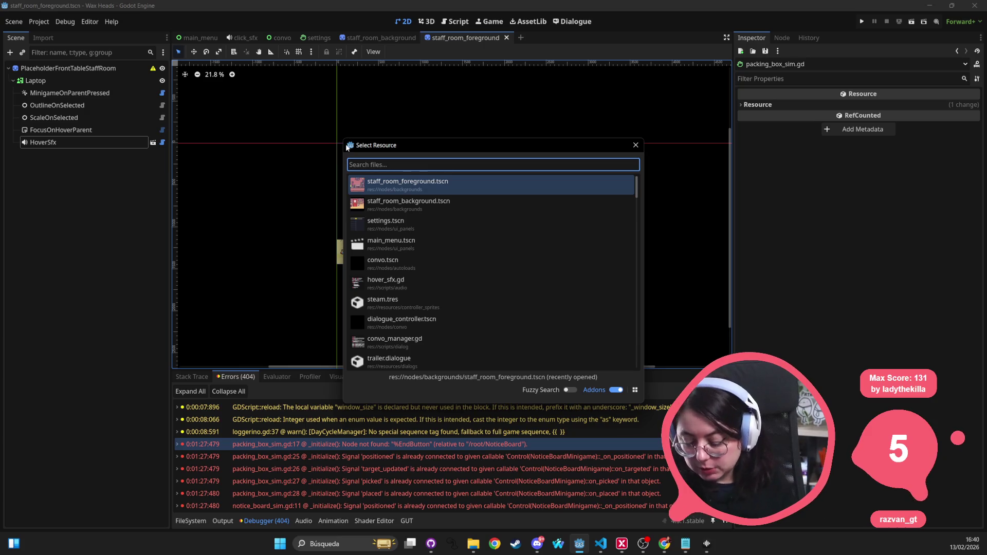
text(scenario_aud)
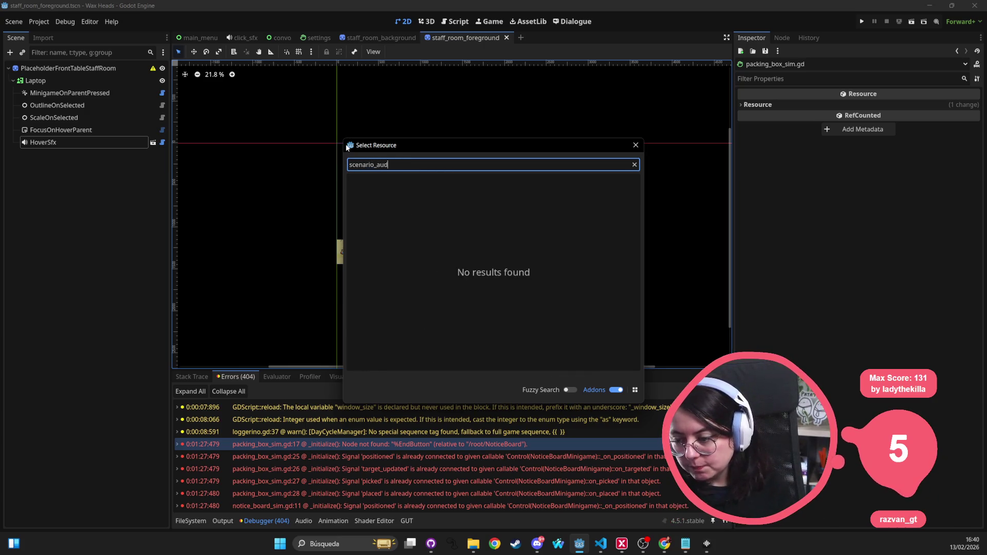
key(Escape)
key(ctrl+o)
key(Escape)
Search 'sceneview' in Quick Open and open arcade_zoom.tscn.
key(shift+alt+o)
text(sceneview)
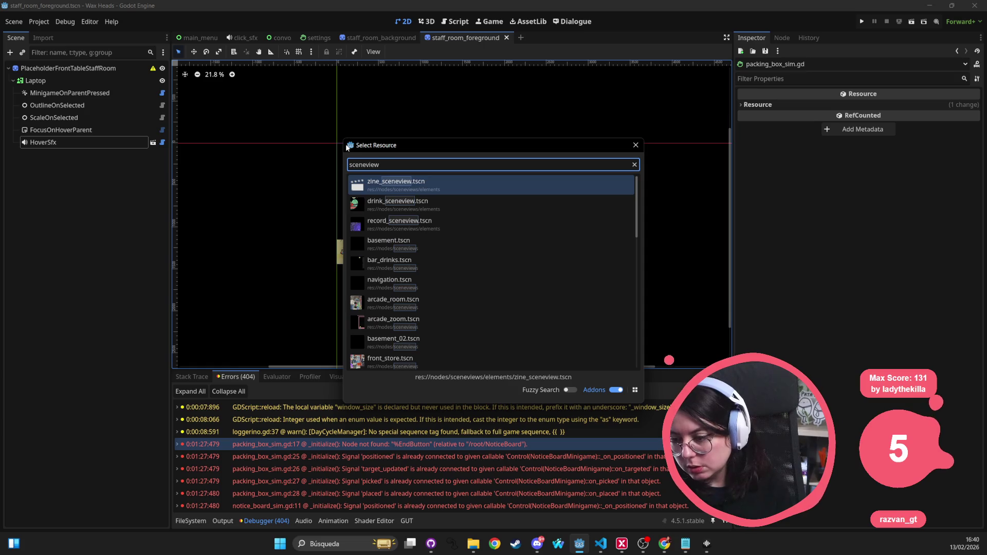
key(Down)
key(Down)
key(Down)
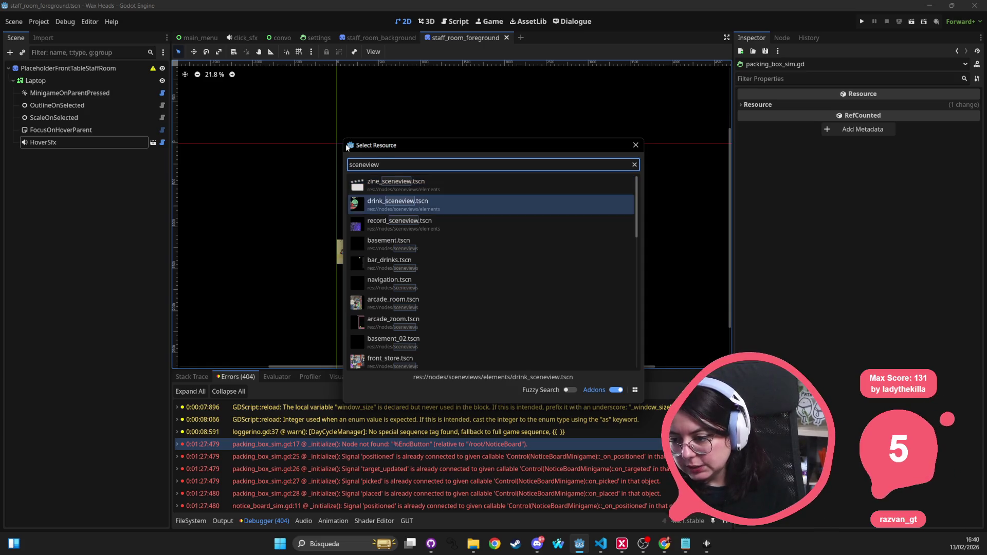
key(Down)
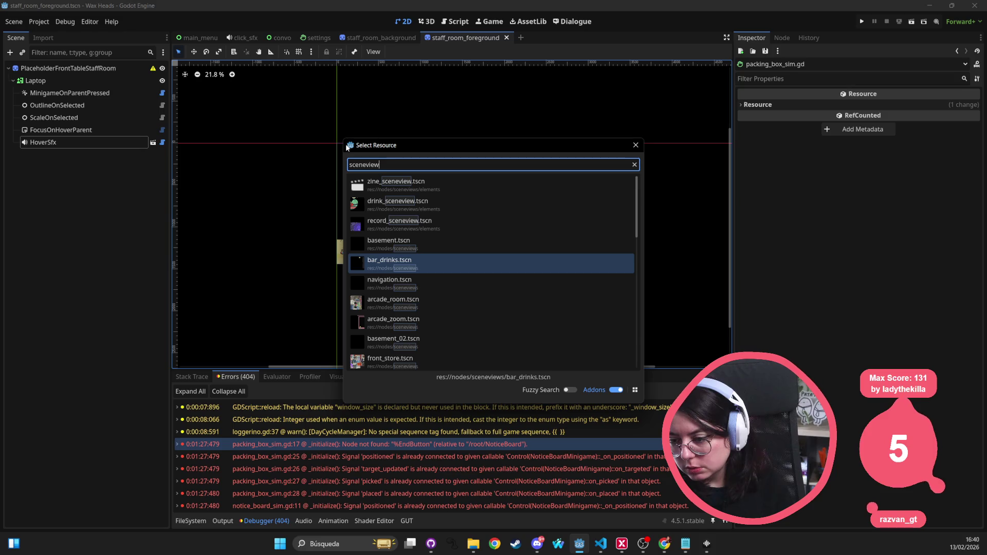
key(Down)
key(Down)
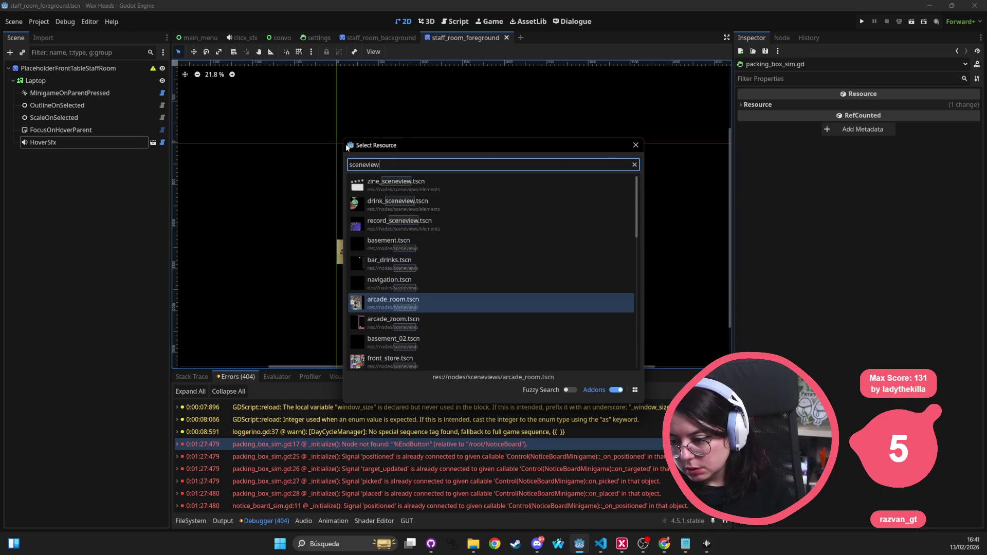
key(Down)
key(Return)
scroll(559, 219, down, 3)
Center the arcade cabinet in view and run a 'sceneview' search without opening anything.
drag(560, 220, 284, 177)
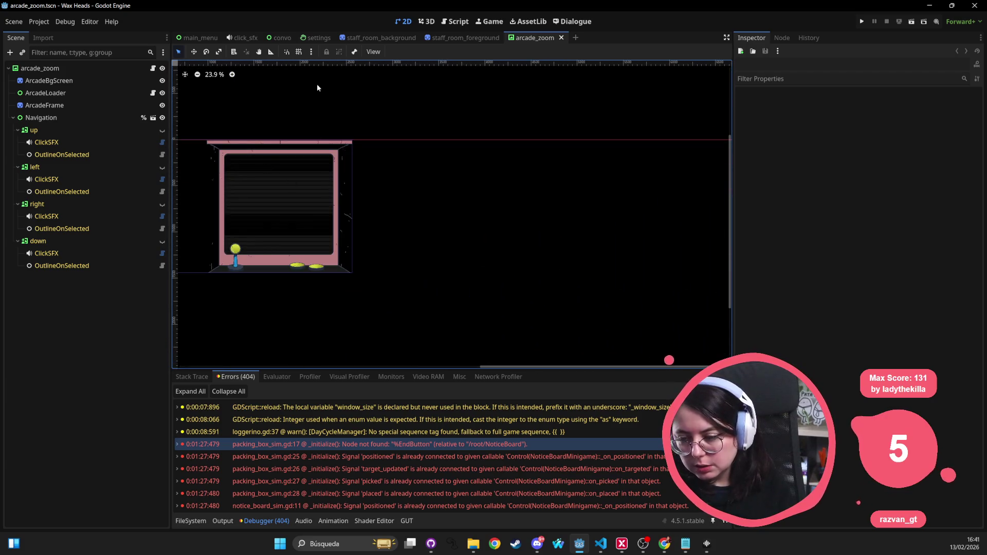
drag(374, 194, 519, 225)
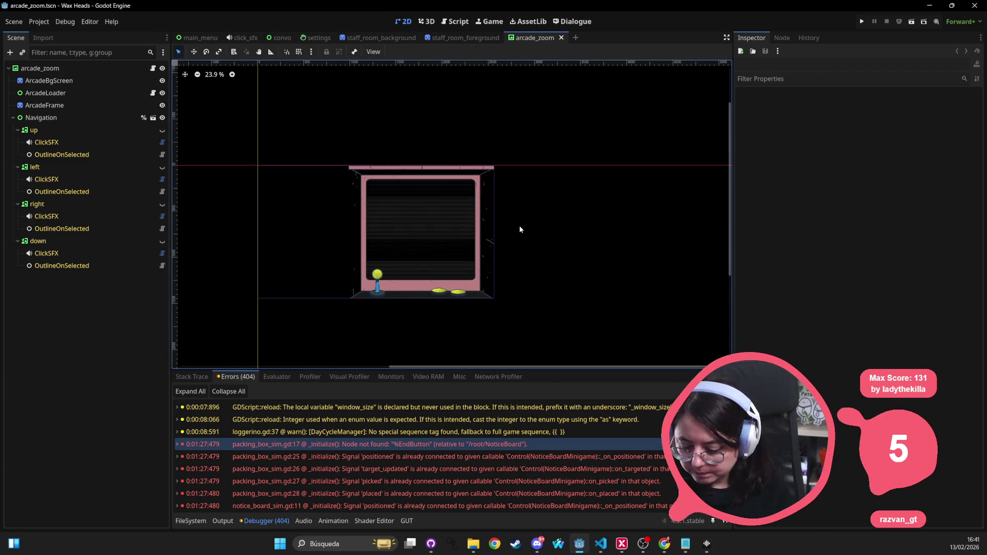
key(alt+shift+o)
text(sceneview)
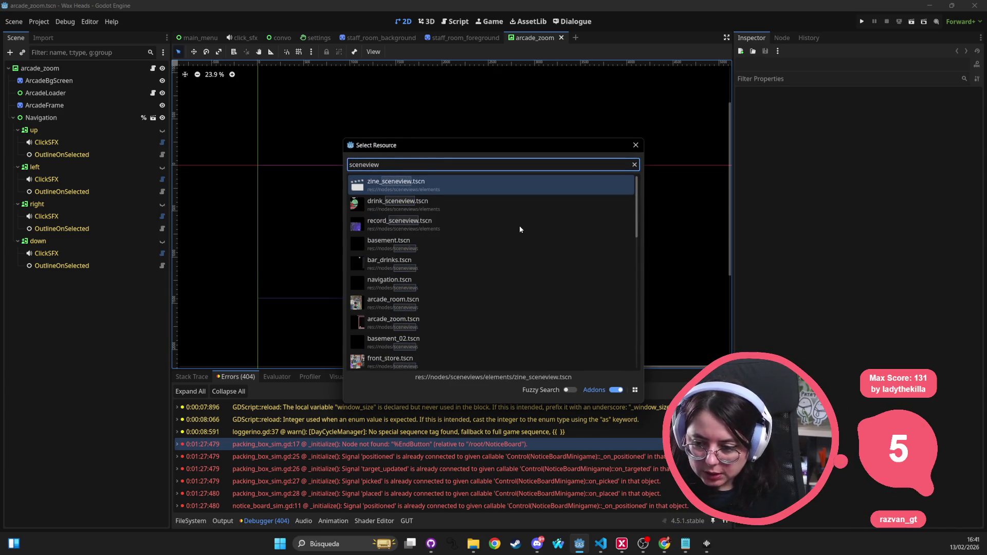
key(Down)
key(Down)
key(Down)
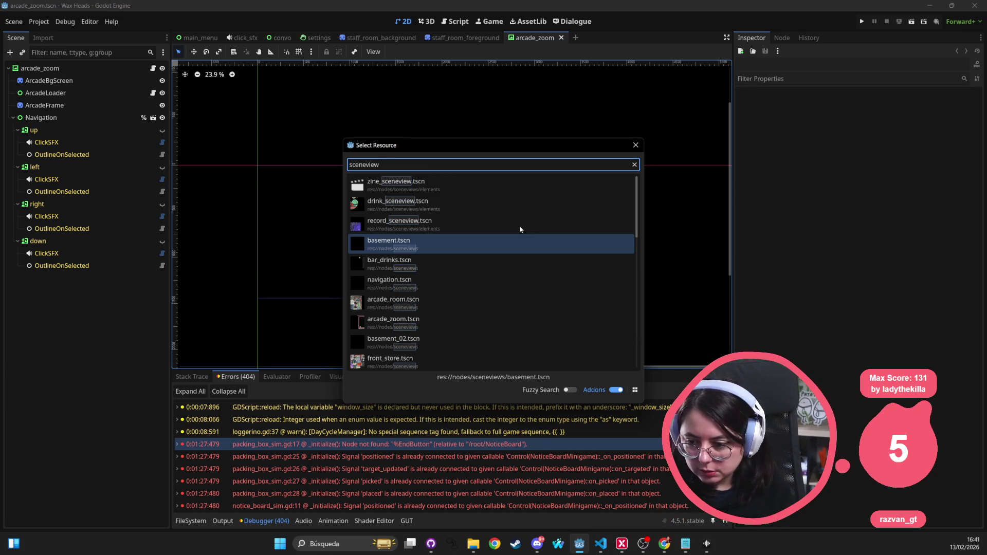
key(Return)
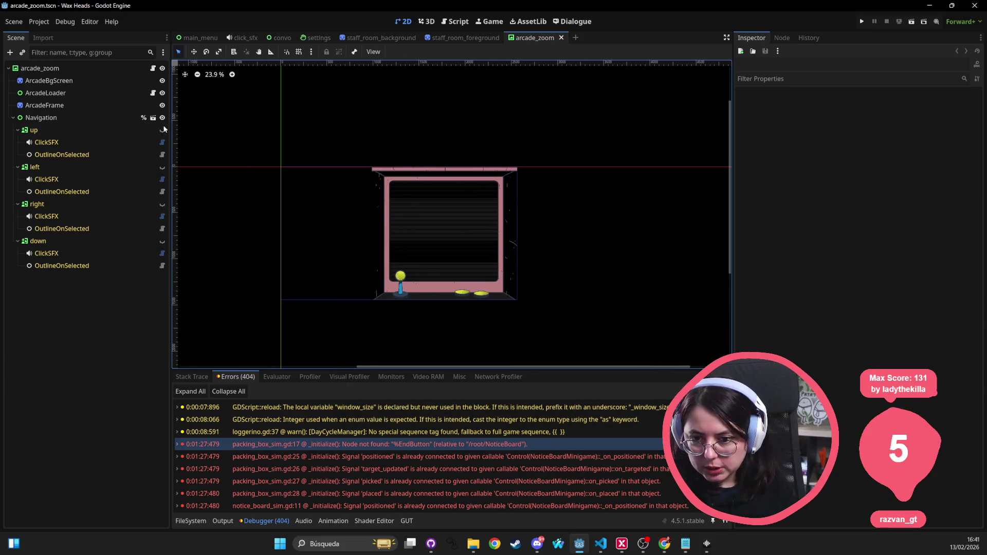
Step back through the scene tabs to the main_menu scene.
click(463, 37)
click(388, 38)
click(316, 37)
click(280, 38)
click(246, 38)
click(201, 38)
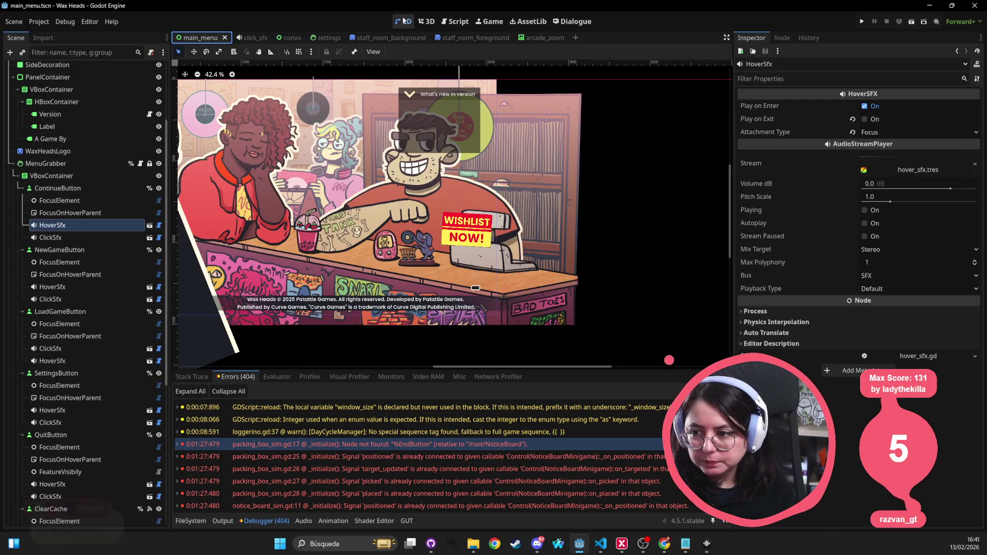
Search 'fan_room' in Quick Open and open looking_at_record_fan_room.tscn.
scroll(364, 161, down, 3)
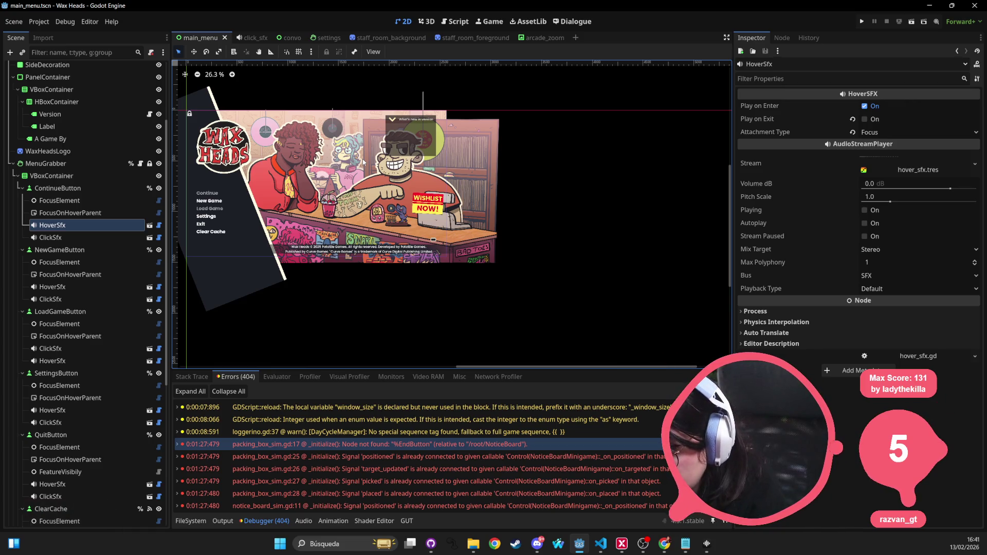
drag(295, 196, 434, 227)
key(alt+shift+o)
text(scenev)
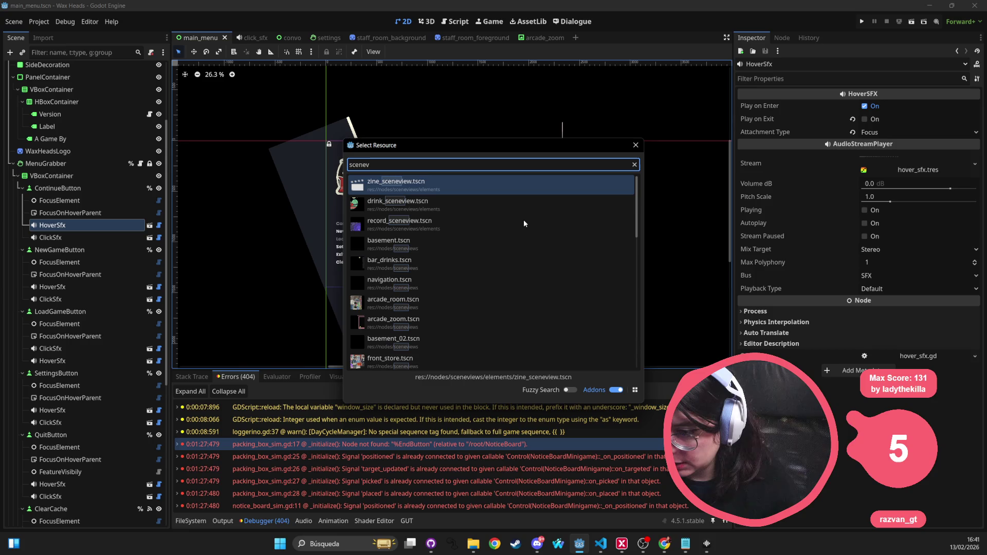
text(ie)
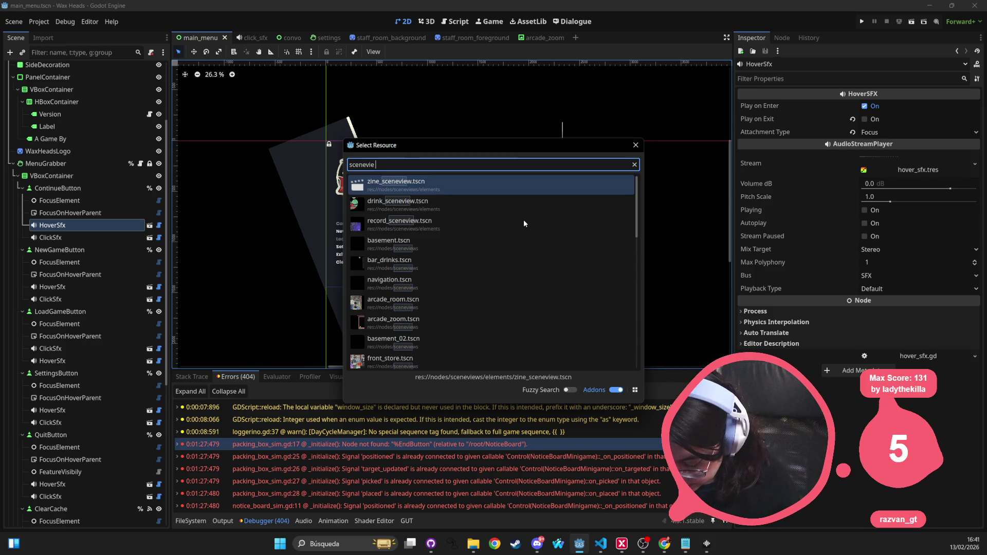
key(BackSpace)
key(BackSpace)
key(BackSpace)
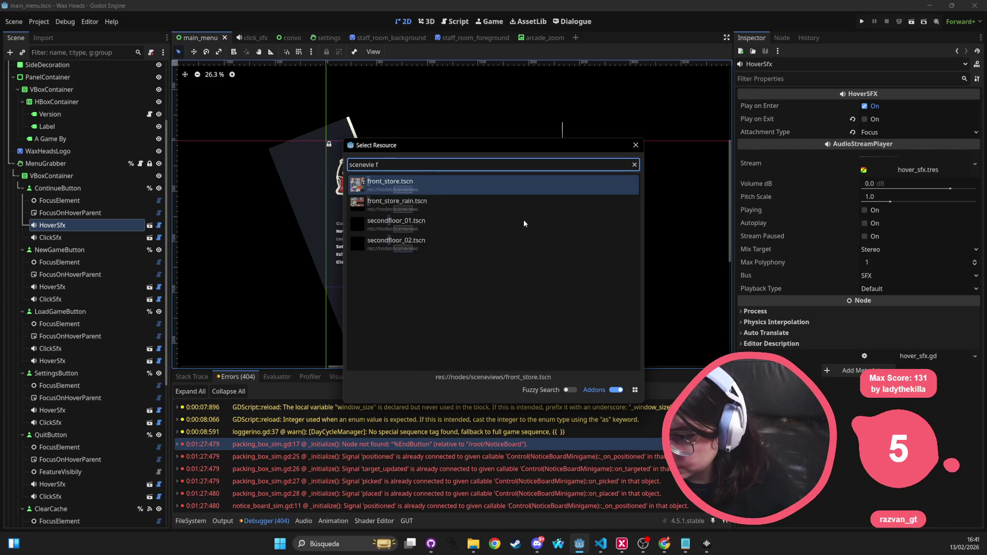
text(fan_)
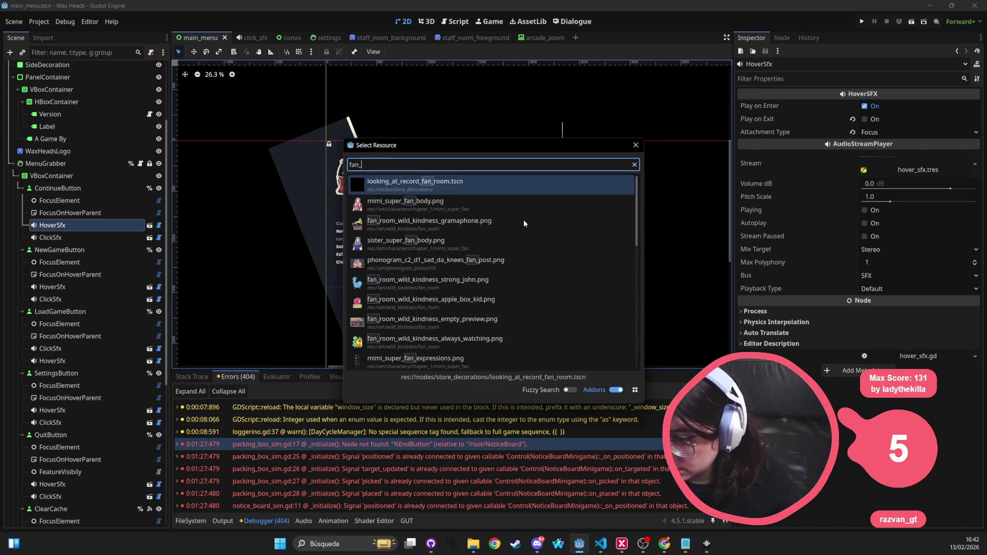
text(room)
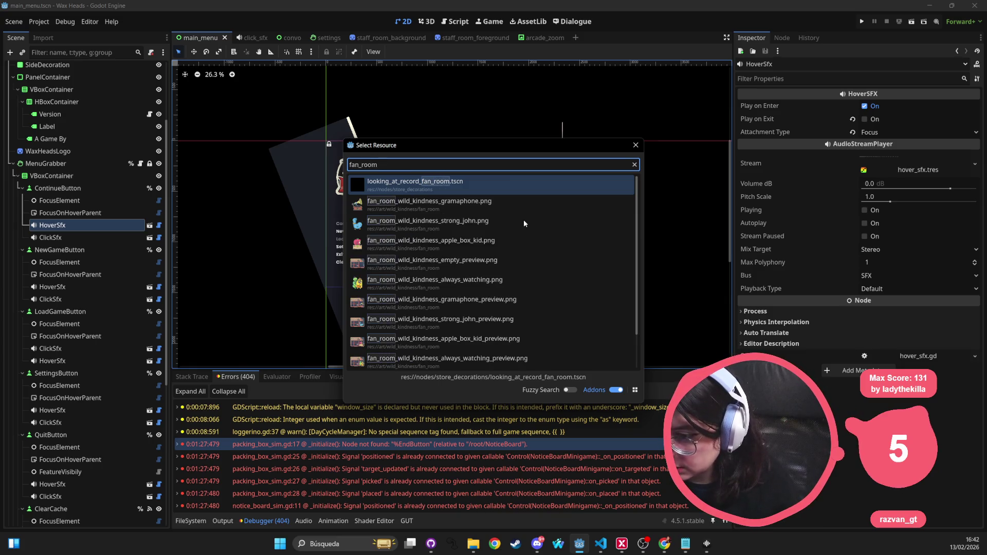
key(Return)
scroll(471, 188, down, 4)
scroll(409, 231, up, 2)
key(alt+shift+o)
Find and open tshirt_room.tscn with a 'tshirt' Quick Open search.
text(fan_room)
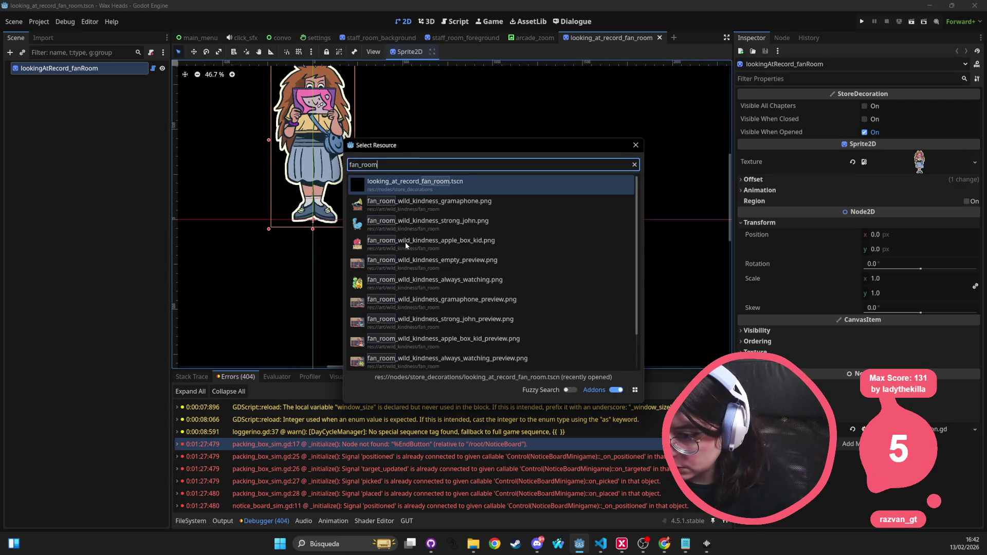
key(Up)
text(tscn)
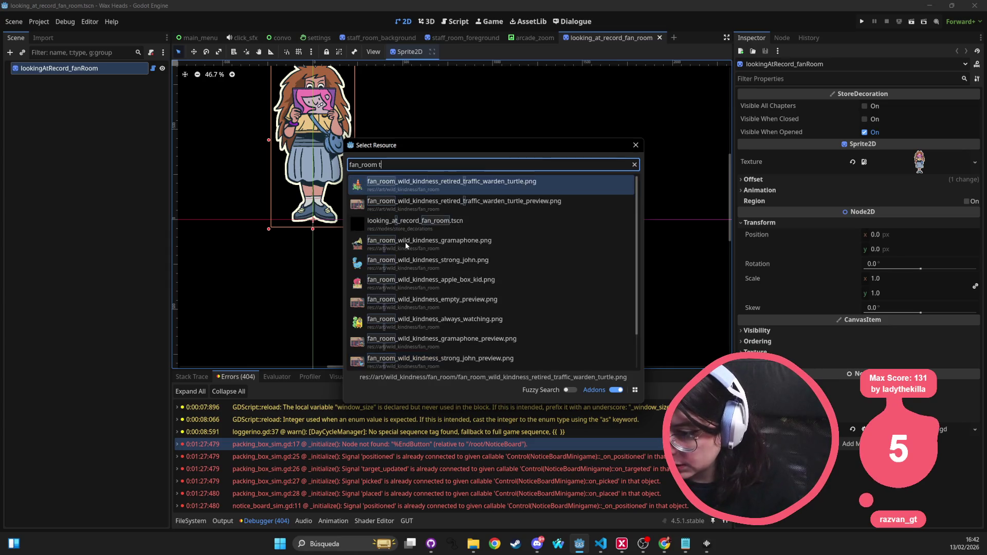
key(Return)
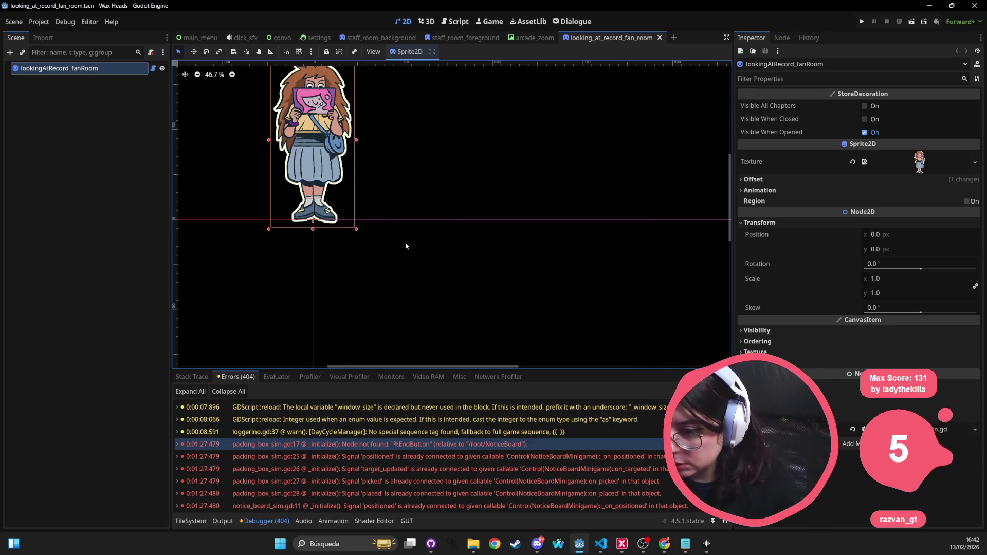
key(alt+shift+o)
text(tshirt)
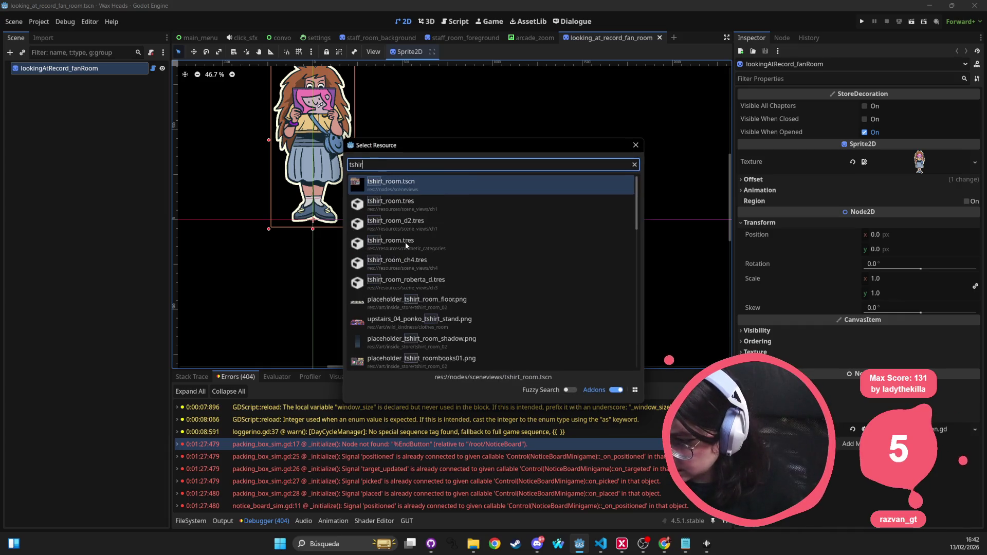
key(Return)
Start adding a child node to the tshirt_room root node.
click(373, 135)
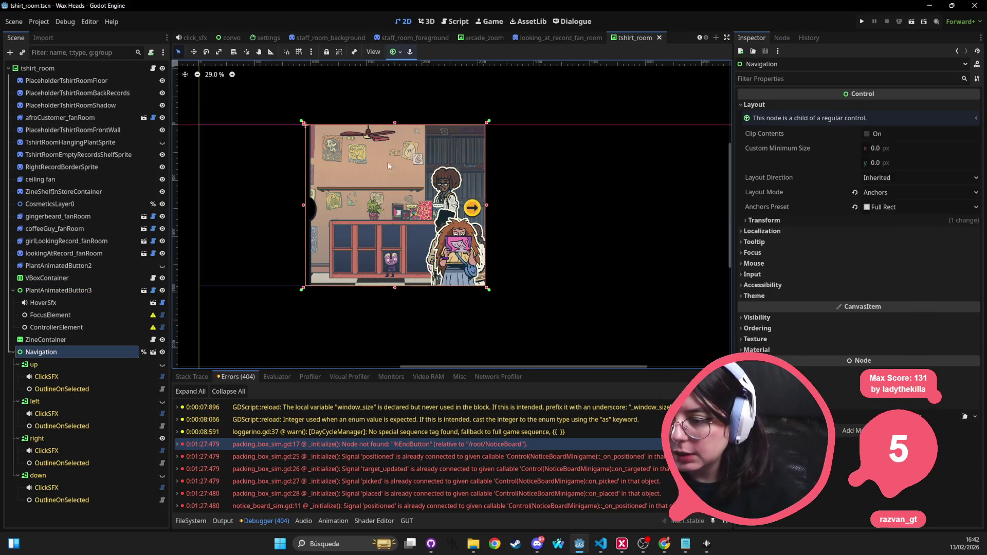
click(89, 69)
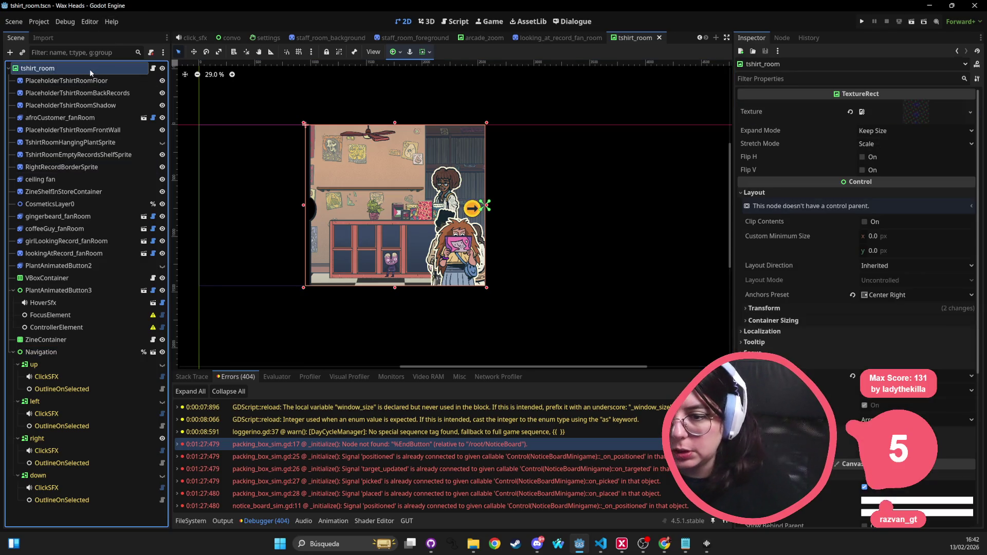
right_click(90, 69)
click(135, 100)
key(alt+Tab)
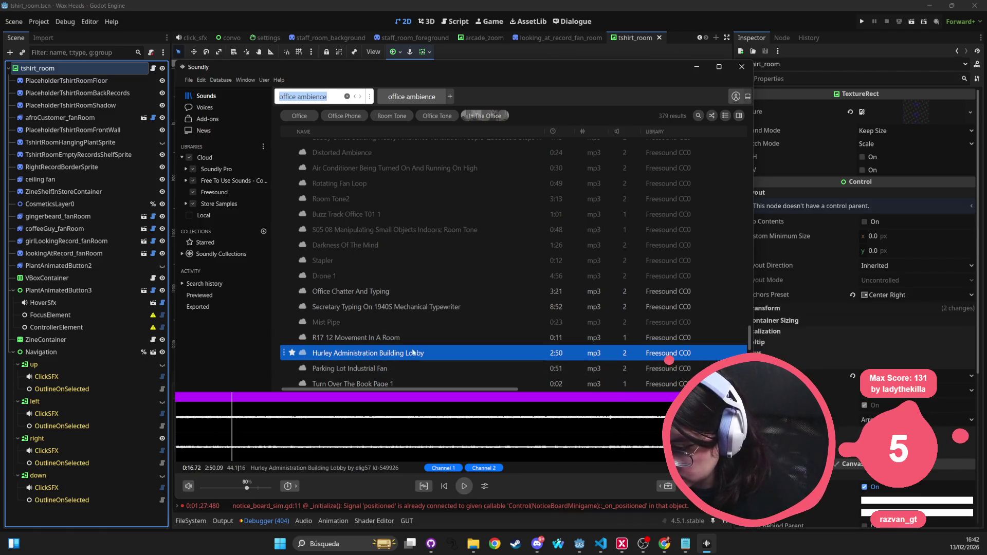
key(alt+Tab)
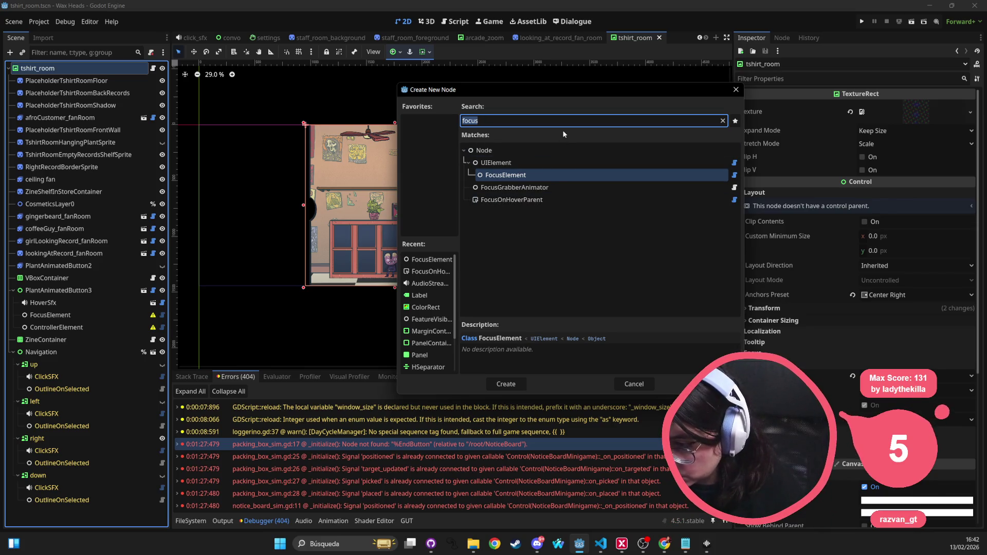
Add an AudioStreamPlayer under tshirt_room and open its Stream choices before going to Soundly.
text(audio)
key(Return)
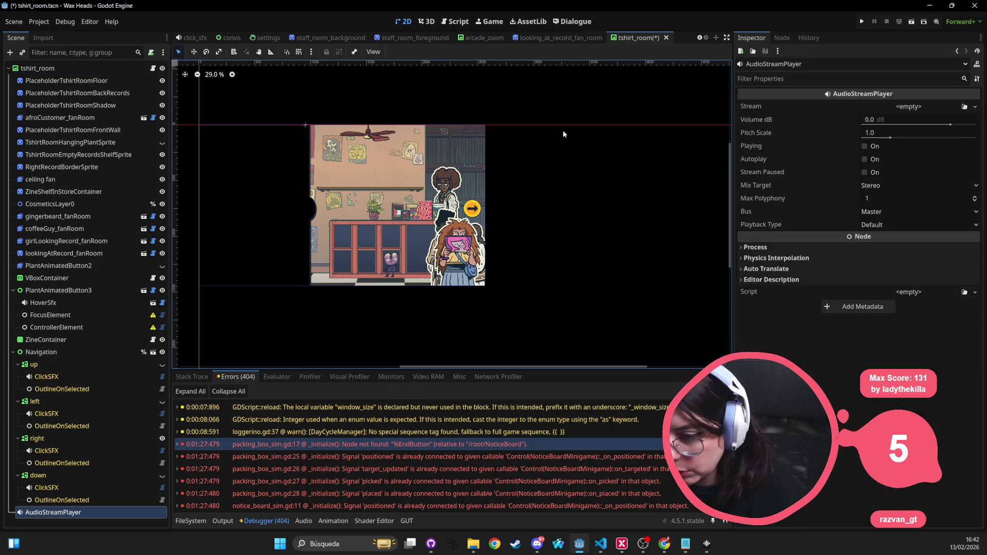
drag(85, 502, 79, 514)
click(79, 513)
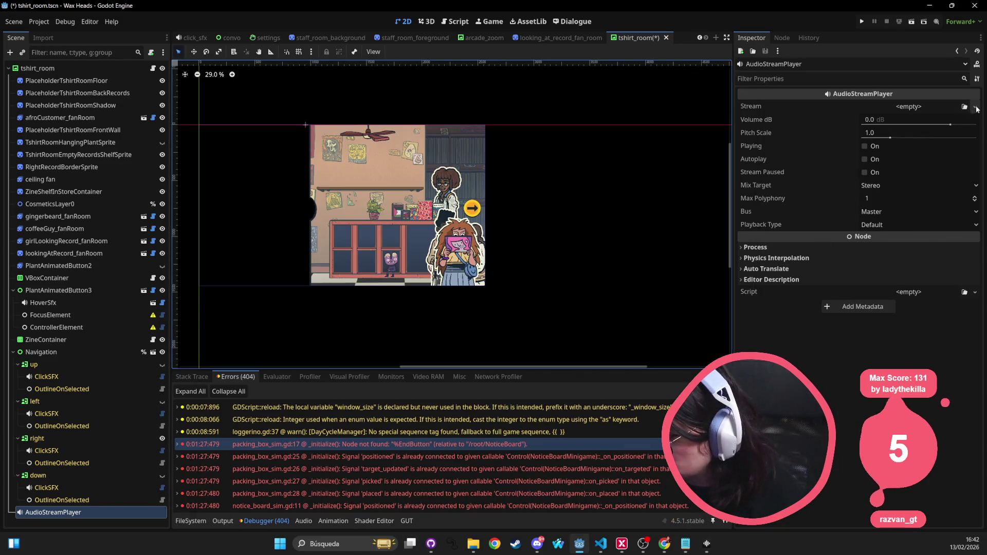
click(974, 107)
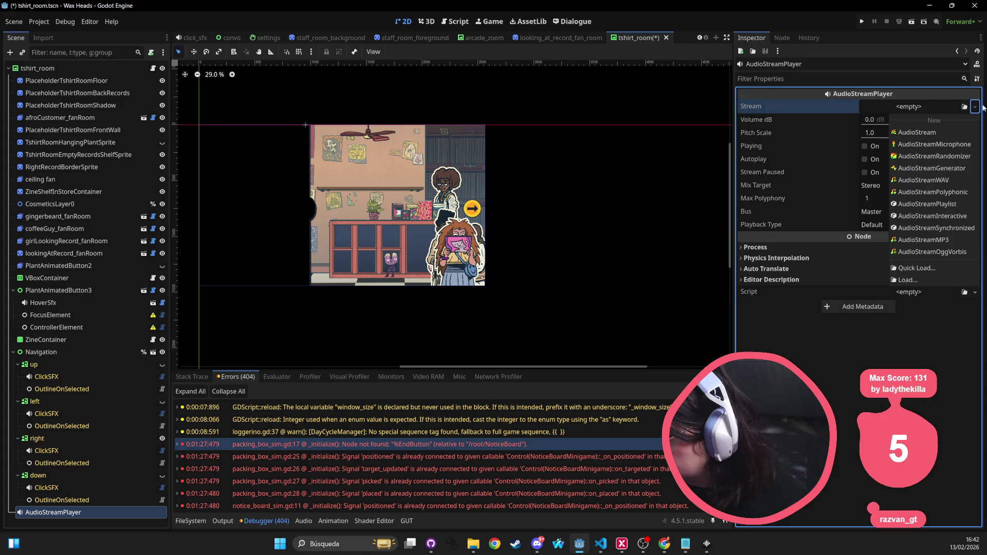
key(alt+Tab)
Search Soundly for 'fan' and audition results like Old Rusty Table Fan and Stove Fan.
text(fan)
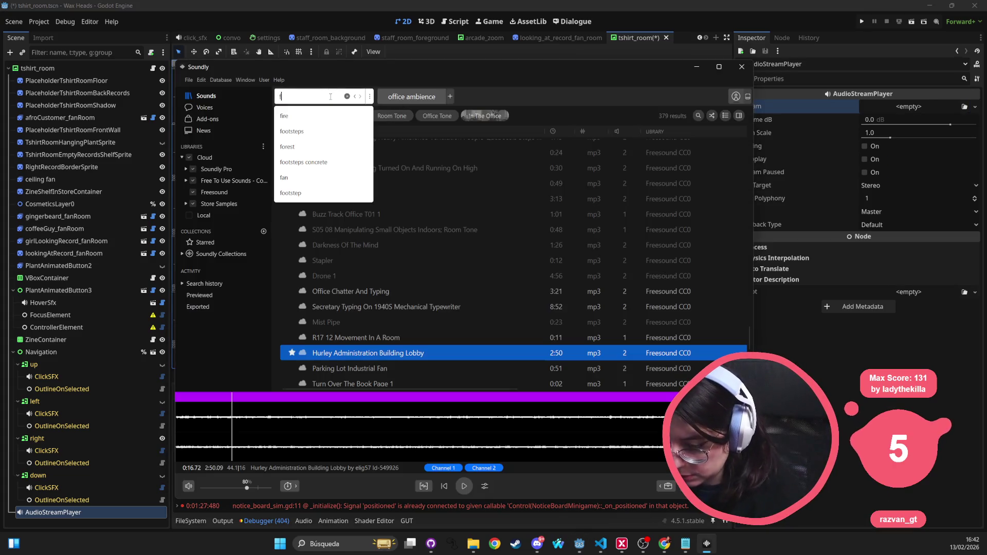
key(Return)
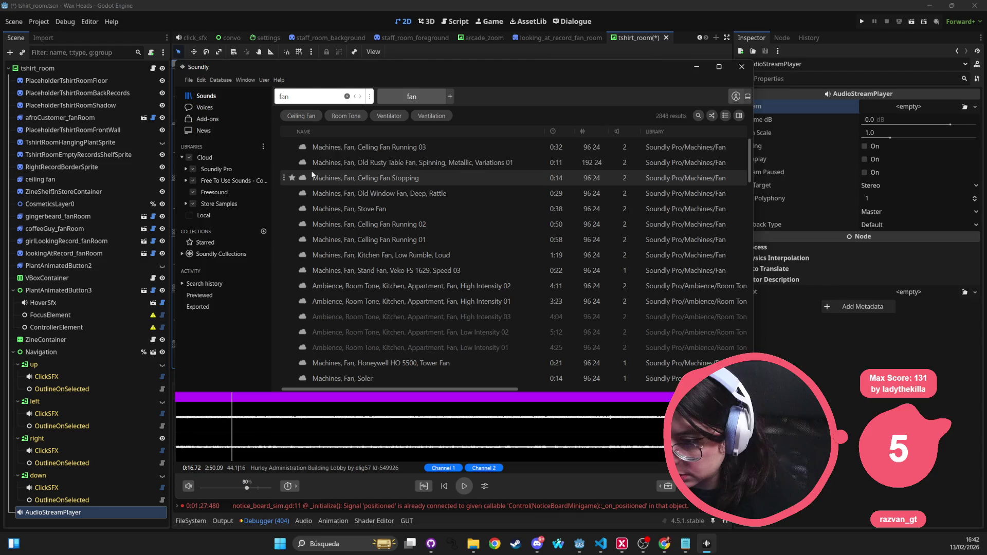
click(338, 148)
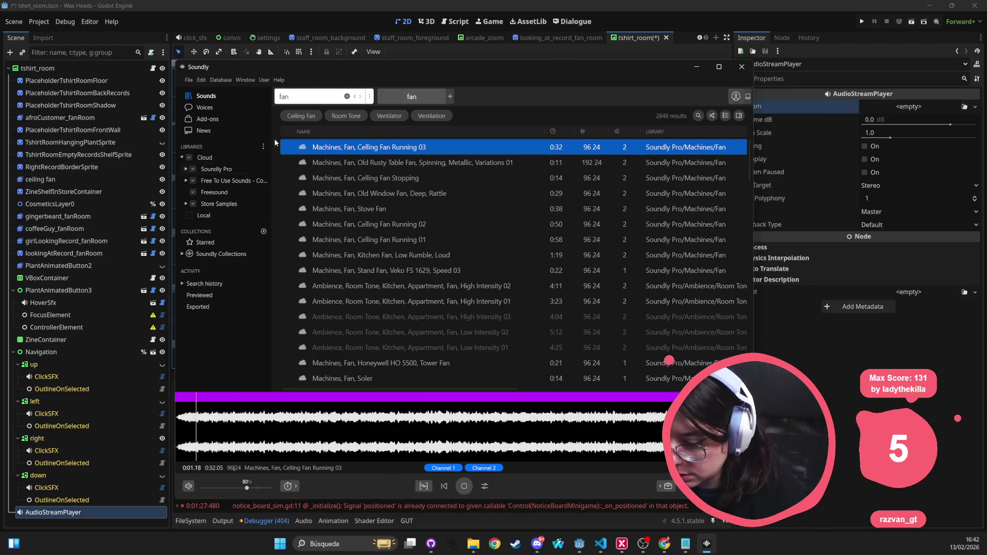
click(351, 164)
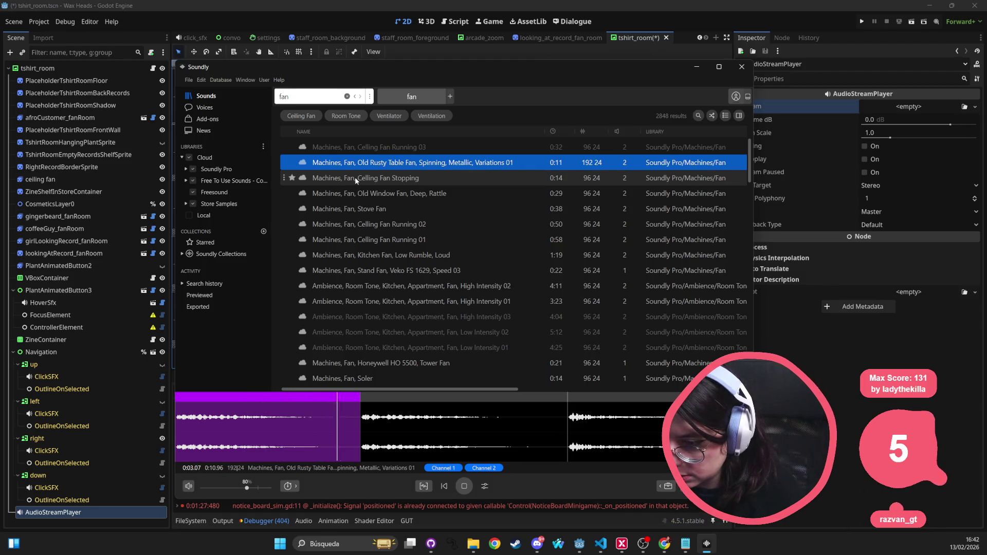
click(355, 177)
click(384, 192)
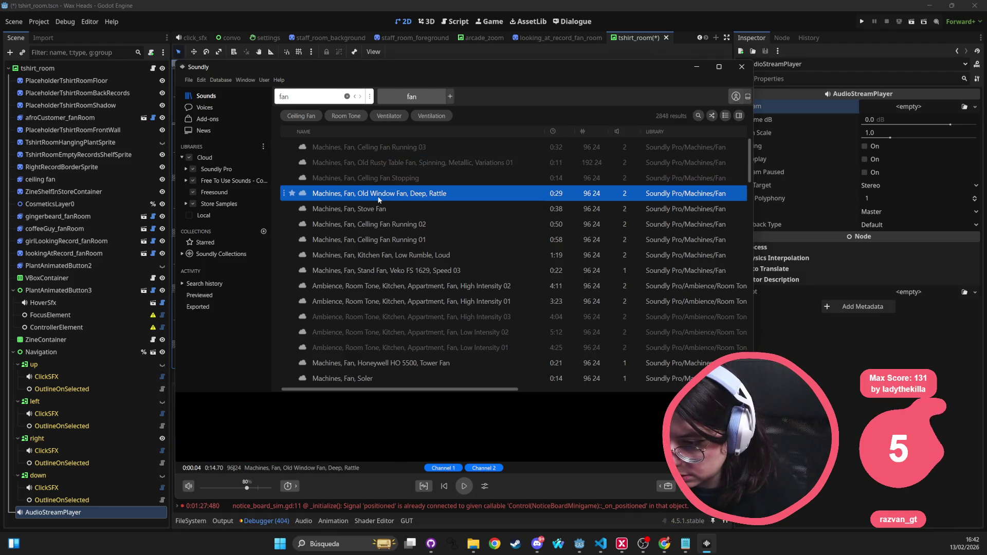
click(380, 209)
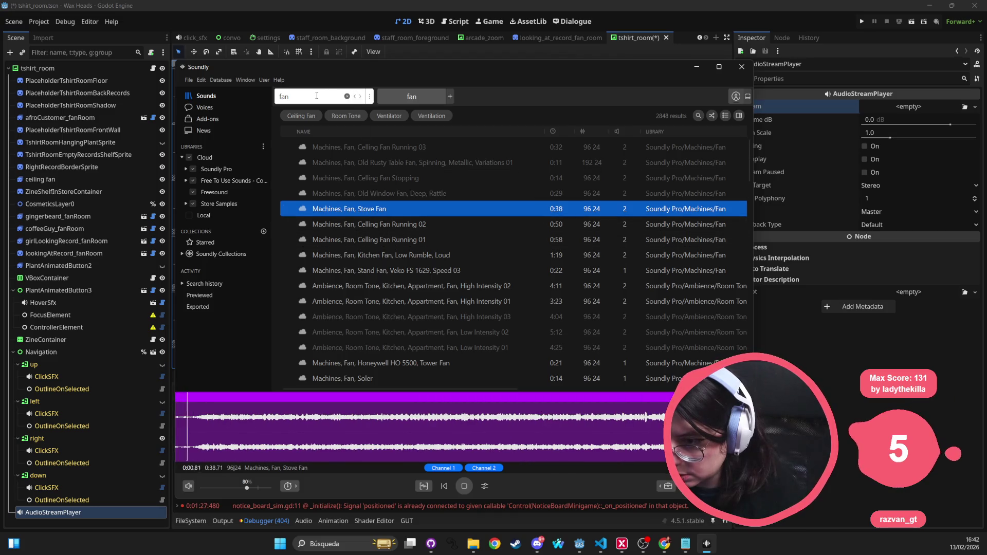
Narrow the search to 'fan loop' and audition Ac Fan Loop, Floor Fan (Loop) and others.
text( loop)
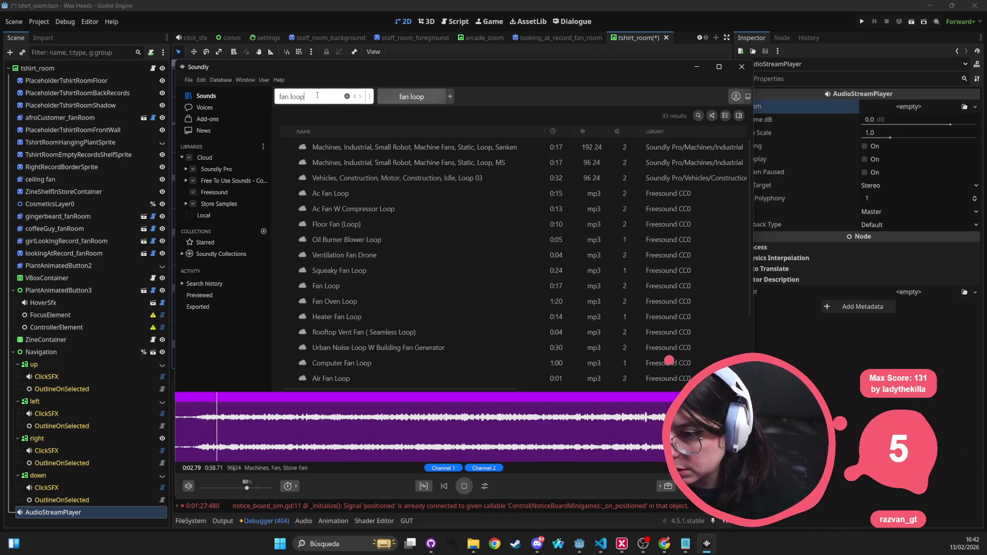
click(362, 151)
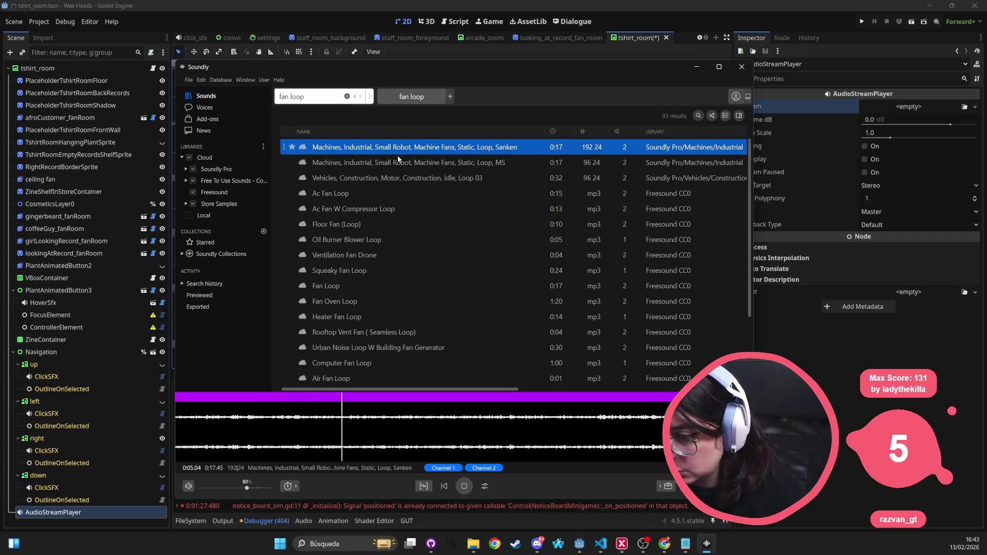
click(373, 194)
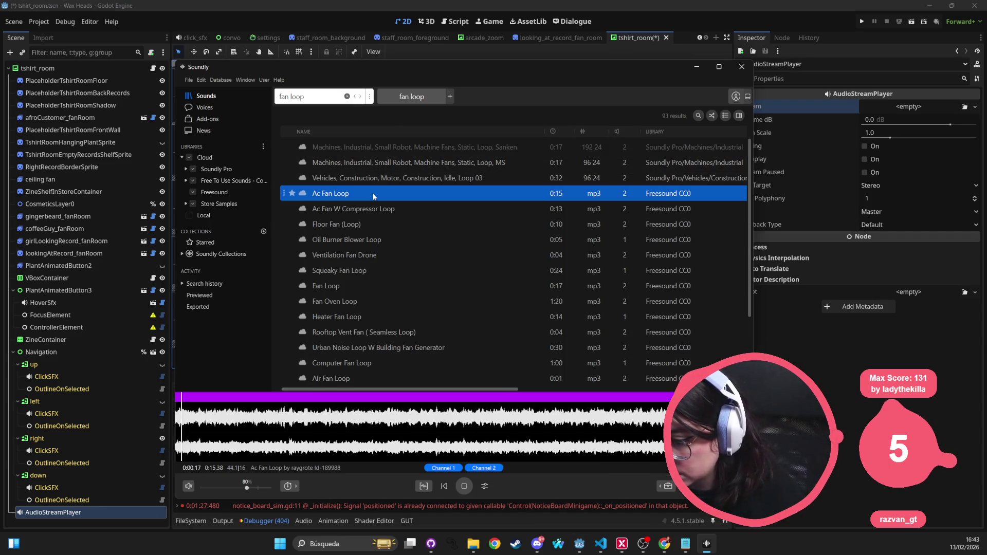
click(363, 208)
click(355, 223)
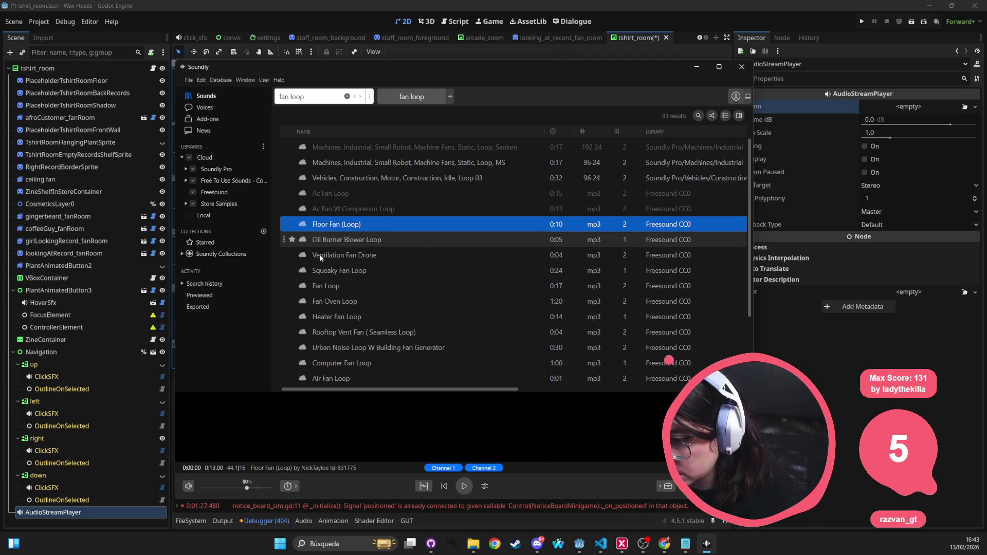
click(329, 238)
Audition more fan loops and settle on Rooftop Vent Fan (Seamless Loop).
click(342, 255)
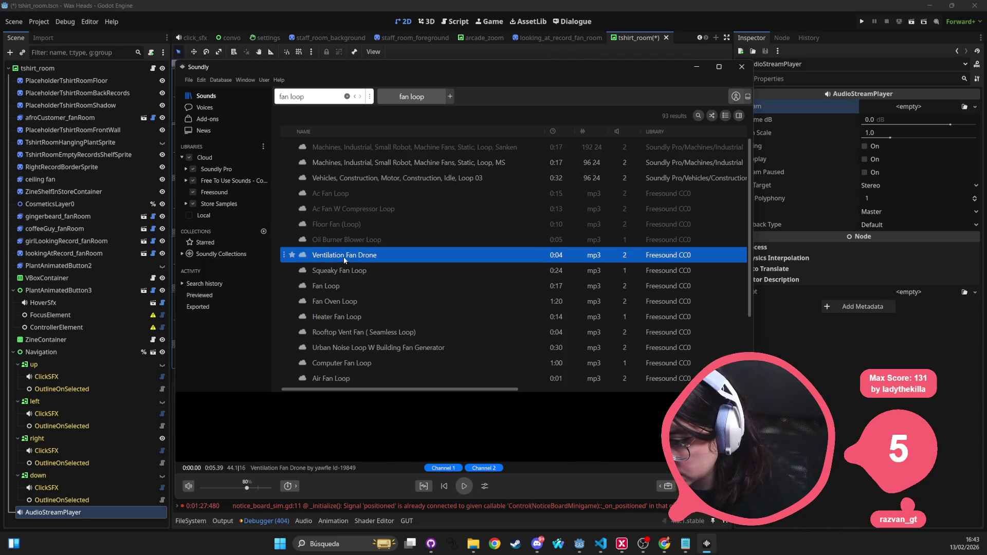
click(340, 269)
click(341, 287)
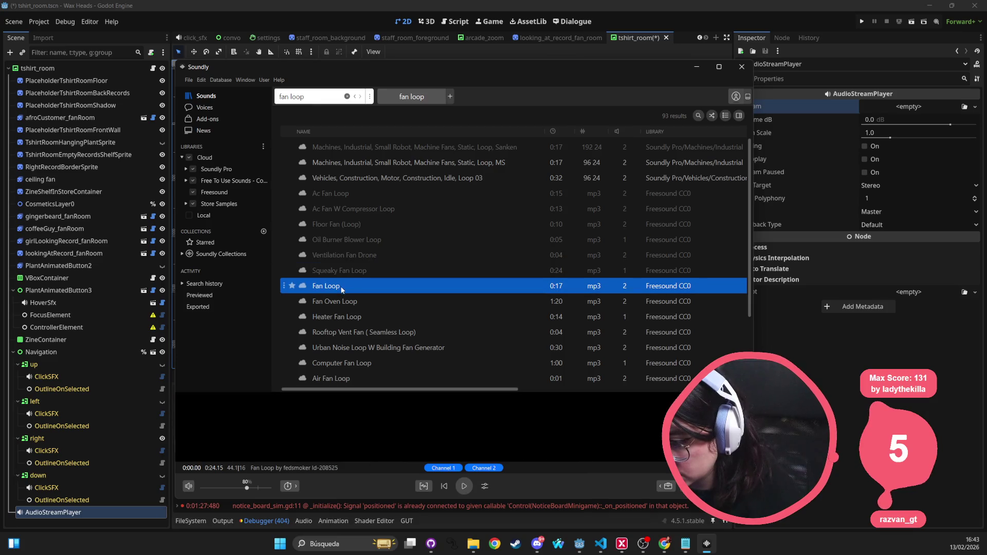
click(337, 301)
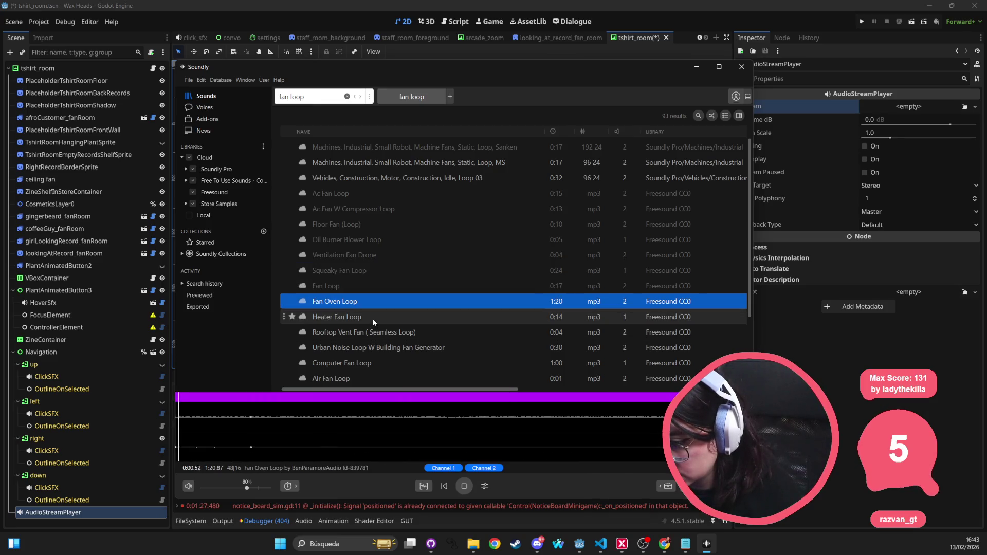
click(372, 319)
click(363, 332)
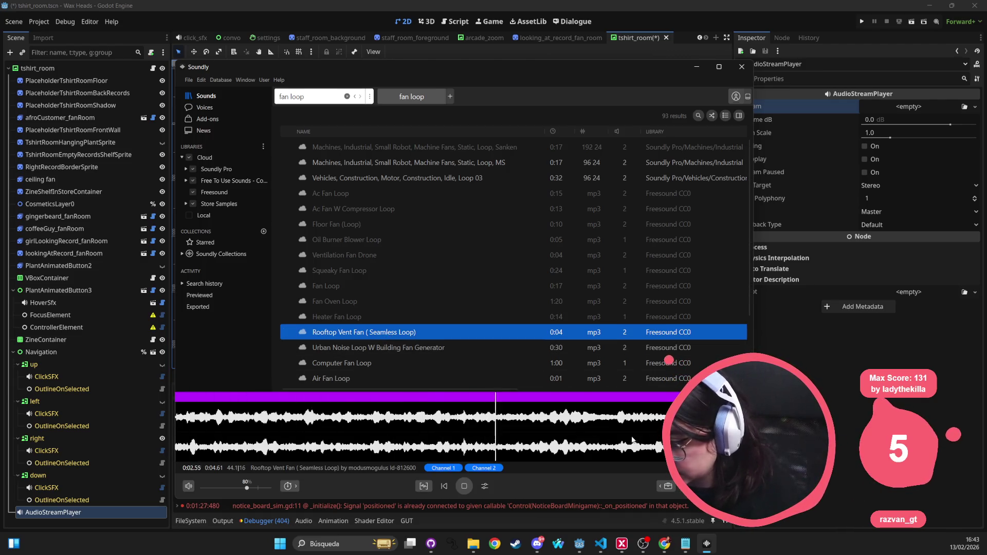
right_click(342, 429)
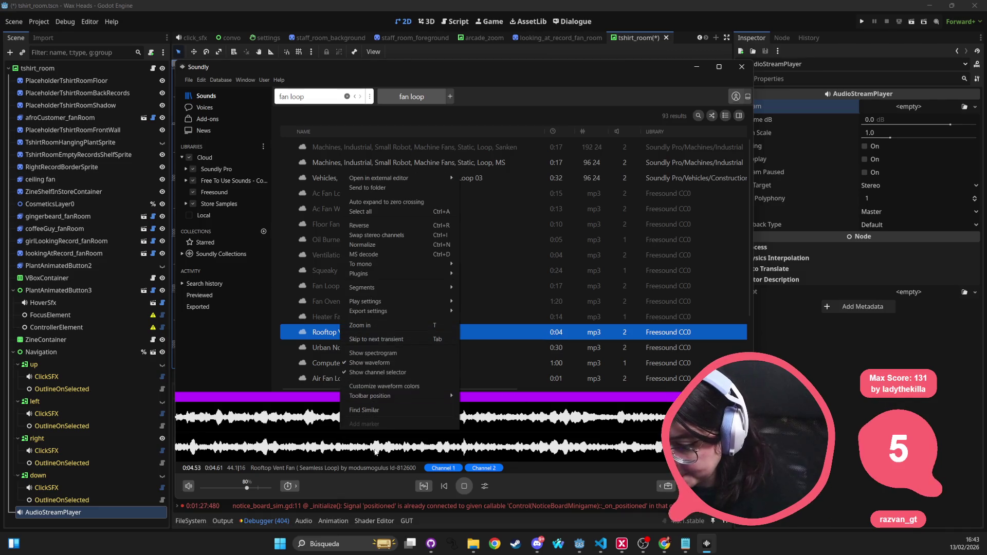
key(Escape)
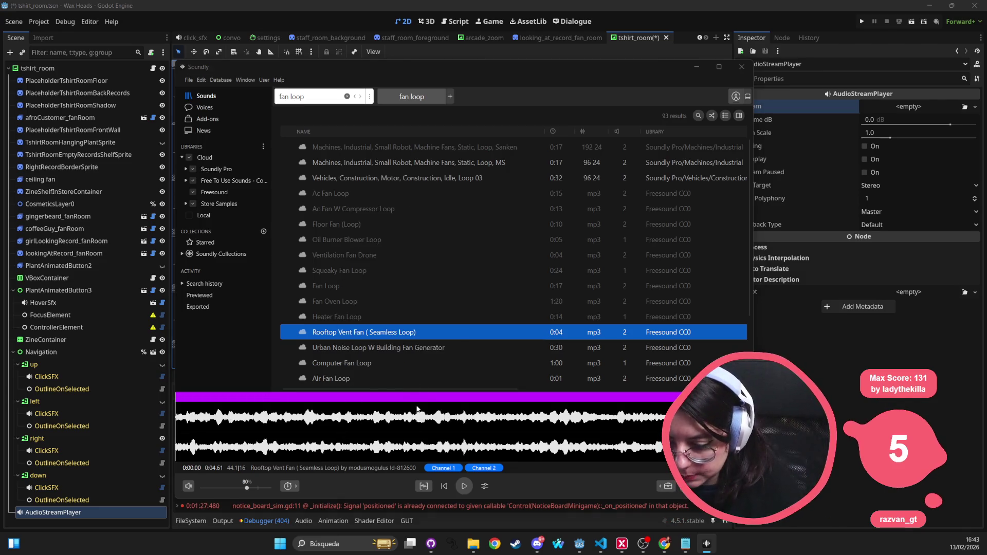
key(alt+Tab)
Create a new 'ambience' folder inside the project's sfx folder.
click(191, 520)
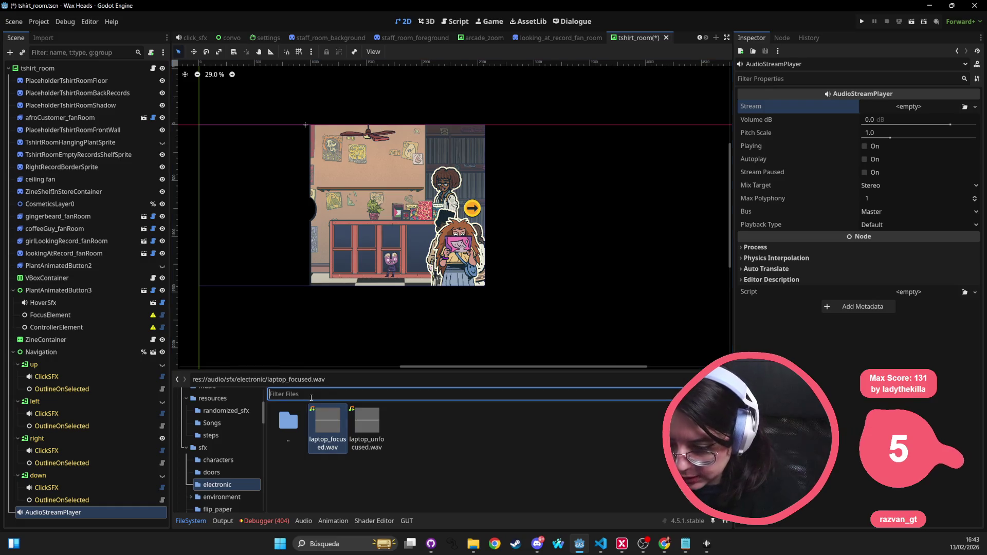
text(audio)
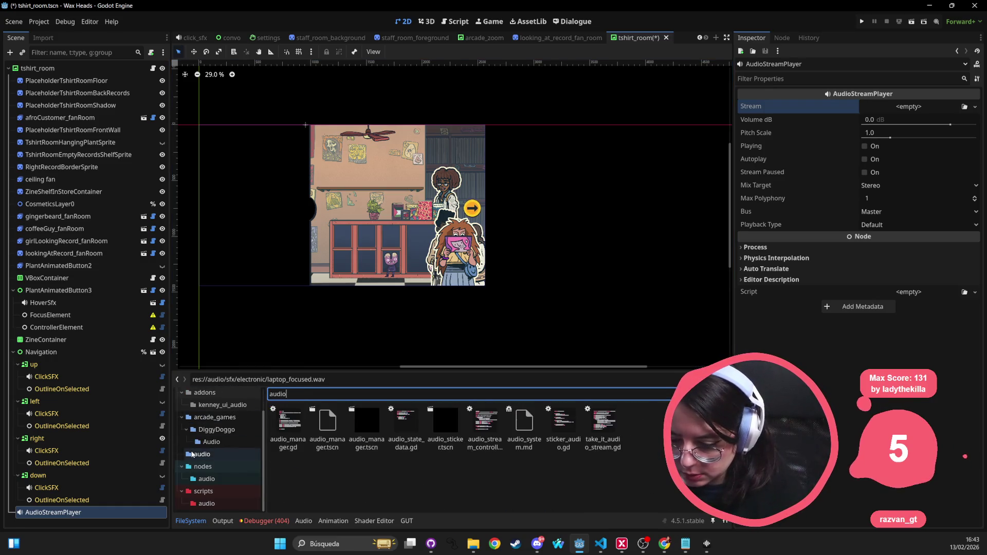
key(BackSpace)
key(BackSpace)
key(BackSpace)
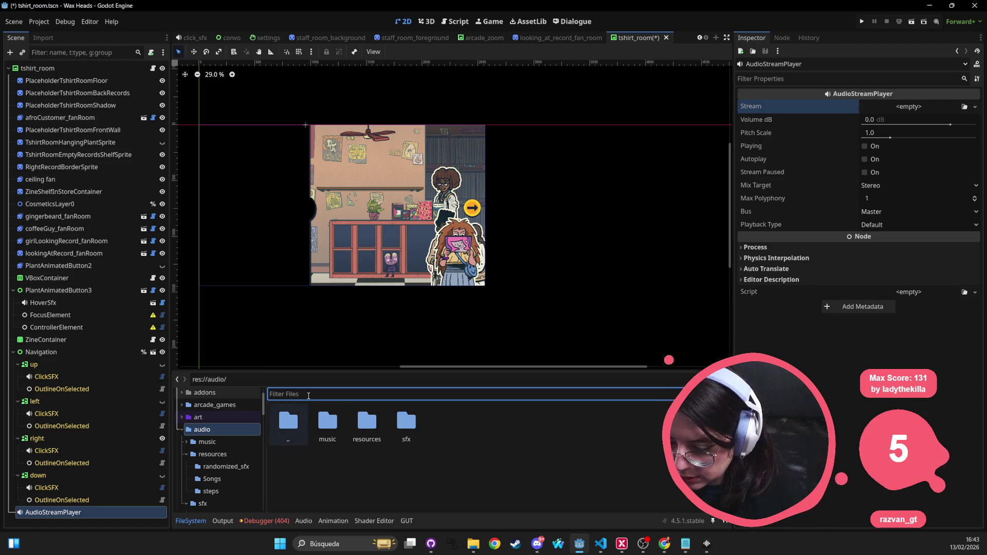
double_click(406, 424)
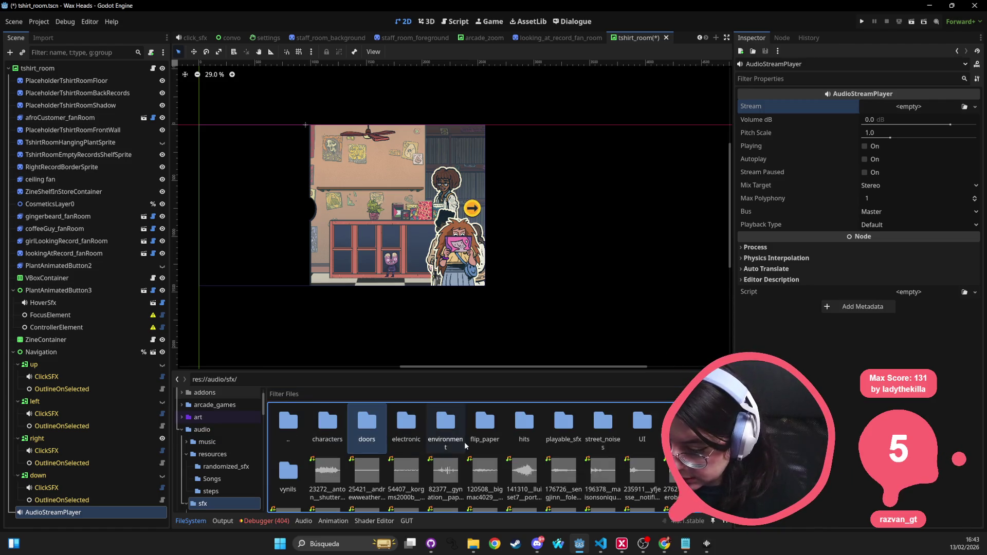
right_click(233, 503)
mouse_move(309, 353)
click(375, 353)
text(ambience)
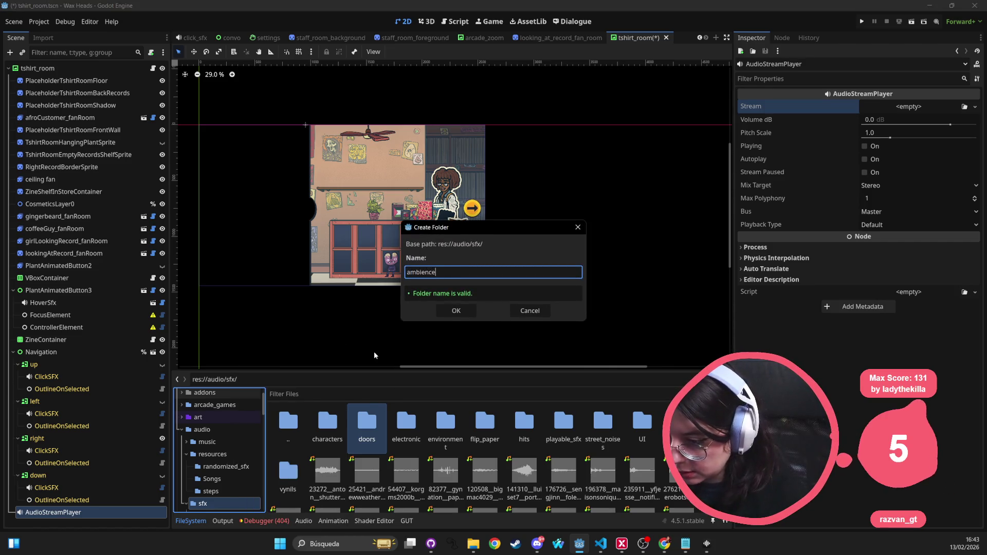
key(Return)
double_click(327, 424)
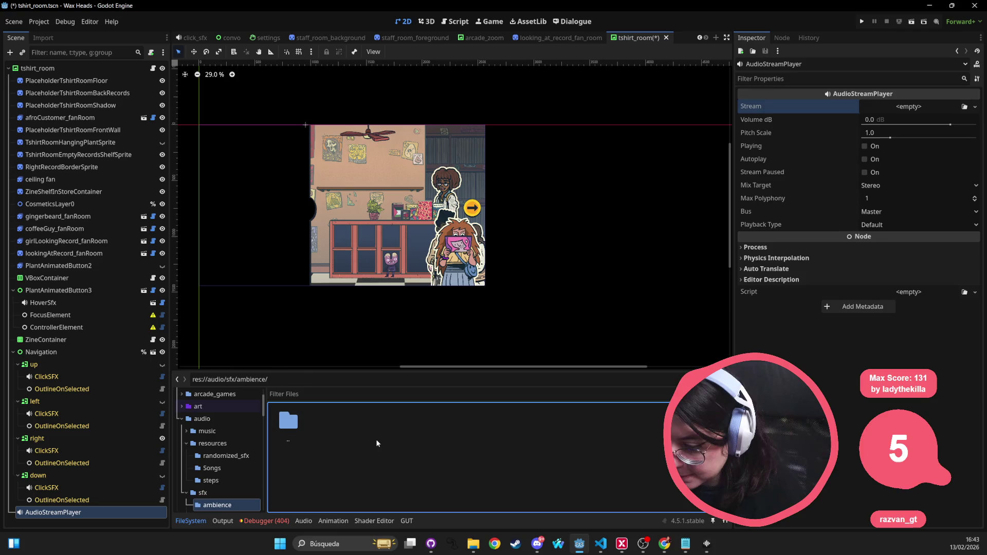
Import the Rooftop Vent Fan loop into ambience and rename it rooftop_fan.wav.
key(alt+Tab)
mouse_move(339, 331)
mouse_down()
mouse_move(329, 460)
mouse_move(377, 439)
mouse_up()
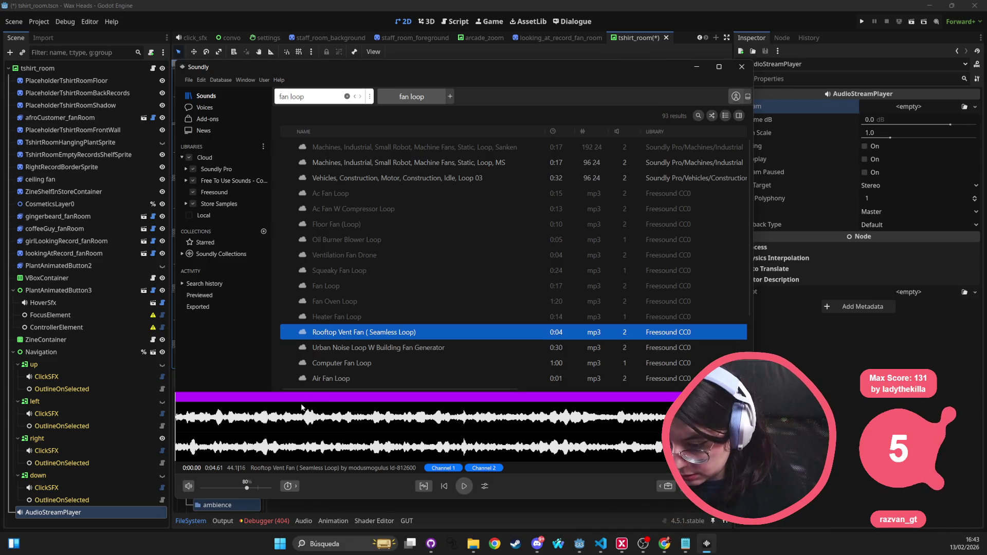
mouse_move(298, 449)
mouse_down()
mouse_move(291, 455)
mouse_move(334, 455)
mouse_move(319, 442)
mouse_up()
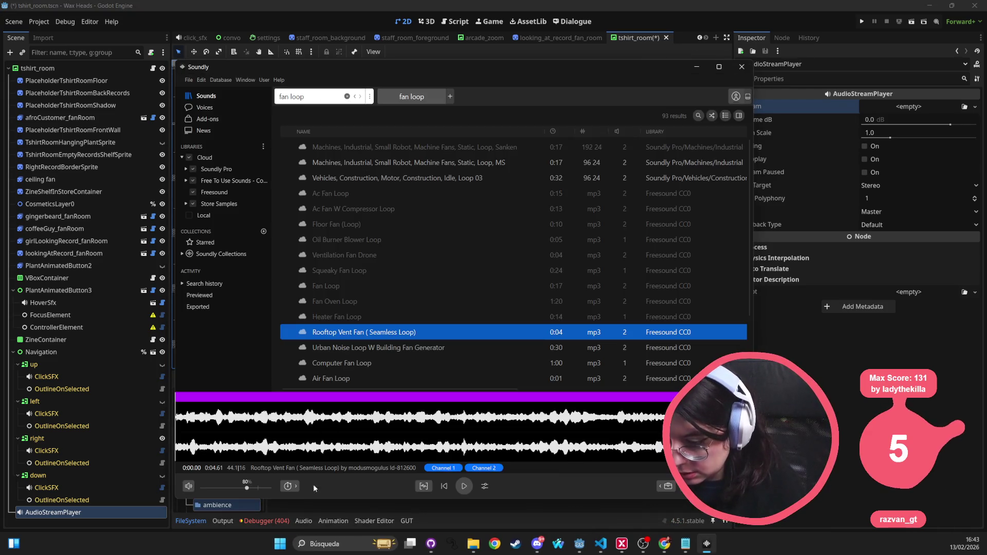
click(307, 504)
key(F2)
text(rooftop_fa)
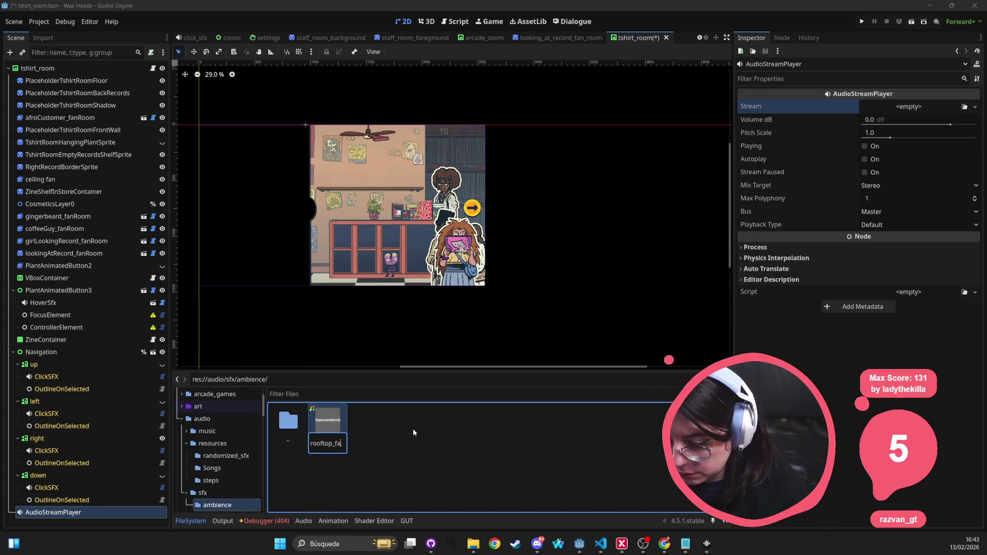
text(n)
key(Return)
Assign rooftop_fan.wav as the AudioStreamPlayer's stream with Autoplay on, and save the scene.
mouse_move(326, 429)
mouse_down()
mouse_move(78, 301)
mouse_move(379, 469)
mouse_move(339, 433)
mouse_move(82, 513)
mouse_move(884, 115)
mouse_up()
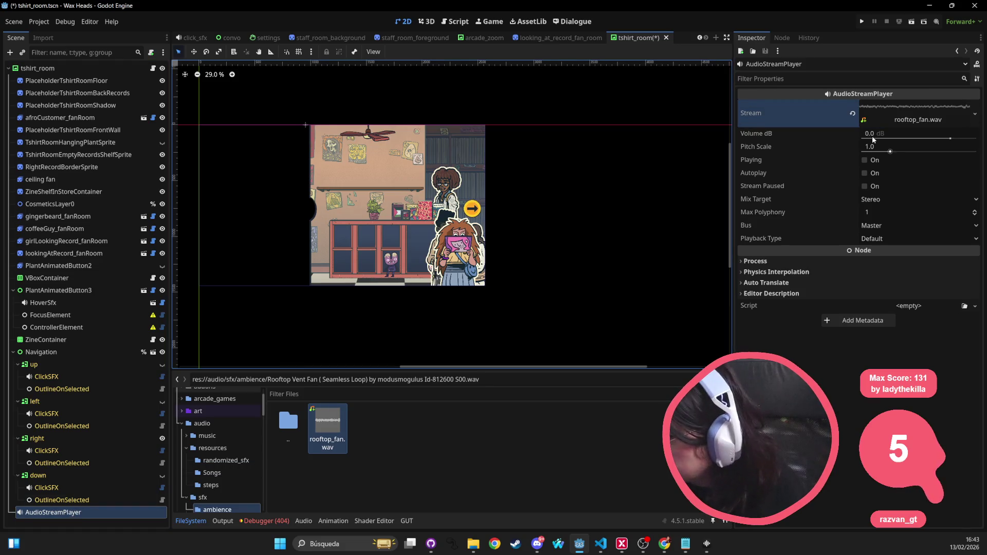
click(863, 172)
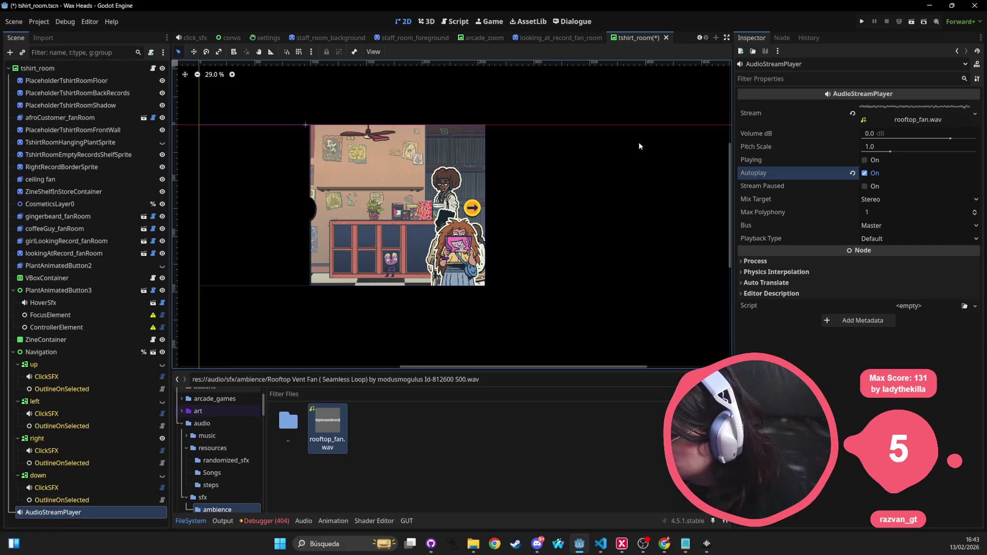
key(ctrl+s)
click(864, 21)
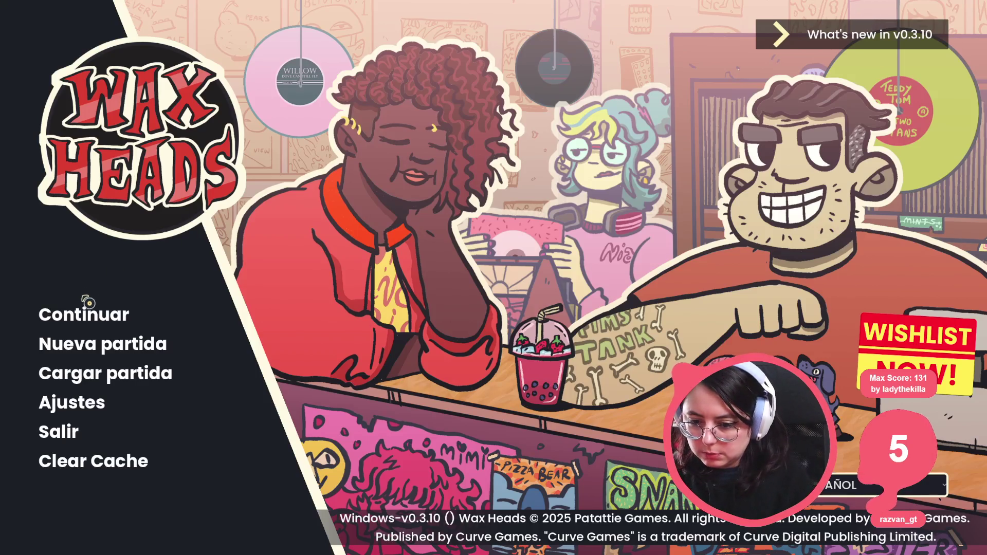
Continue the saved game, advance the opening shop dialogue three times, then close the game.
click(89, 307)
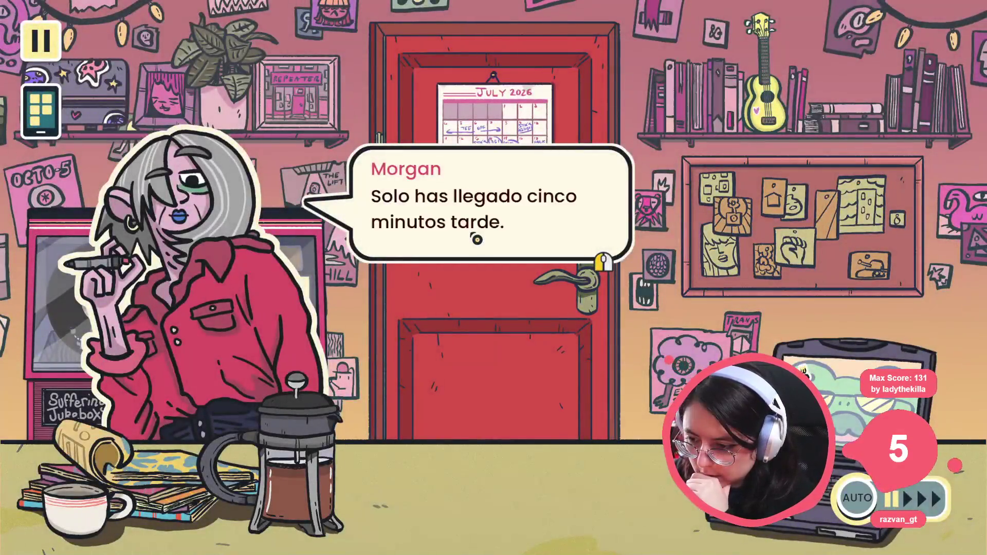
click(467, 258)
click(467, 258)
click(466, 257)
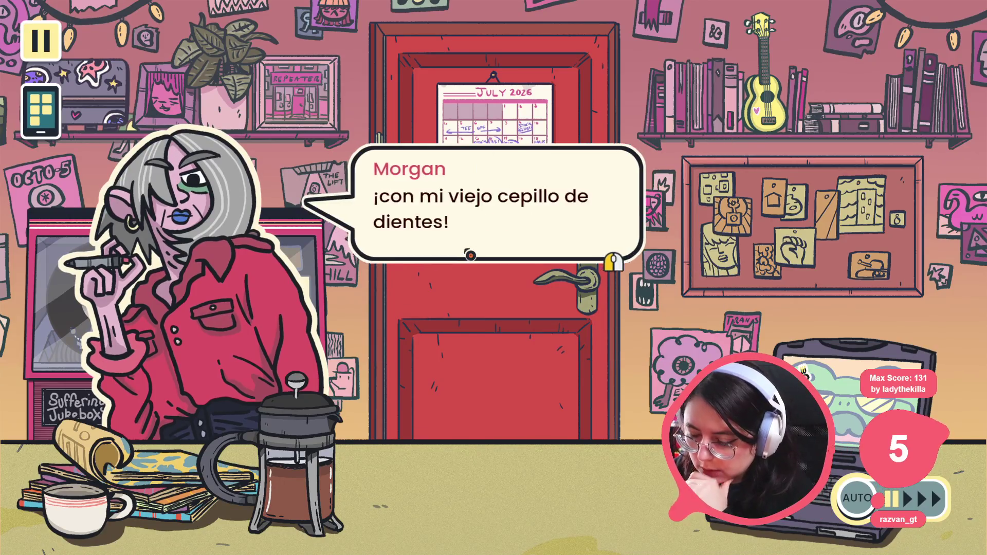
key(F8)
key(alt+Tab)
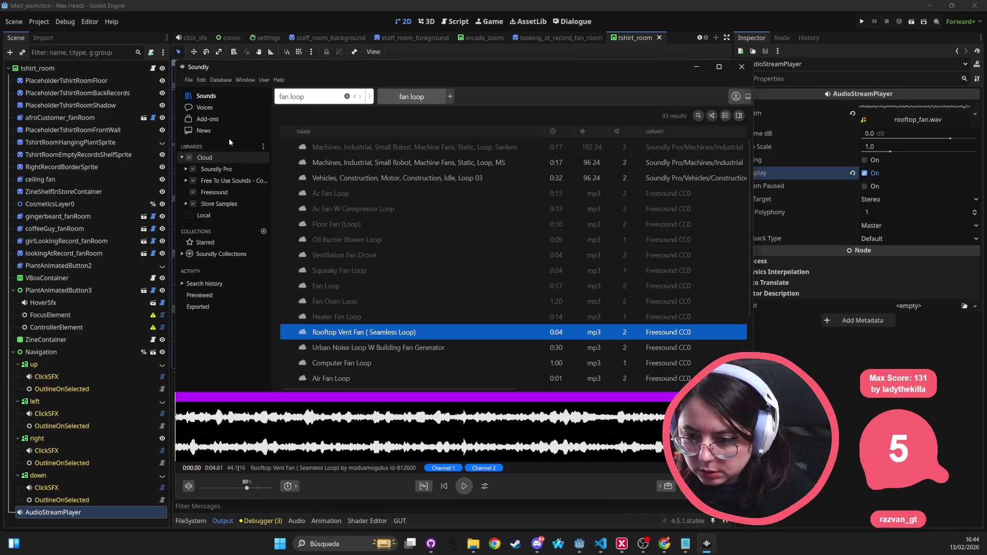
Pick the Hurley Administration Building Lobby sound from Soundly's Starred collection.
click(217, 255)
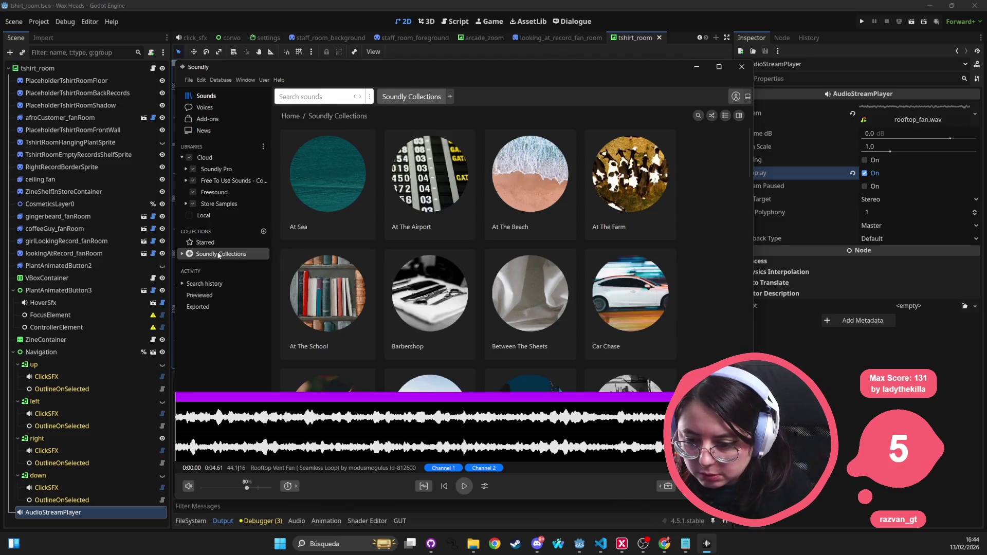
click(214, 244)
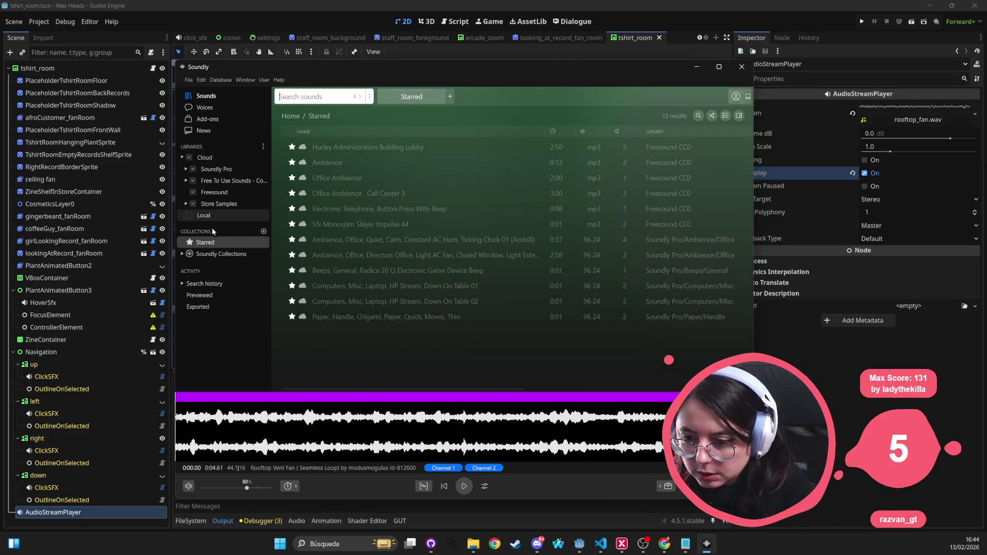
click(338, 149)
click(200, 521)
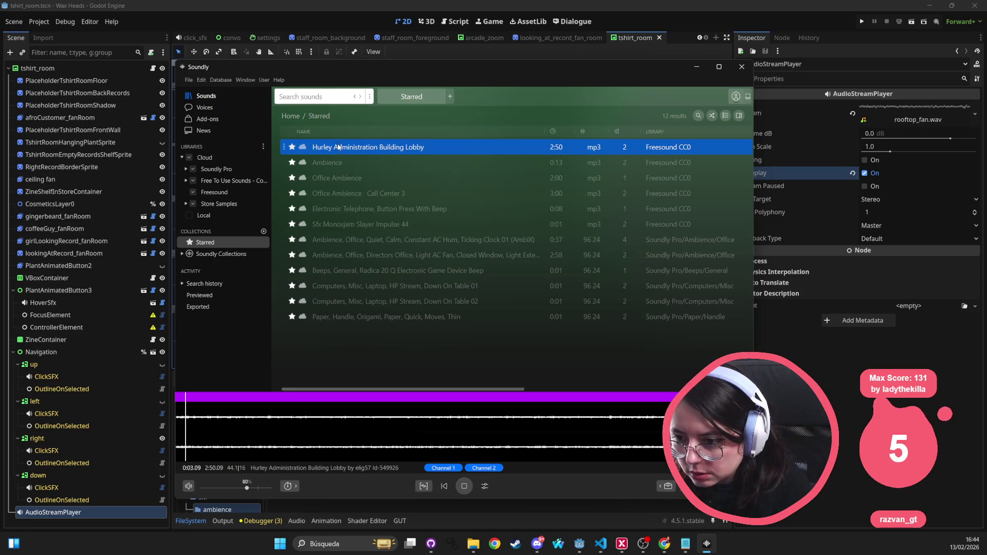
mouse_move(435, 449)
mouse_down()
mouse_move(411, 304)
mouse_move(429, 332)
mouse_move(412, 445)
mouse_move(392, 466)
mouse_up()
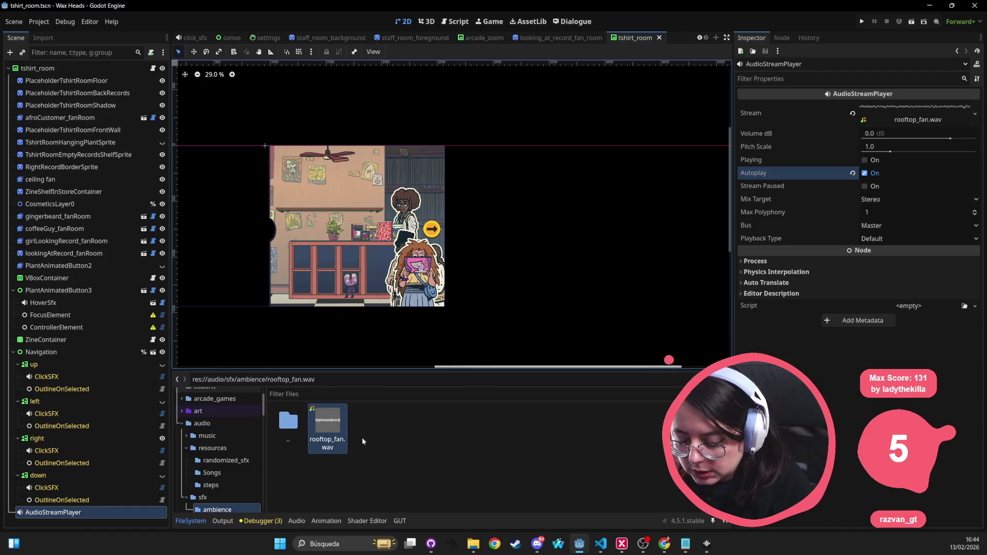
click(526, 470)
key(alt+Tab)
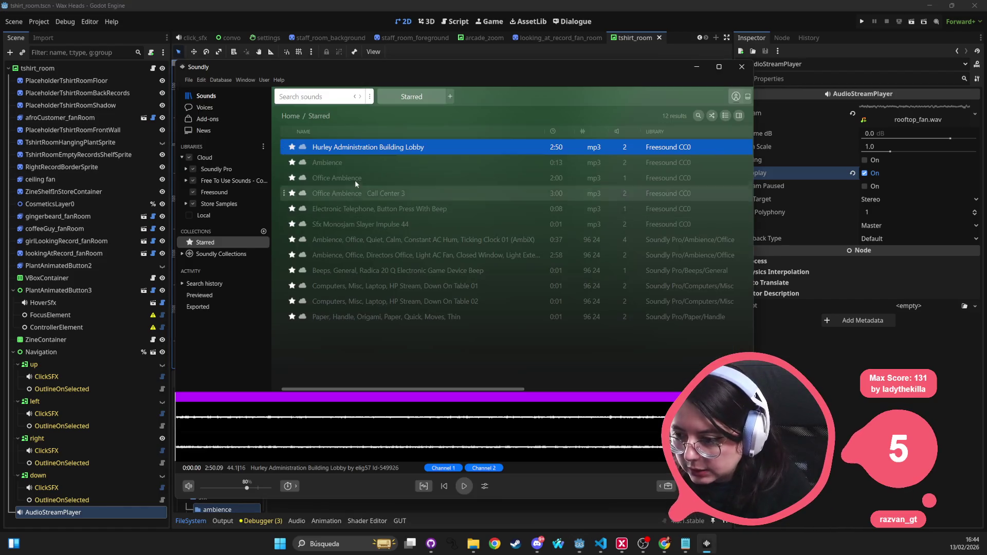
Import the lobby sound into the ambience folder as long_quiet_ambience.wav.
mouse_move(324, 399)
mouse_down()
mouse_move(408, 420)
mouse_move(388, 449)
mouse_up()
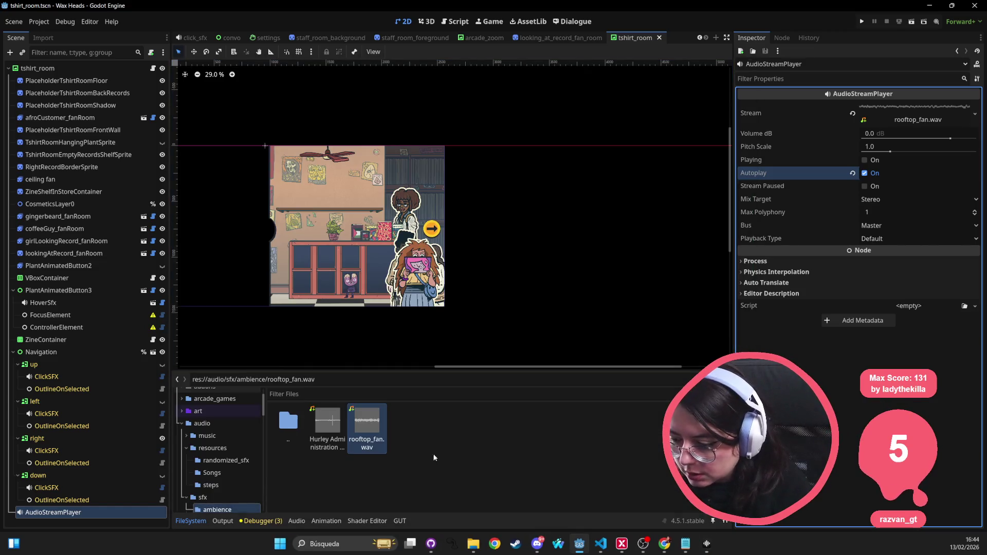
click(329, 428)
key(F2)
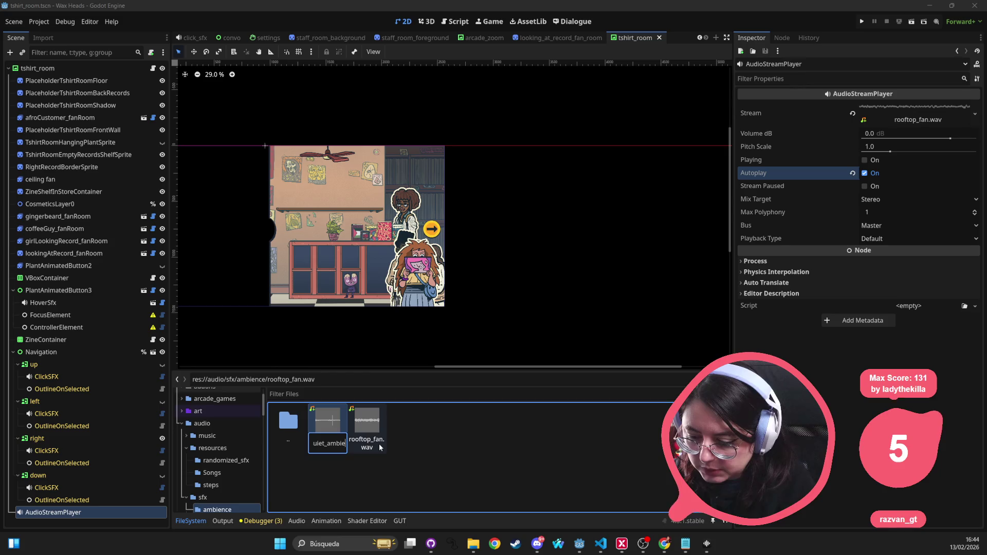
key(Return)
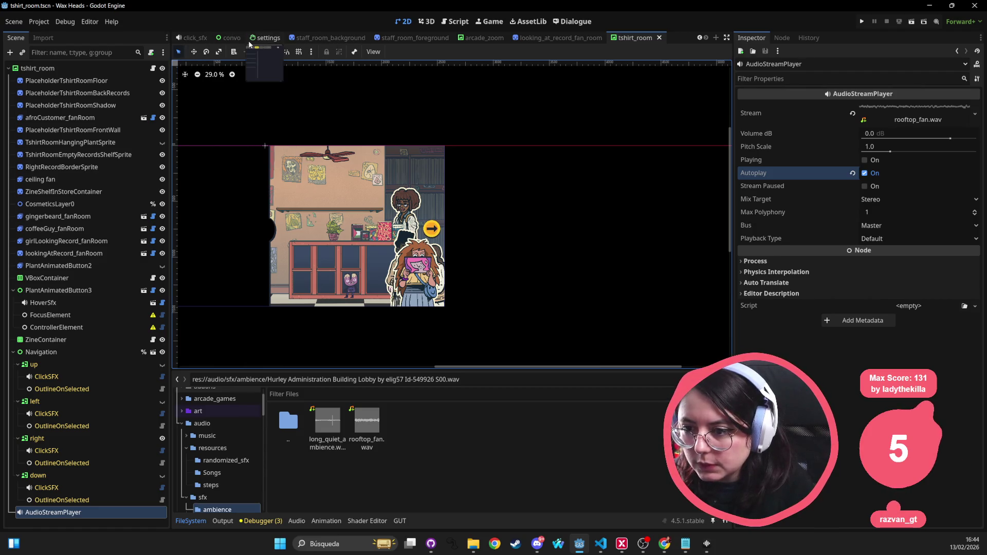
drag(520, 133, 490, 135)
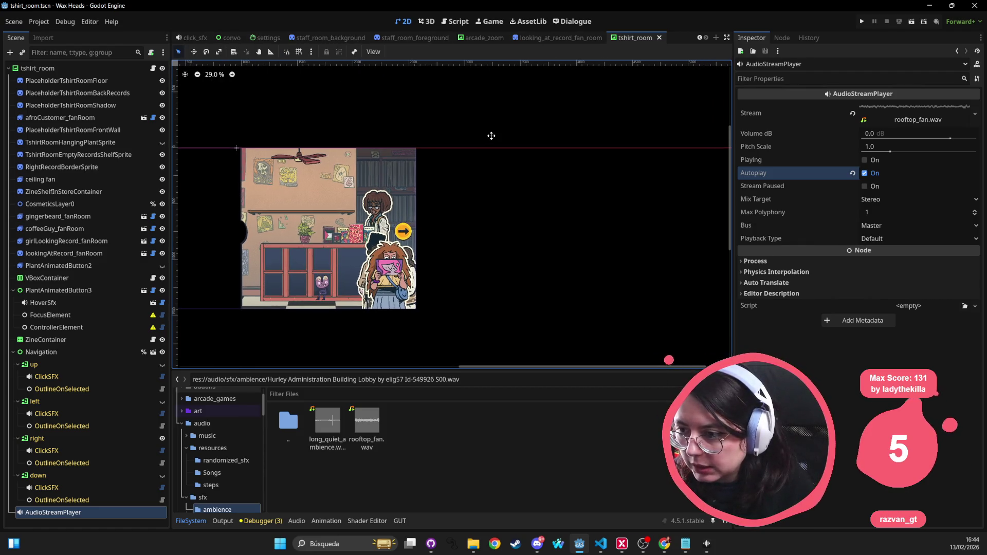
Quick-open test_character_manager.gd, then open the work.tscn scene.
key(shift+alt+o)
text(character_manager)
key(Return)
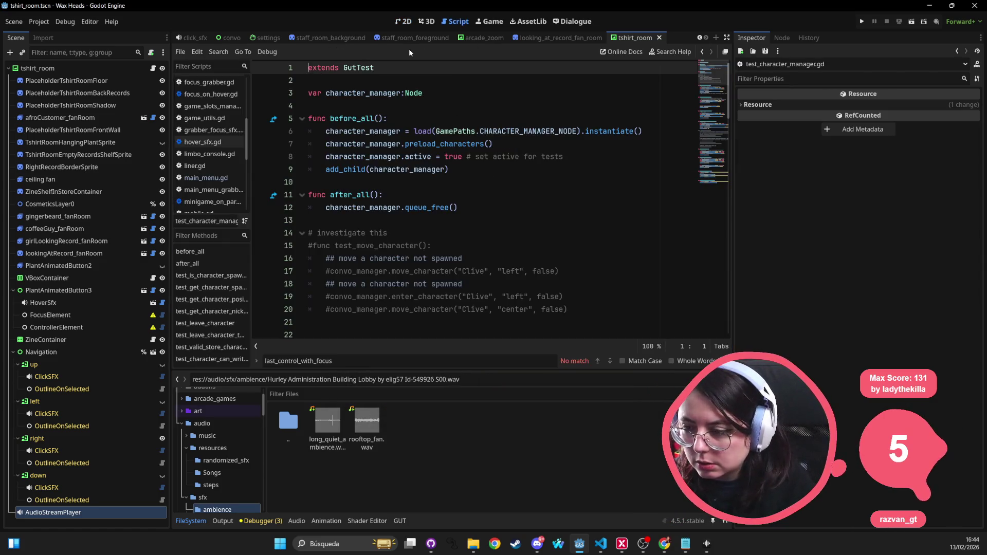
click(404, 21)
key(shift+alt+o)
text(work)
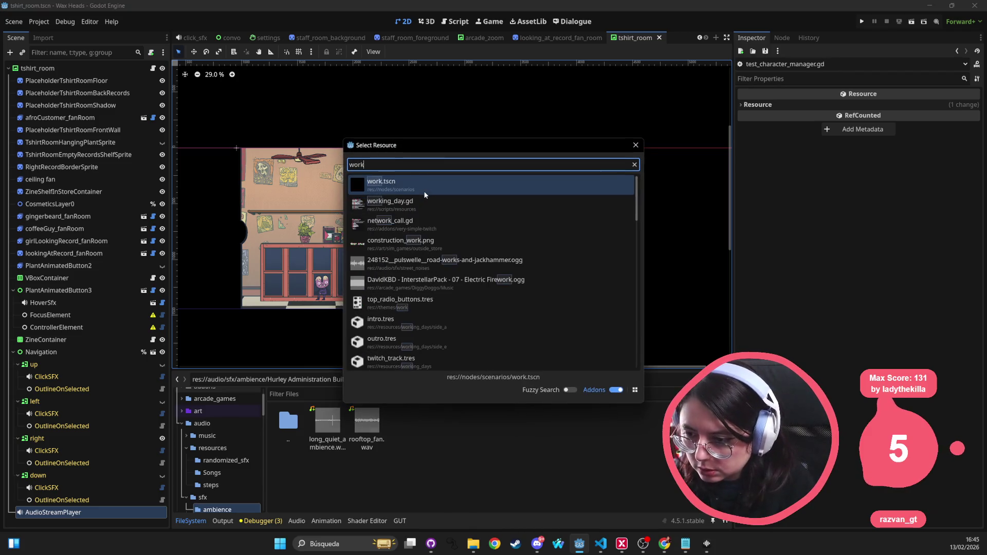
key(Return)
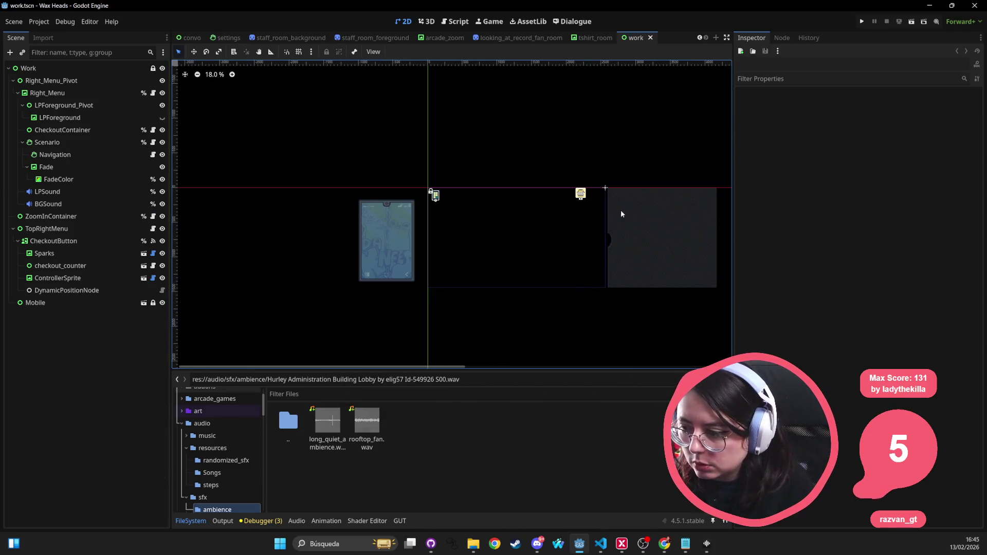
Inspect LPForeground_Pivot, Fade and Scenario, then cancel adding a child under Scenario.
click(64, 105)
click(66, 166)
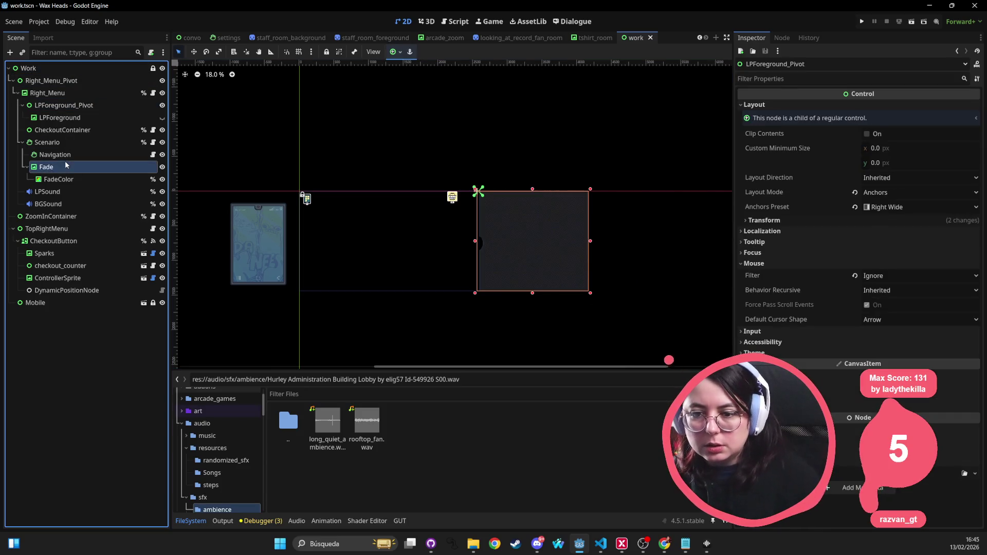
click(144, 144)
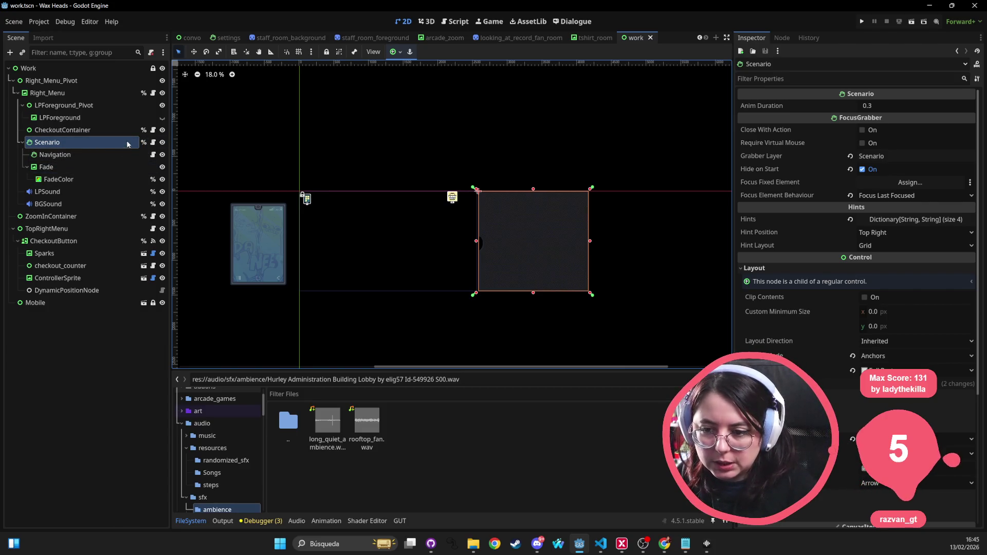
right_click(89, 139)
click(143, 165)
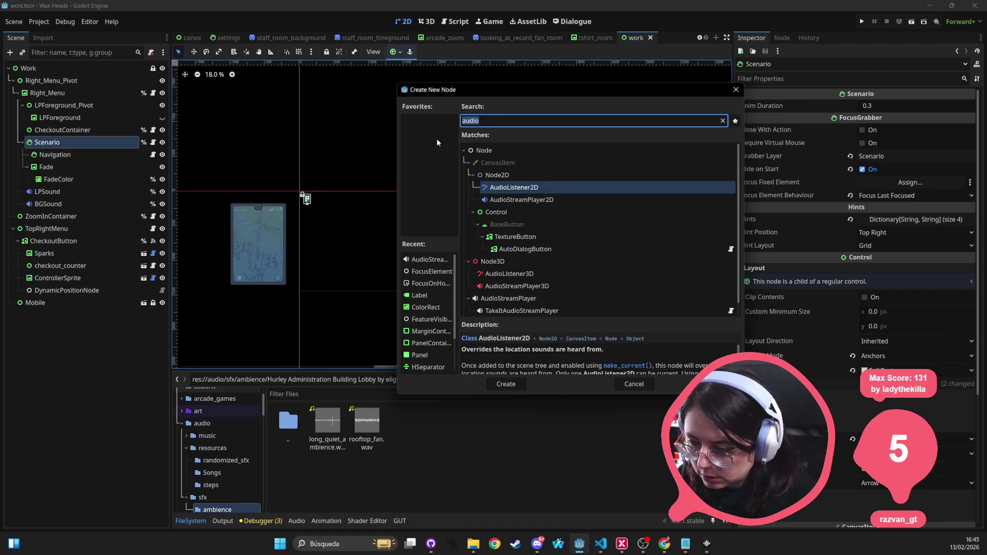
text(a)
key(BackSpace)
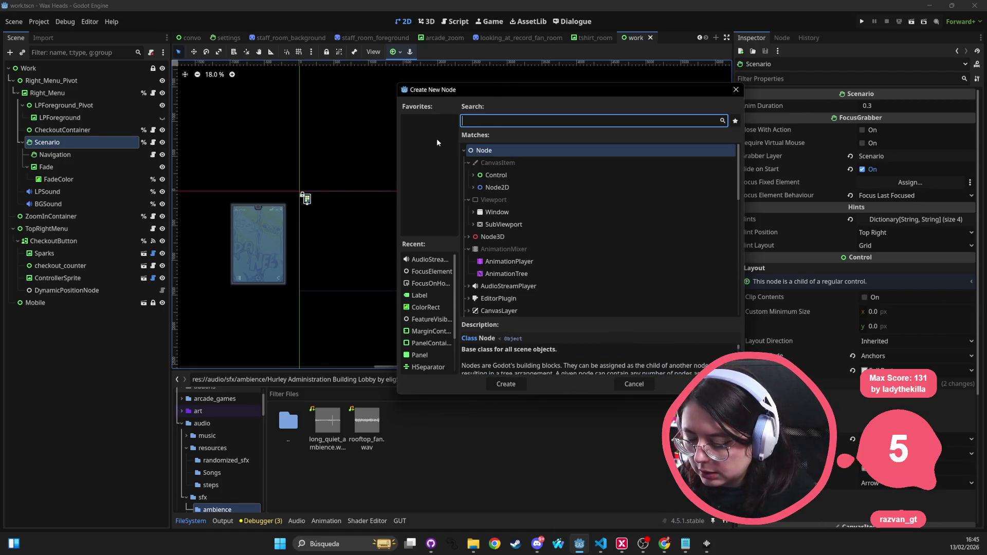
key(Escape)
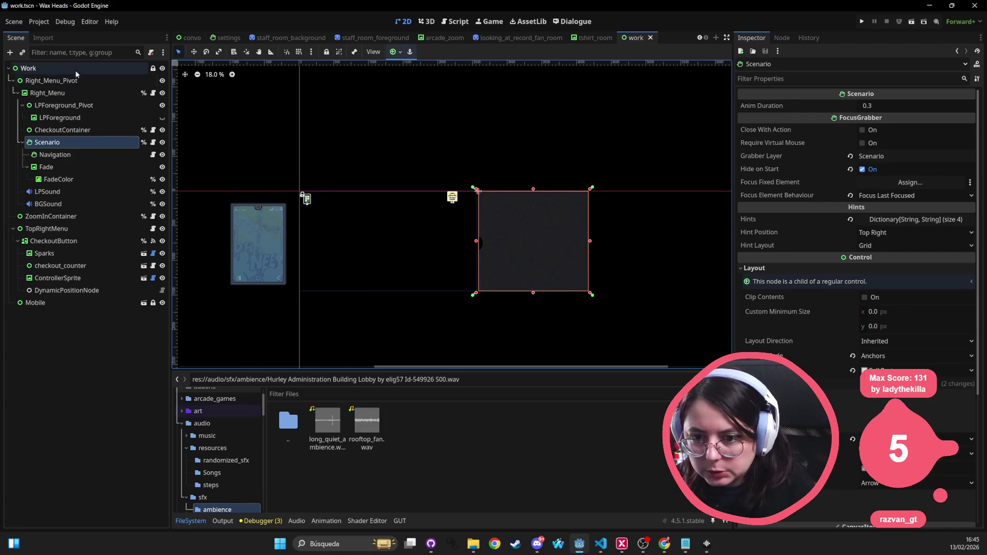
Add an AudioStreamPlayer under Work streaming long_quiet_ambience.wav, and save the work scene.
right_click(75, 69)
click(108, 91)
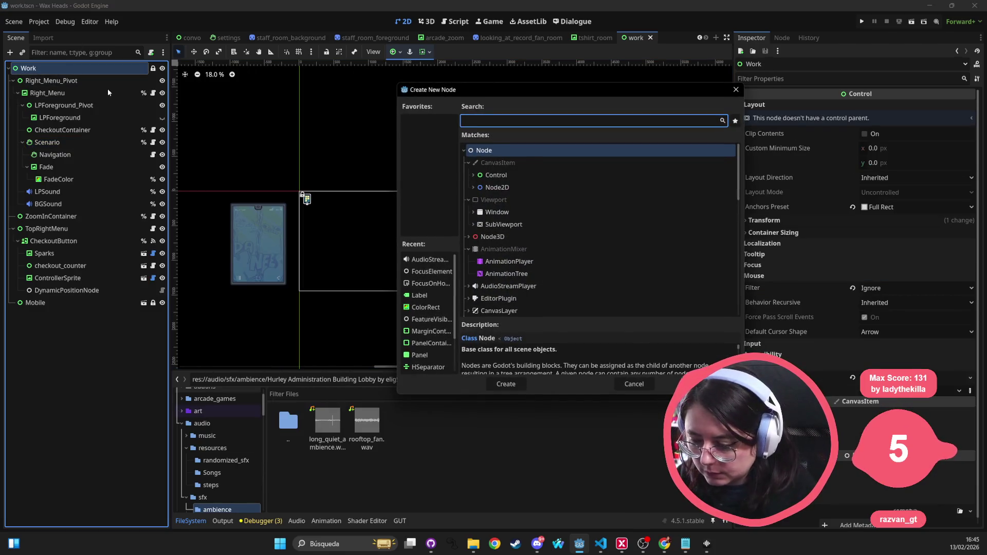
text(audiostr)
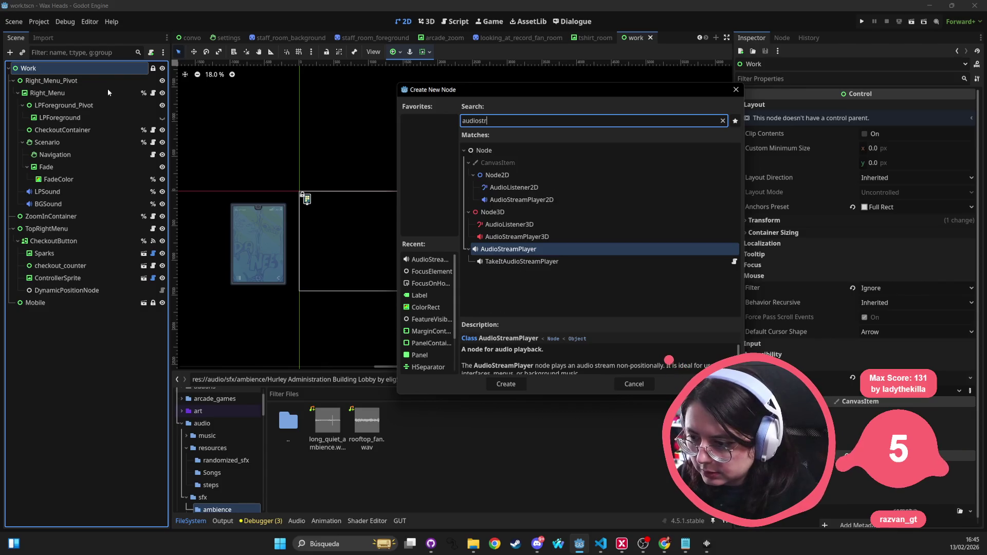
key(Return)
mouse_move(313, 434)
mouse_down()
mouse_move(786, 211)
mouse_move(908, 106)
mouse_up()
key(ctrl+s)
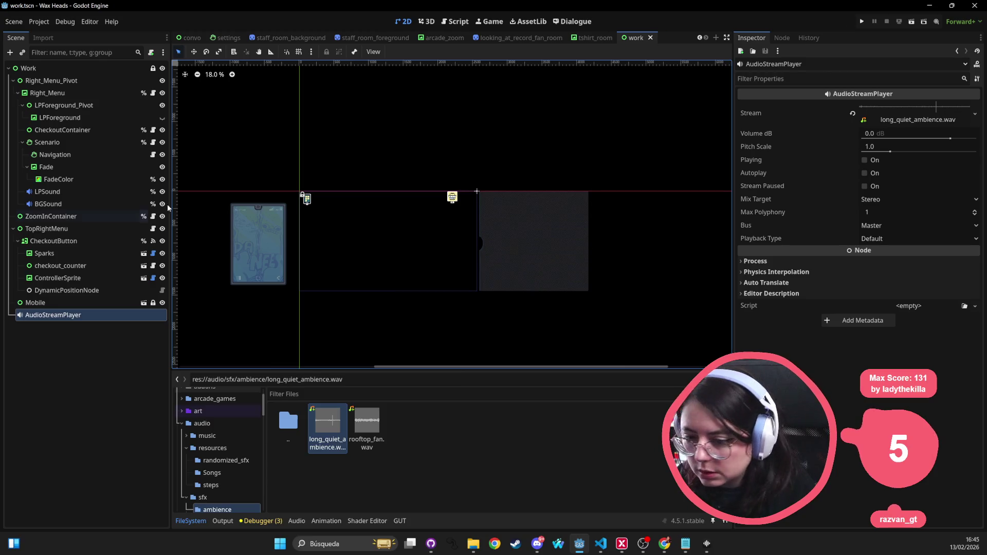
click(863, 22)
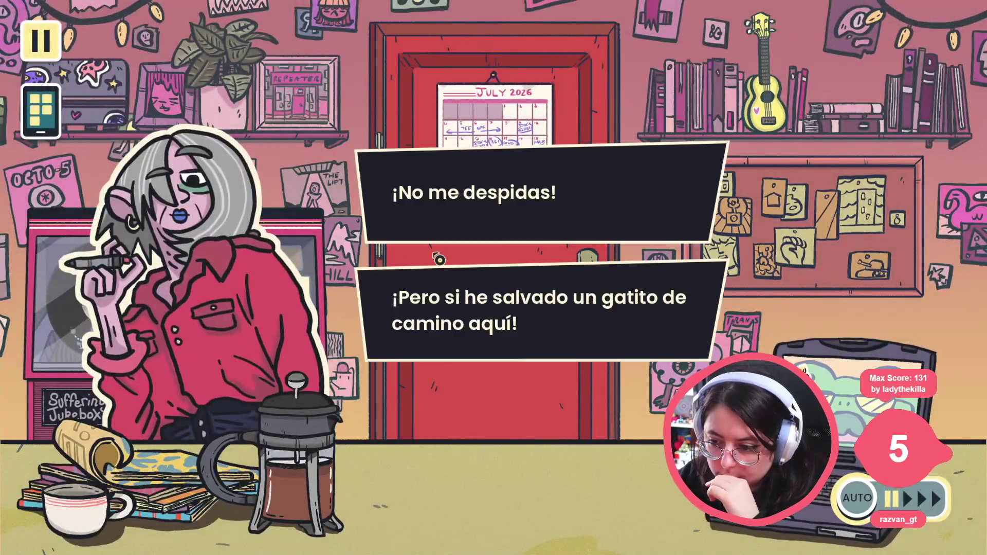
Play through Morgan's break-room dialogue, choose Sí to leave, and open the store.
click(458, 227)
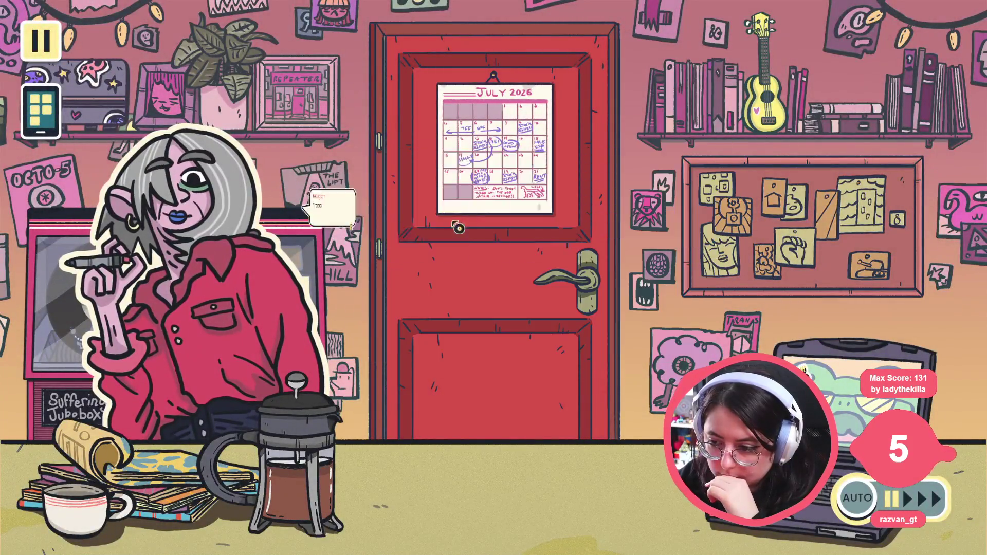
click(418, 267)
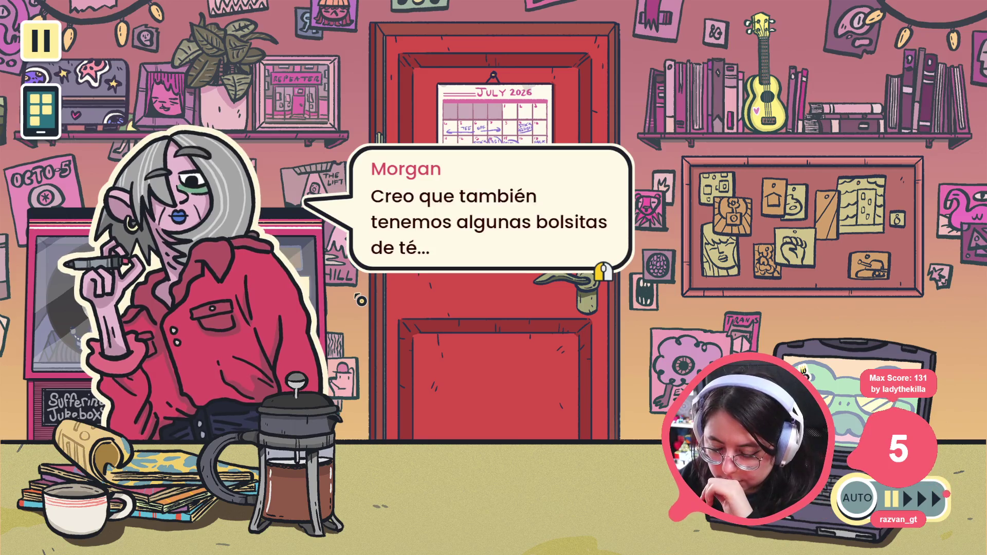
click(360, 300)
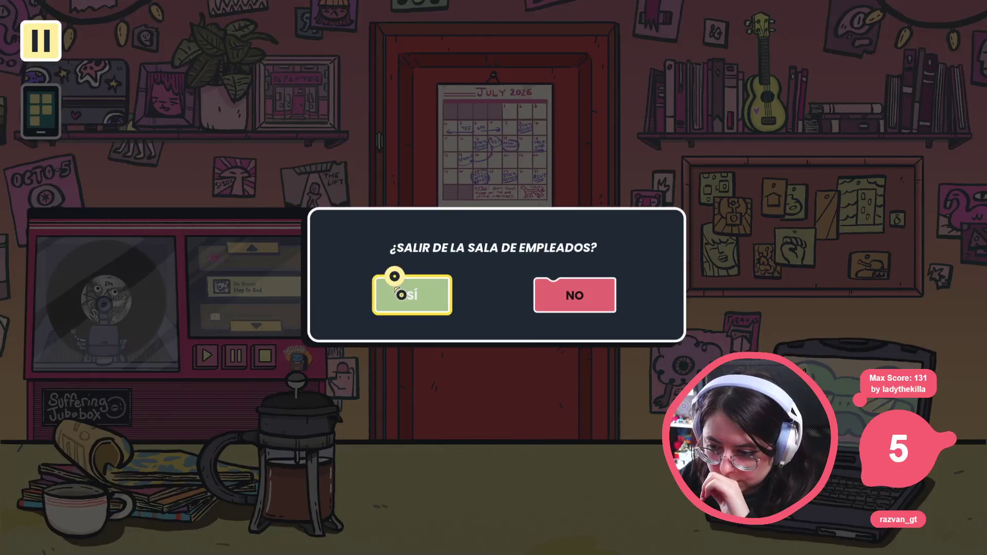
click(400, 294)
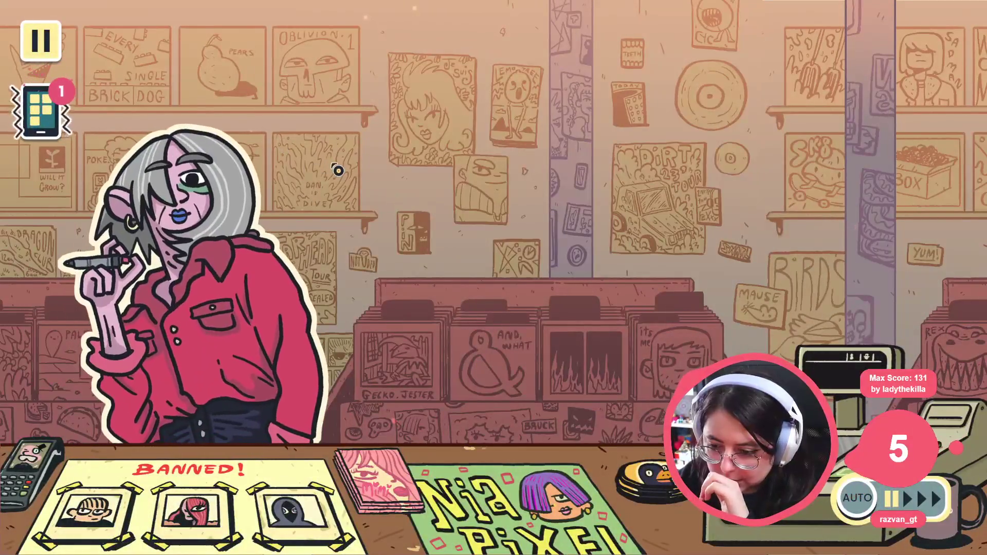
click(339, 170)
click(339, 170)
click(366, 170)
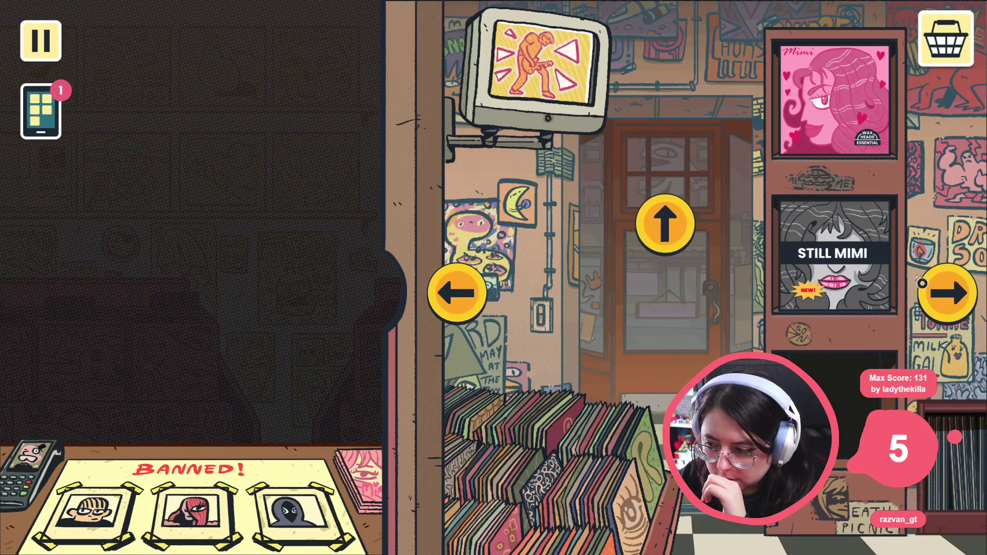
Switch back and forth between the Mimi door, Sister Snake and arcade walls, then stop the game.
click(947, 302)
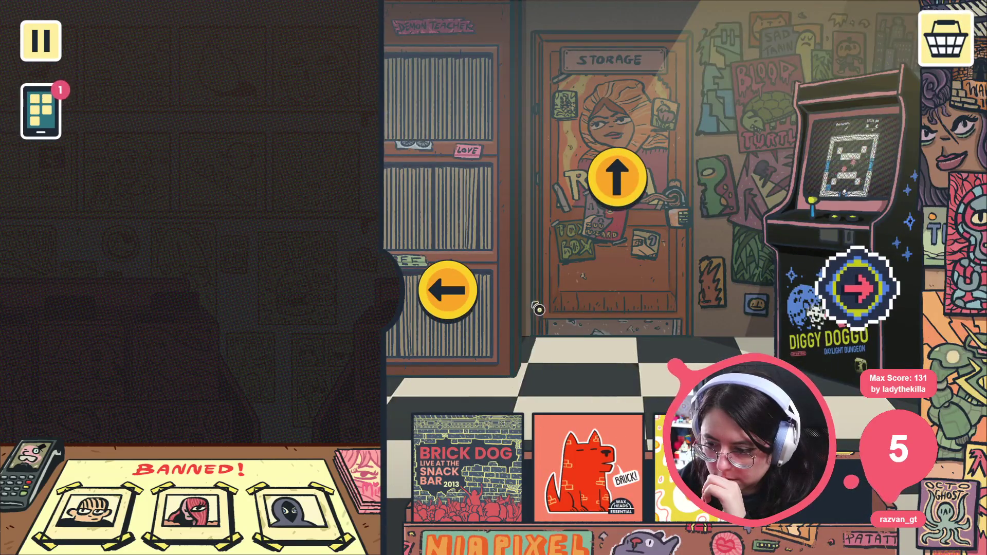
click(462, 307)
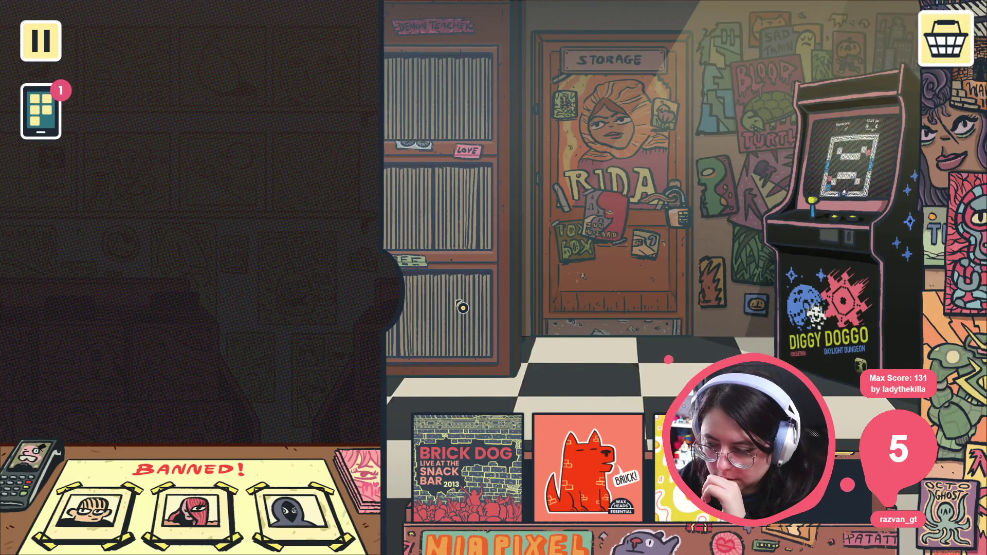
click(462, 308)
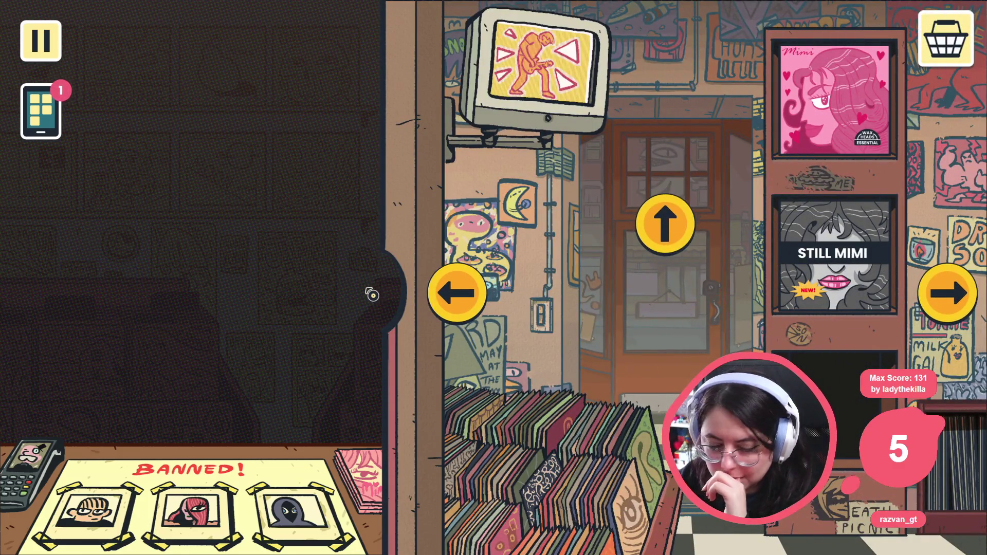
click(933, 289)
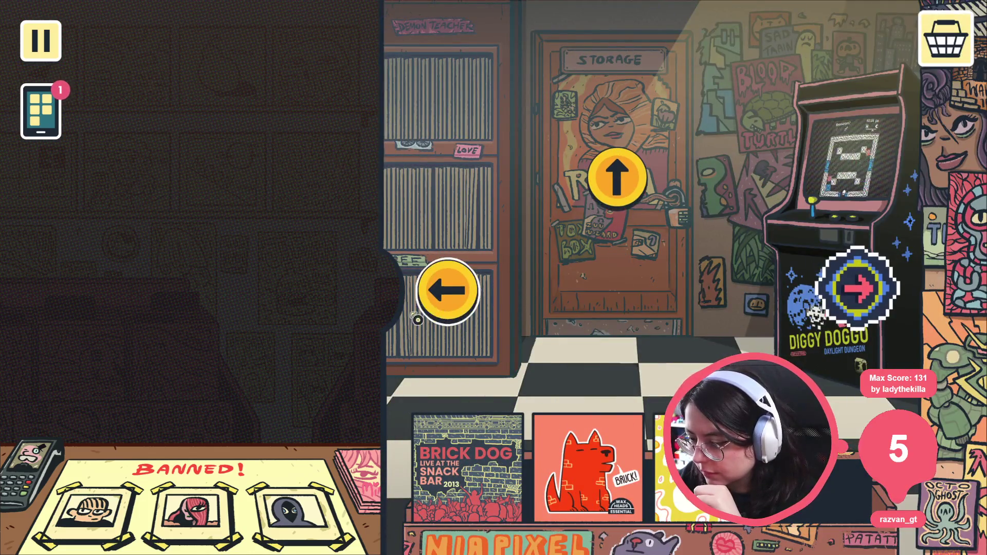
click(442, 301)
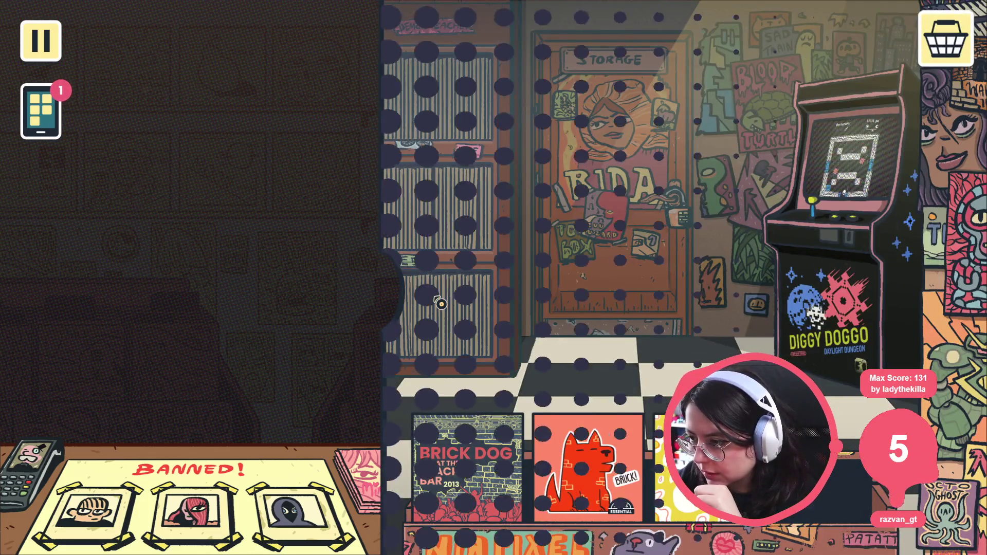
click(441, 302)
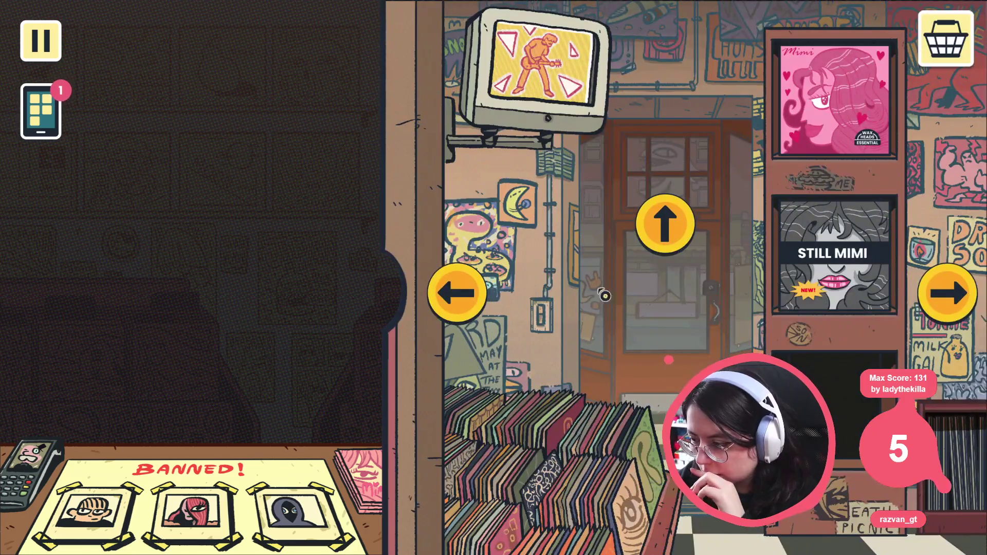
click(935, 287)
click(941, 287)
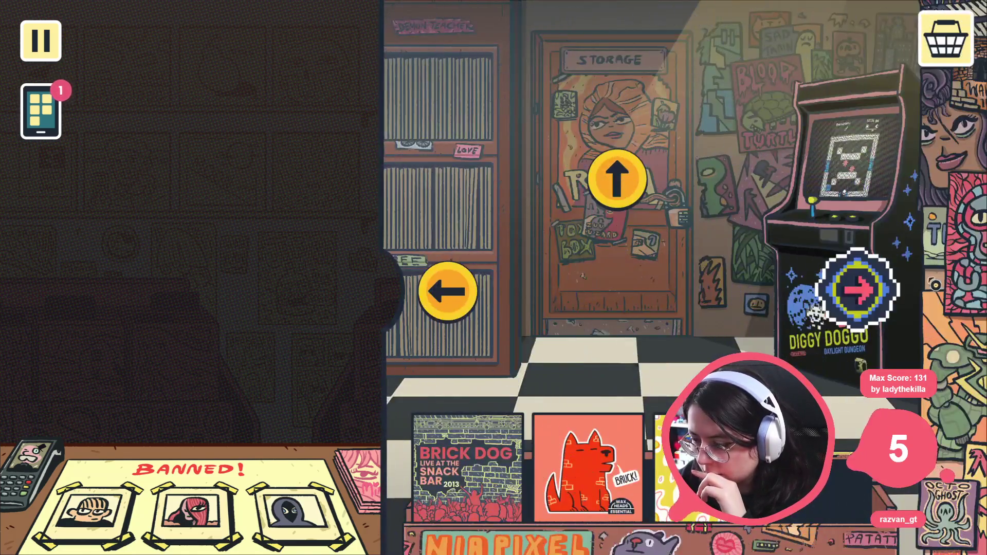
click(471, 306)
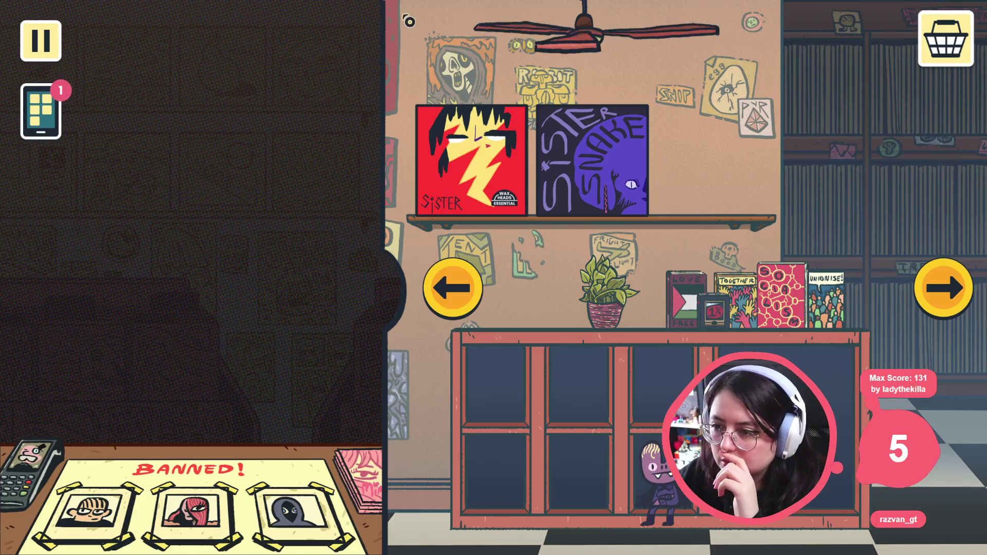
click(455, 278)
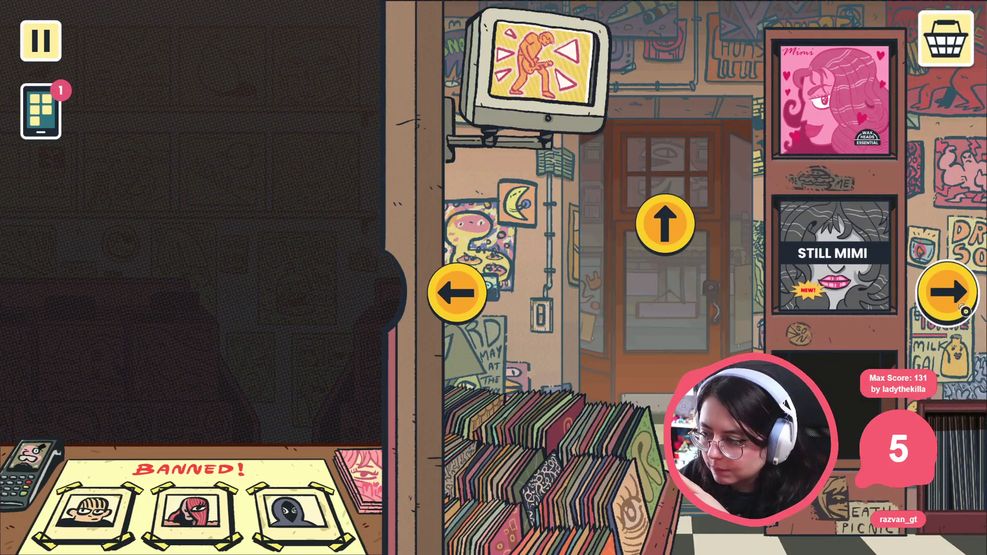
click(452, 284)
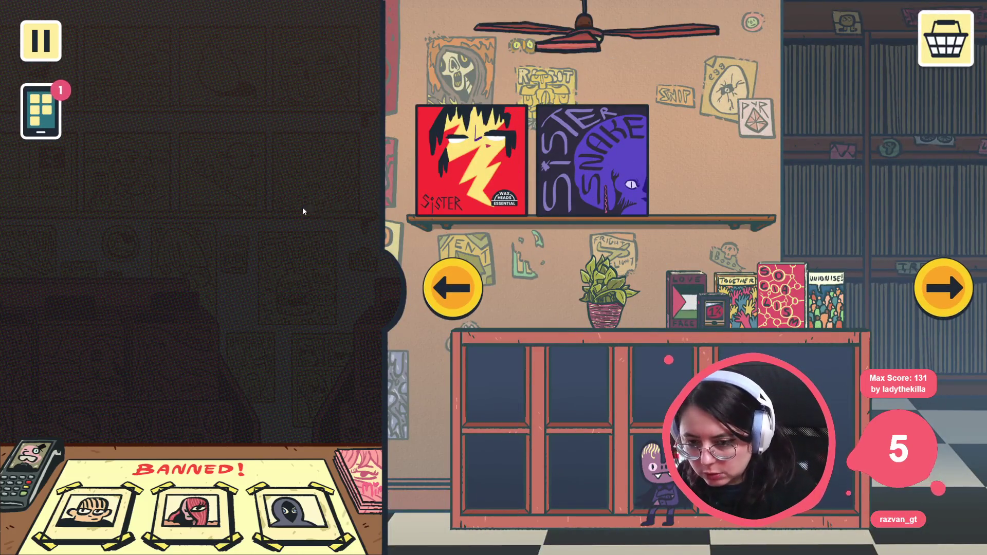
key(alt+F4)
Inspect the Scenario, Fade and FadeColor nodes' dissolve ShaderMaterial, then open scenario.gd.
drag(361, 236, 384, 227)
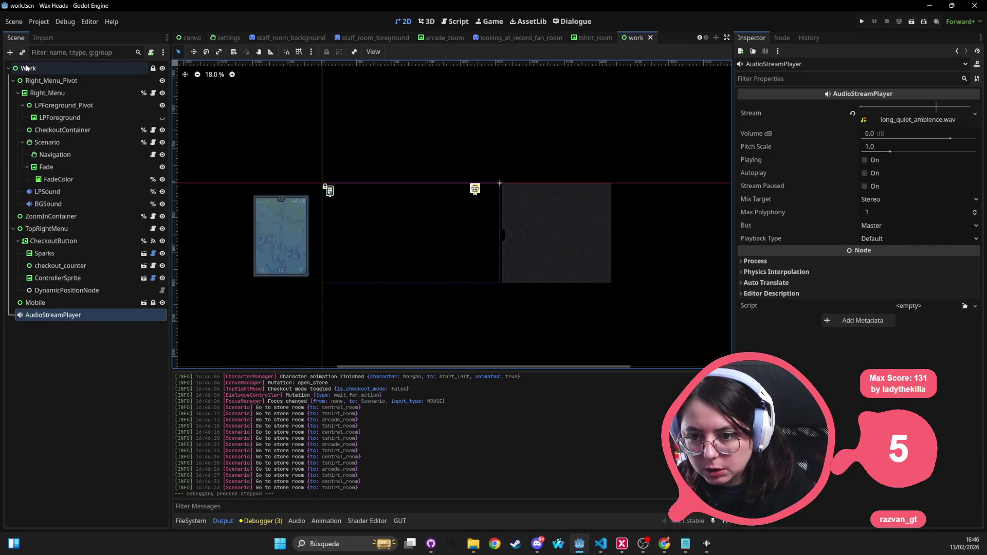
click(60, 142)
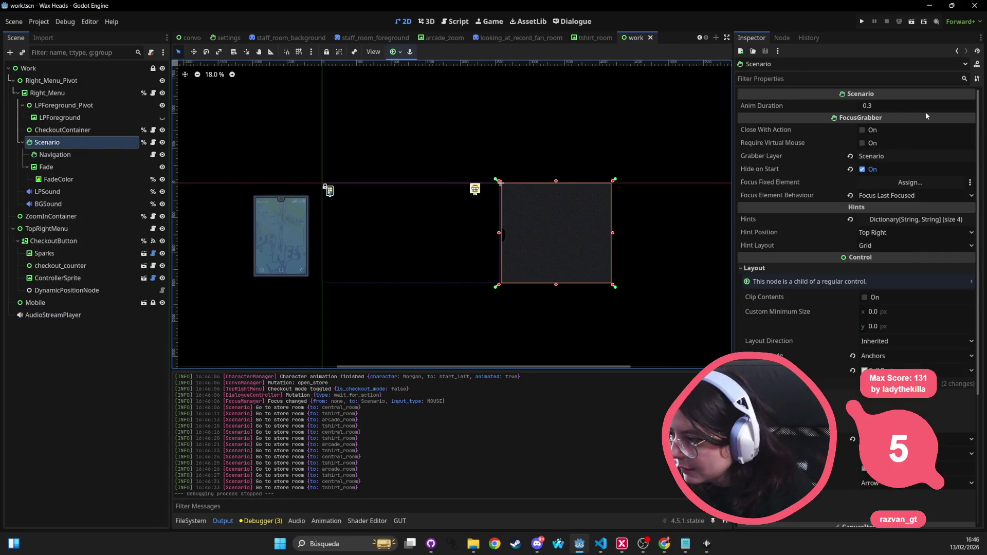
click(56, 167)
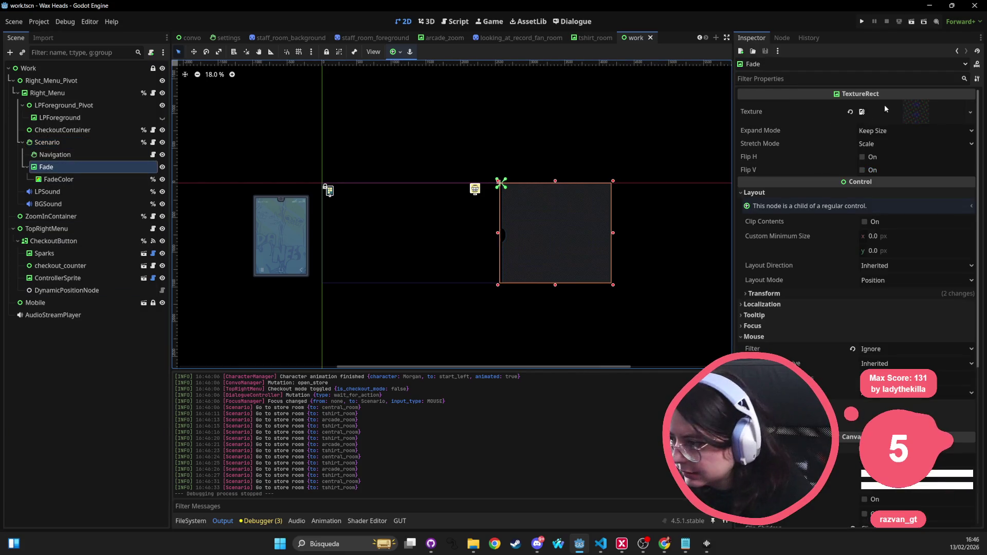
click(58, 179)
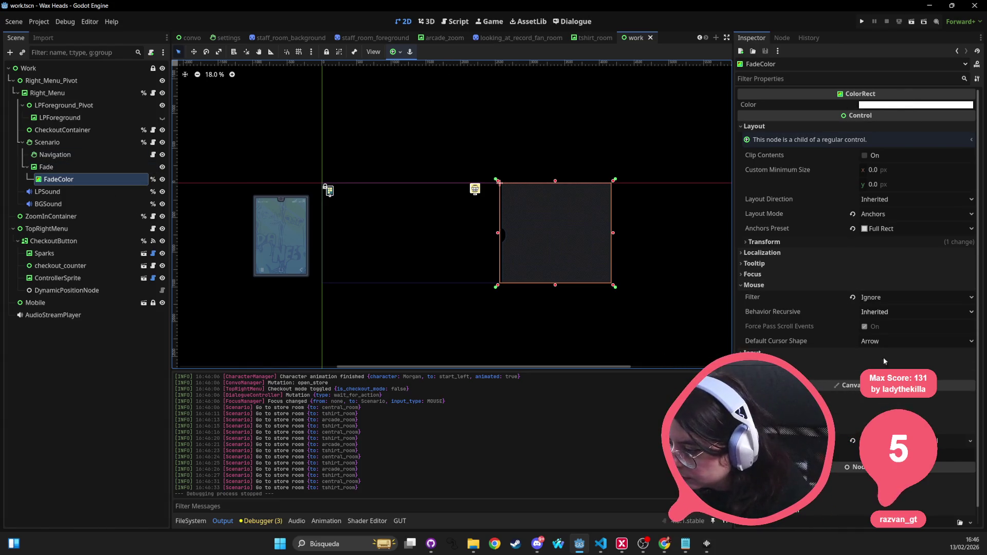
scroll(851, 374, down, 4)
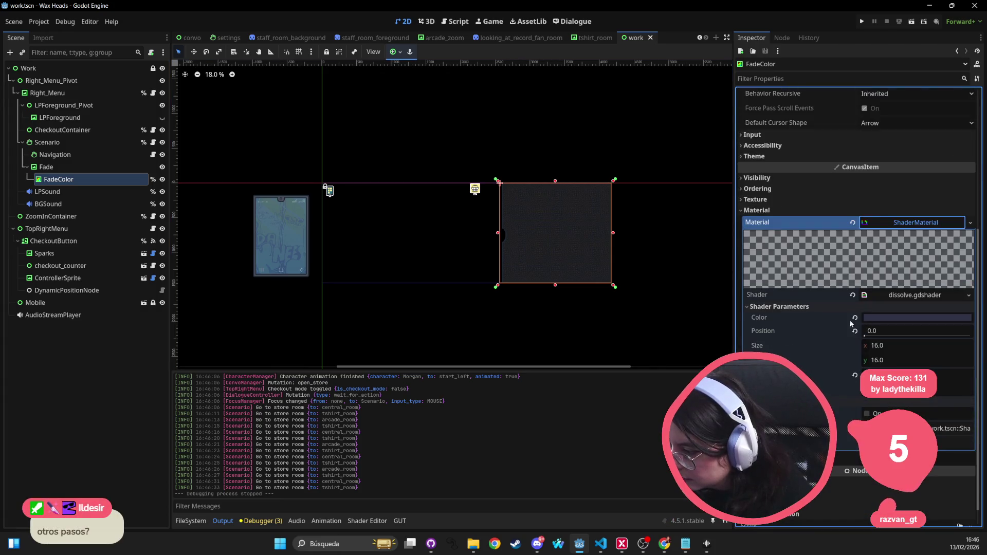
scroll(894, 262, up, 8)
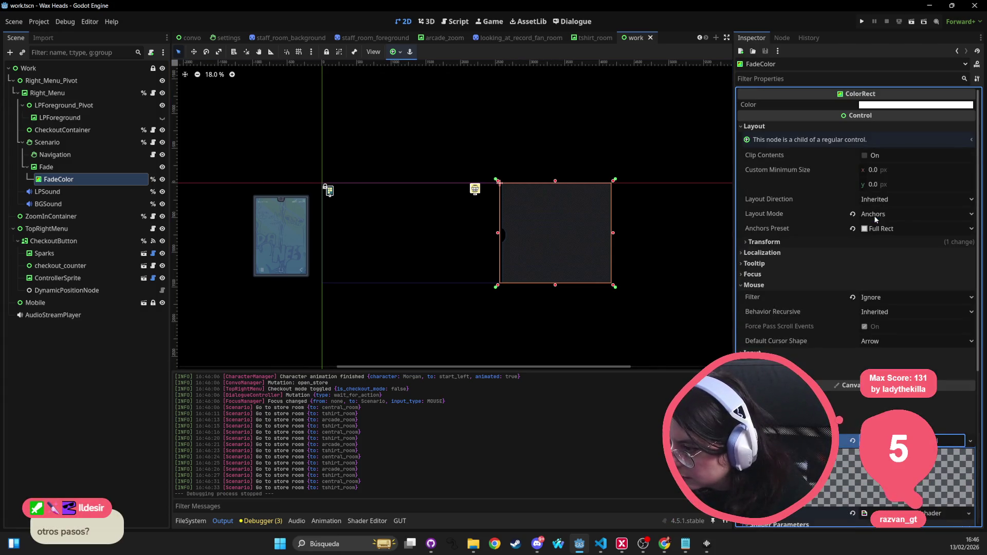
scroll(855, 243, down, 9)
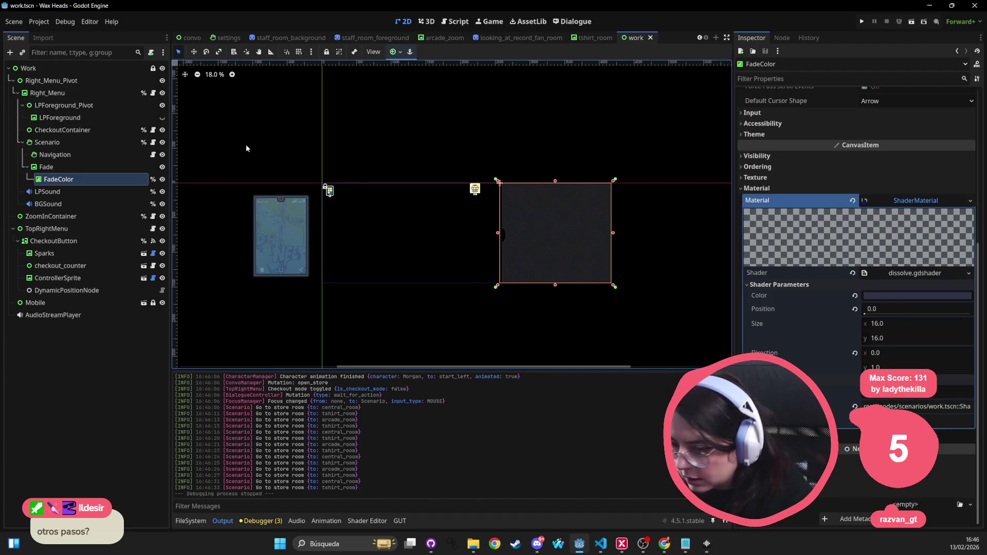
click(98, 168)
click(93, 179)
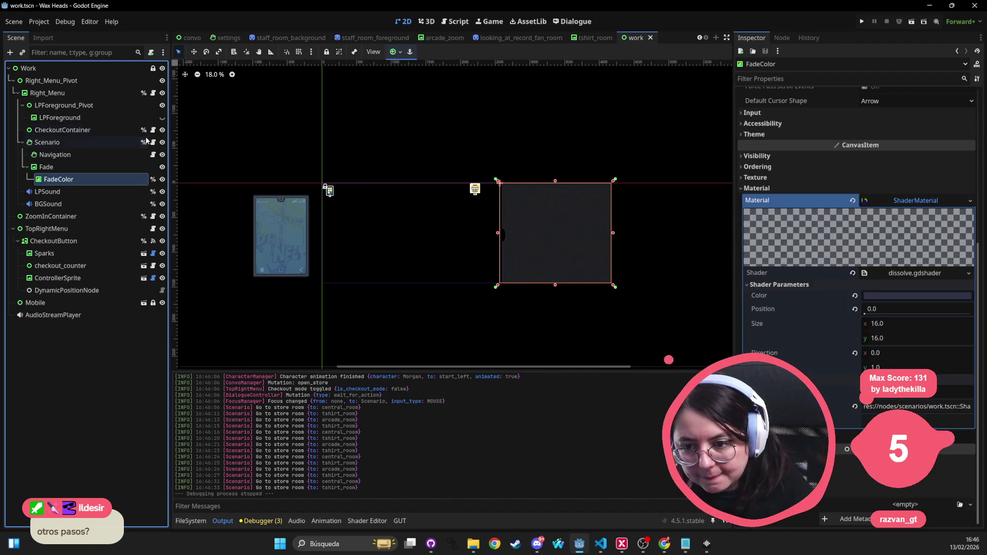
click(155, 145)
click(509, 187)
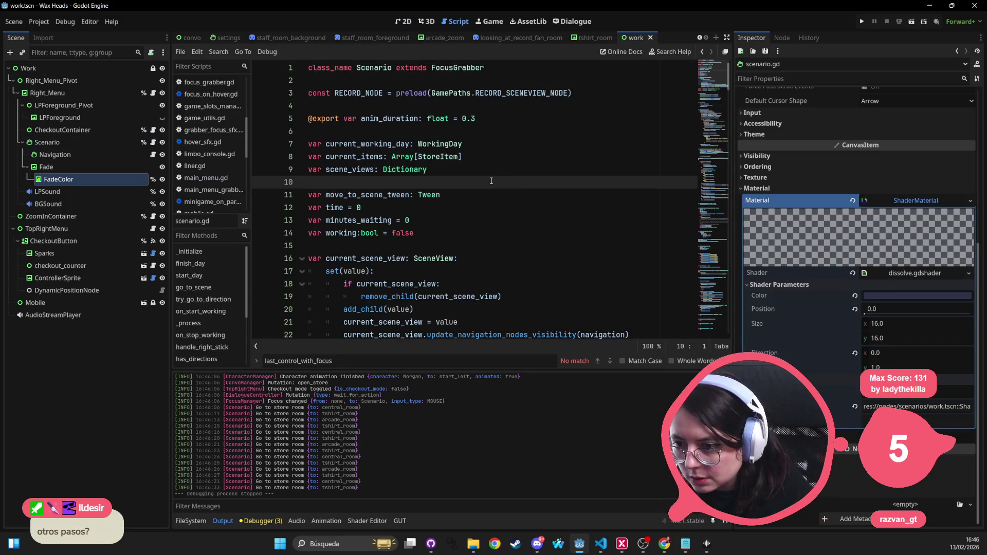
Search scenario.gd for anim_duration and cycle its 3 matches back to line 5.
double_click(382, 120)
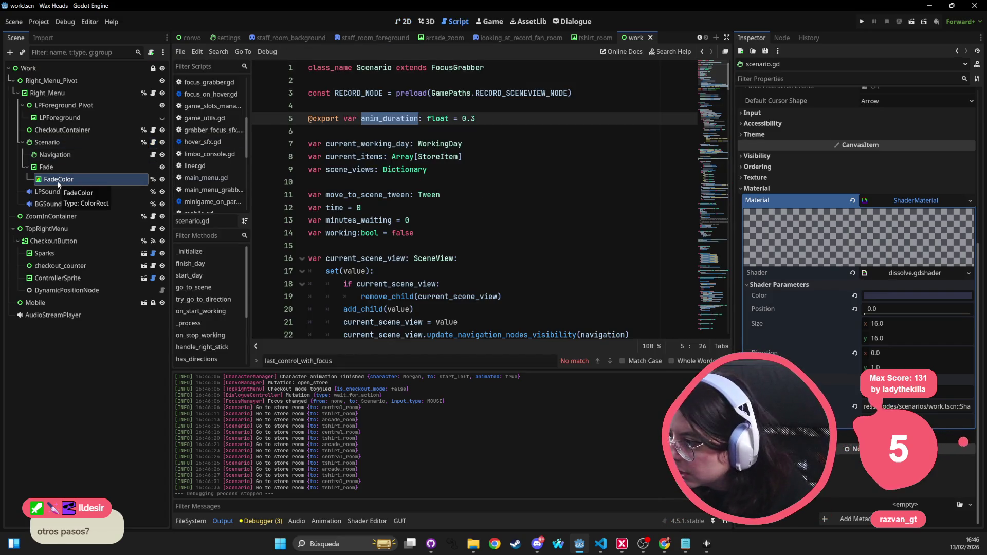
click(99, 143)
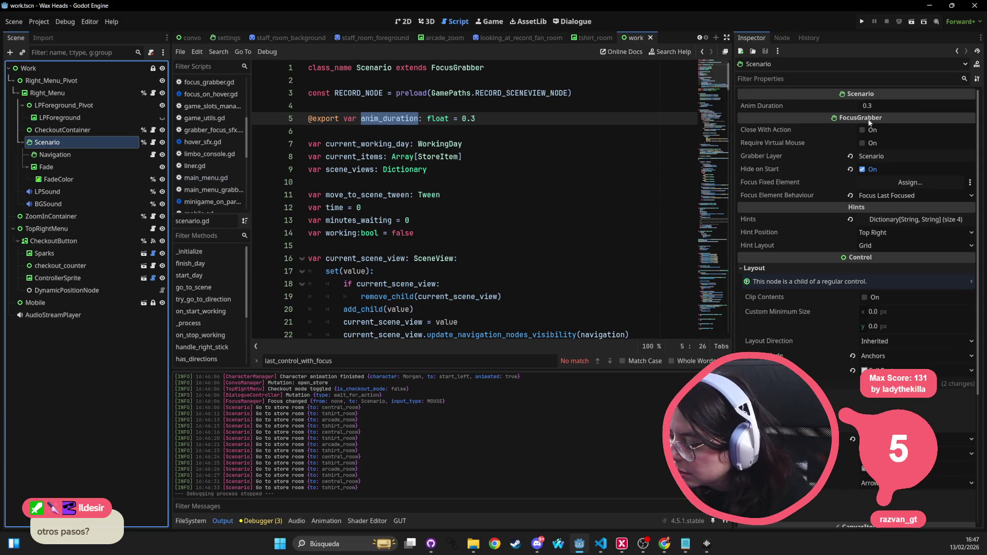
click(546, 226)
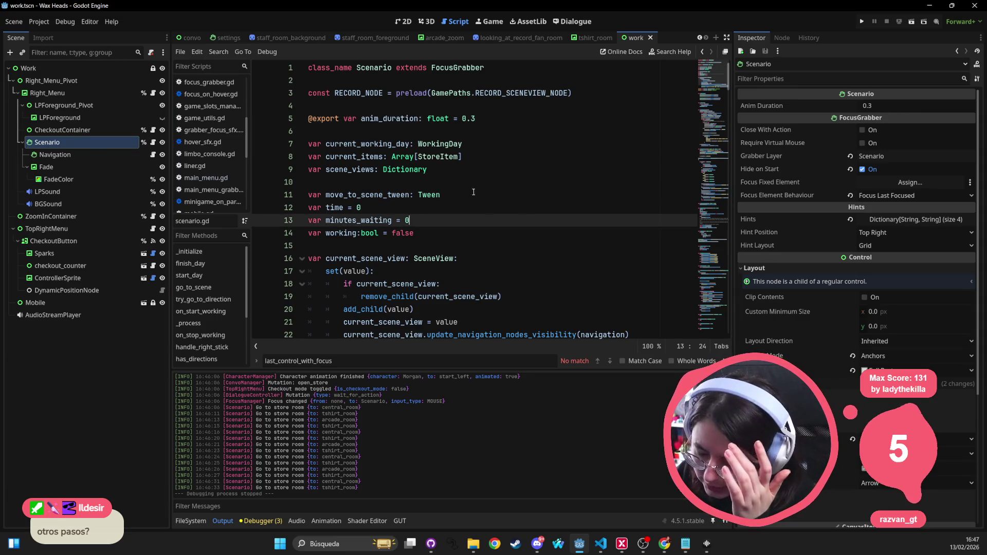
click(417, 119)
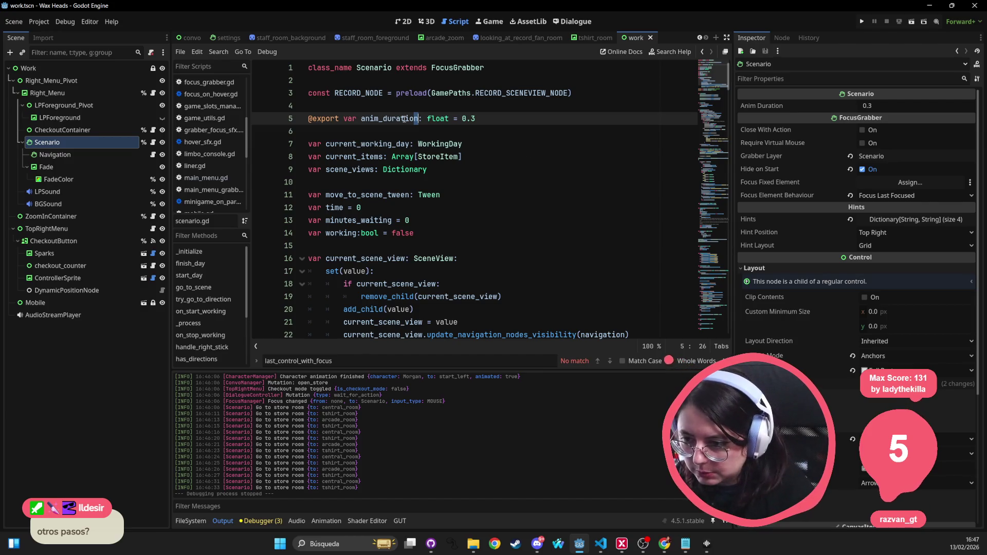
key(ctrl+f)
key(Return)
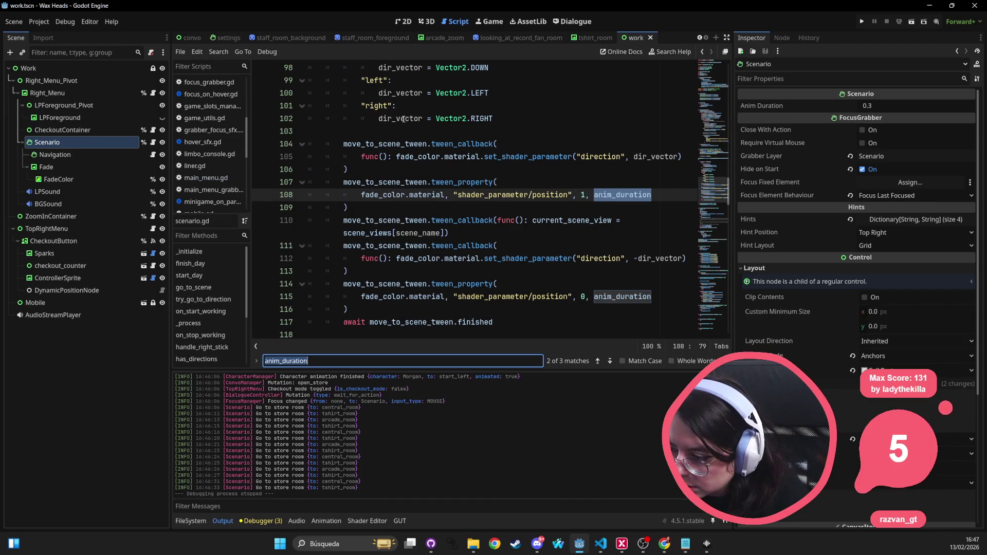
key(Return)
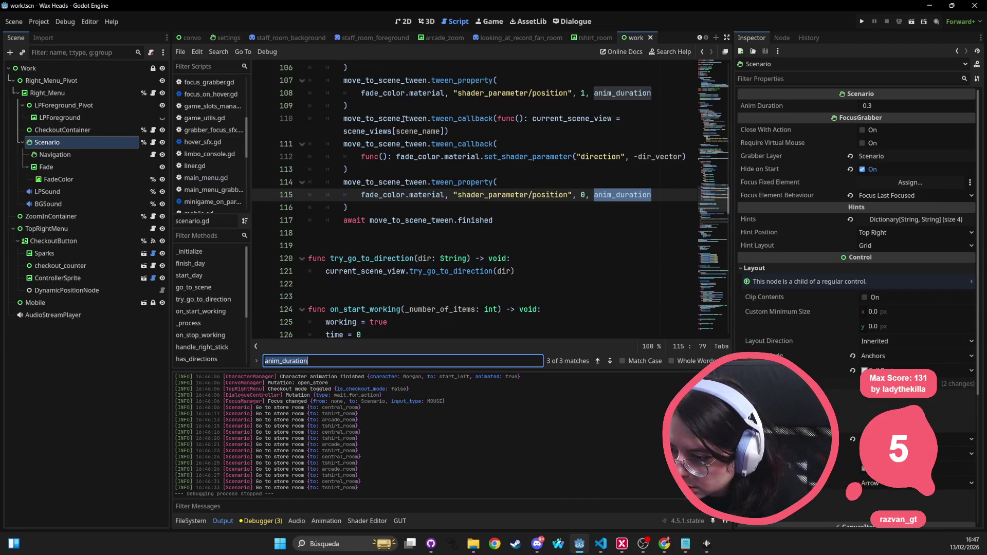
key(Return)
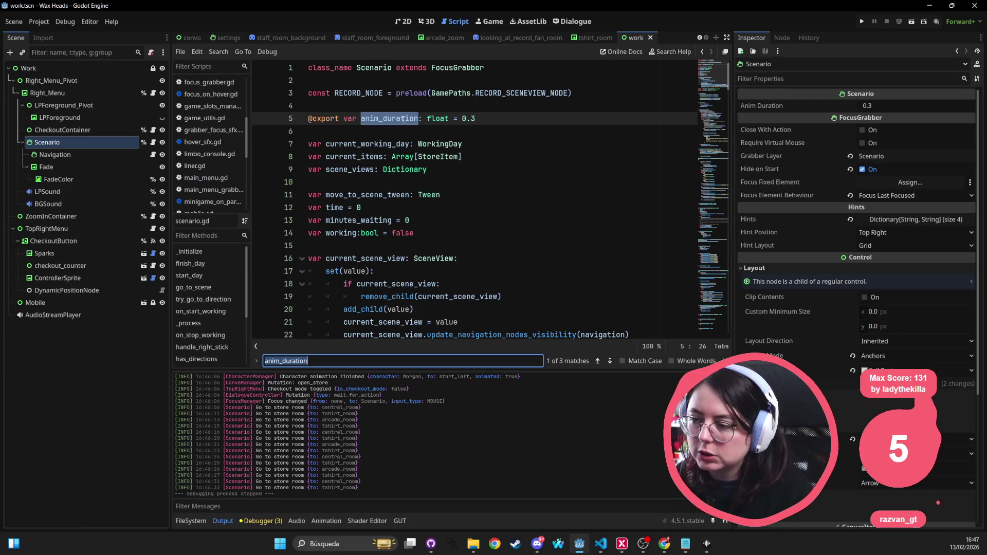
click(440, 174)
Search Soundly for 'transition' and preview the Tech and Suspense riser results.
key(alt+Tab)
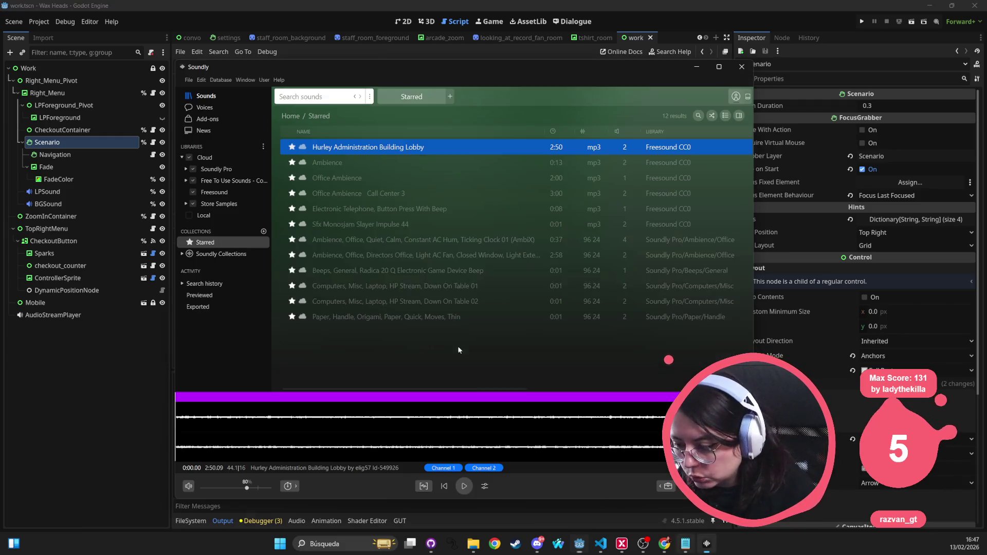
click(330, 97)
text(transition)
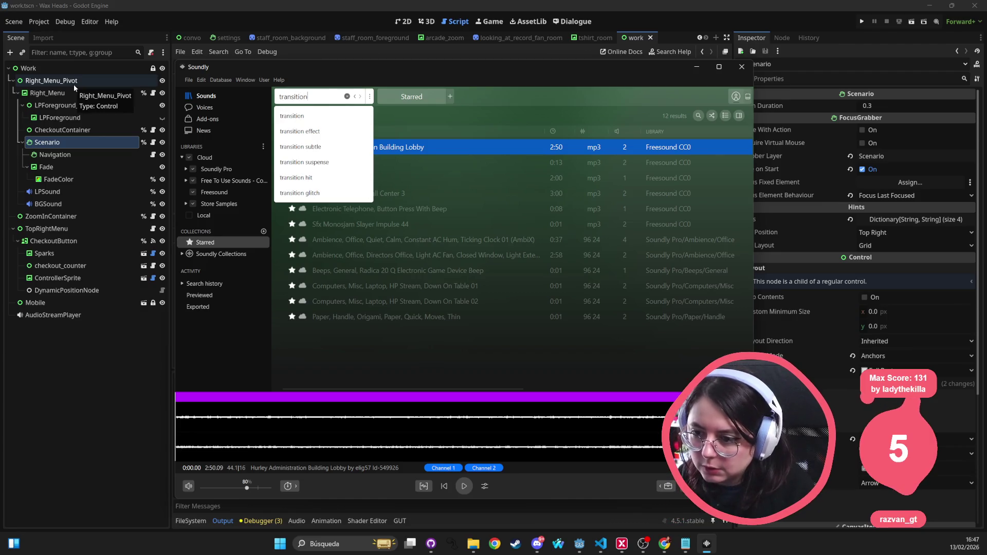
key(Return)
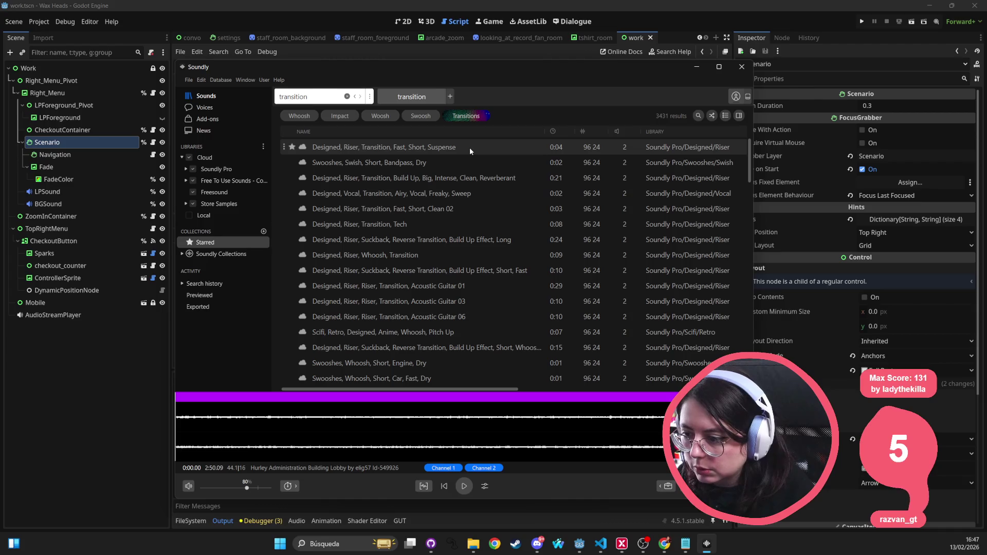
click(460, 222)
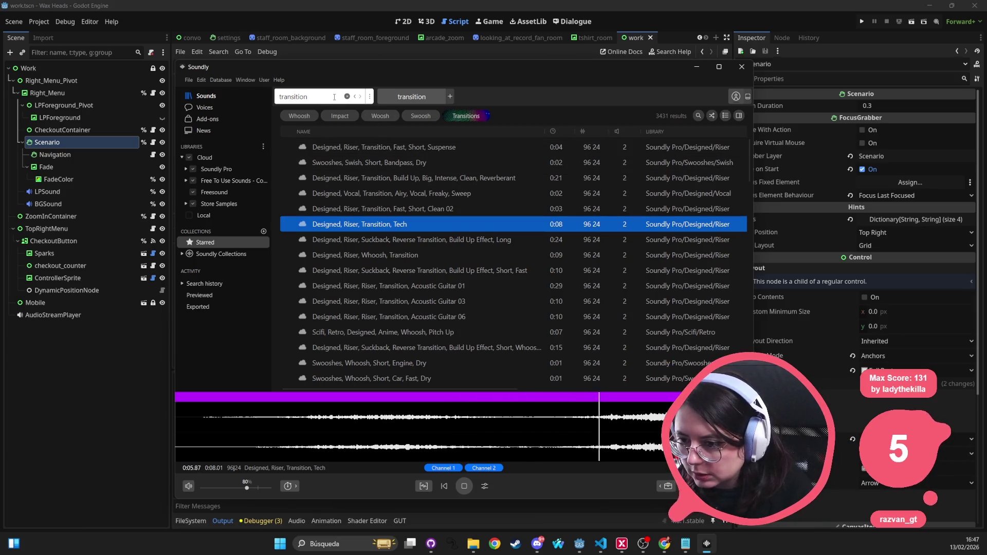
click(397, 149)
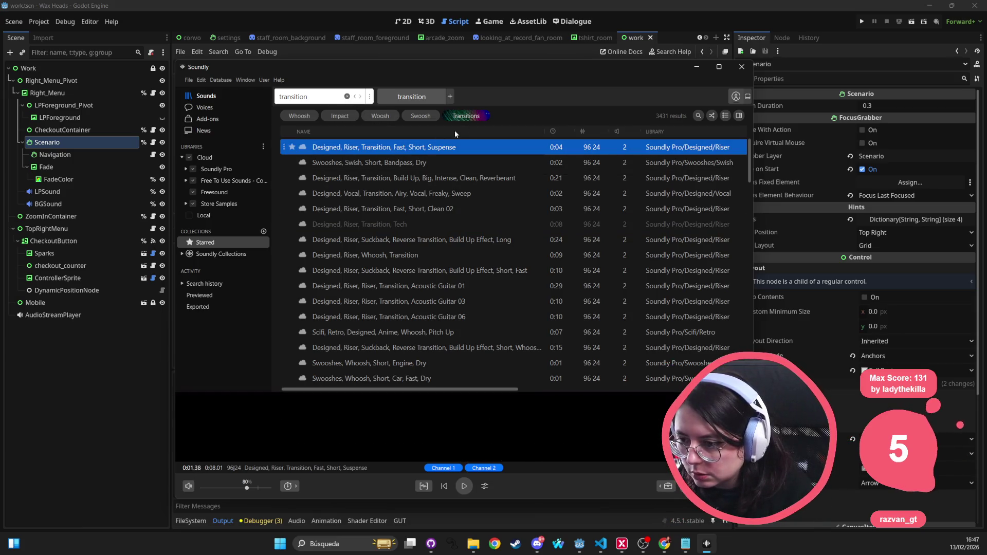
In the Transitions collection, audition the Classic, Deep and Low whooshes and the Designed Stinger.
click(474, 116)
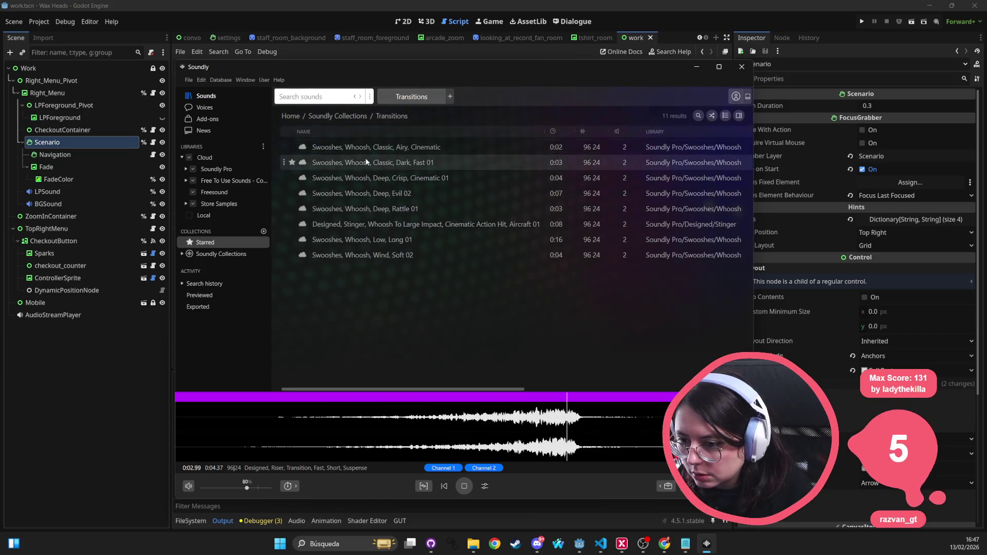
click(362, 149)
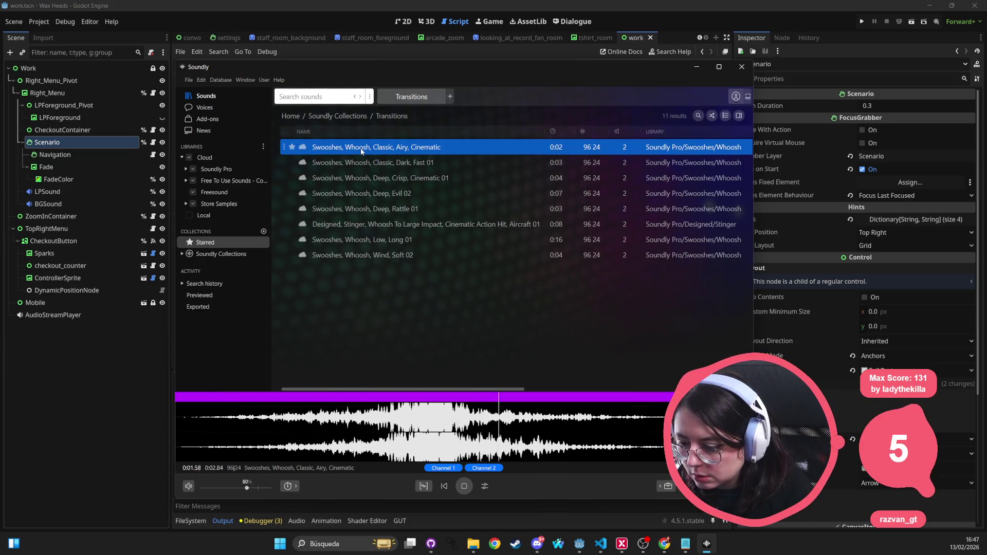
click(363, 162)
click(365, 178)
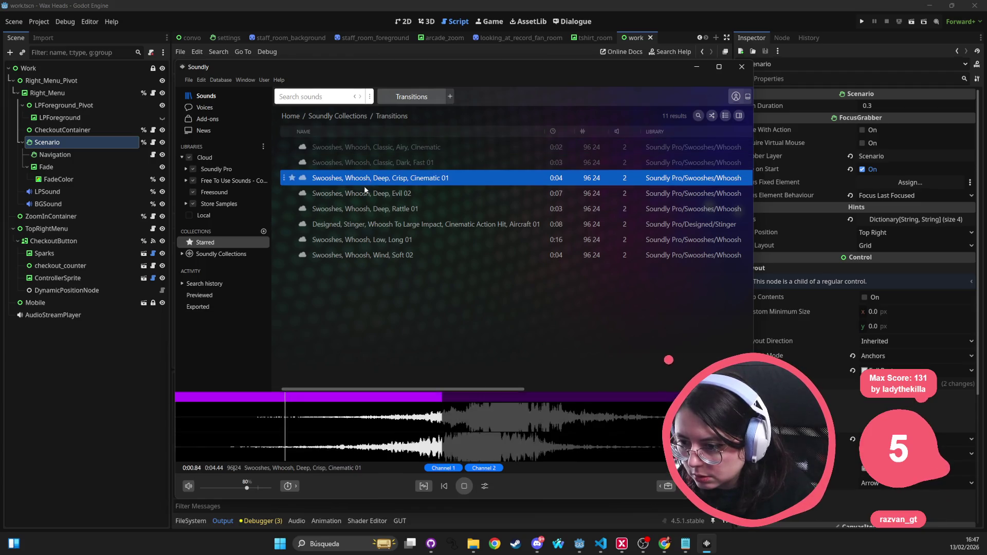
click(361, 195)
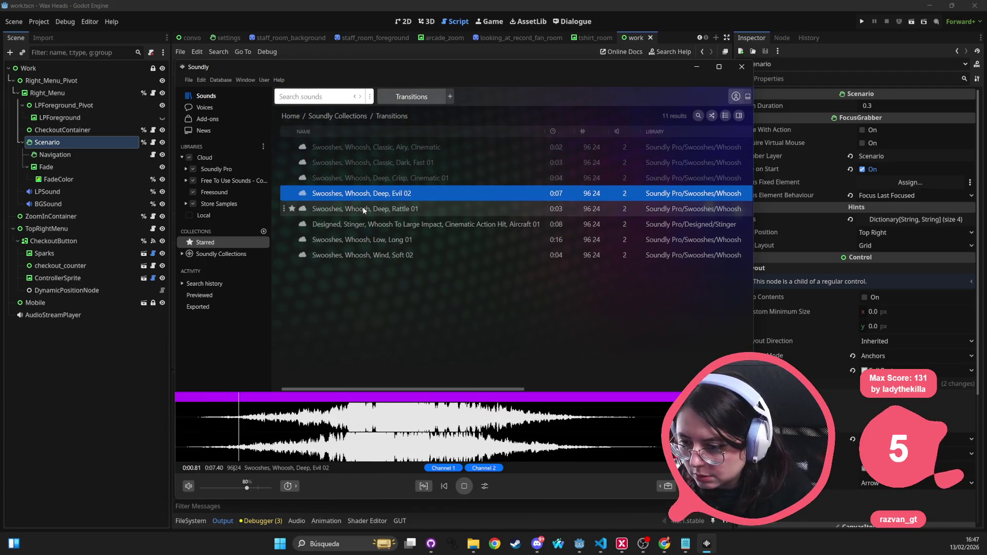
click(361, 209)
click(362, 224)
click(361, 239)
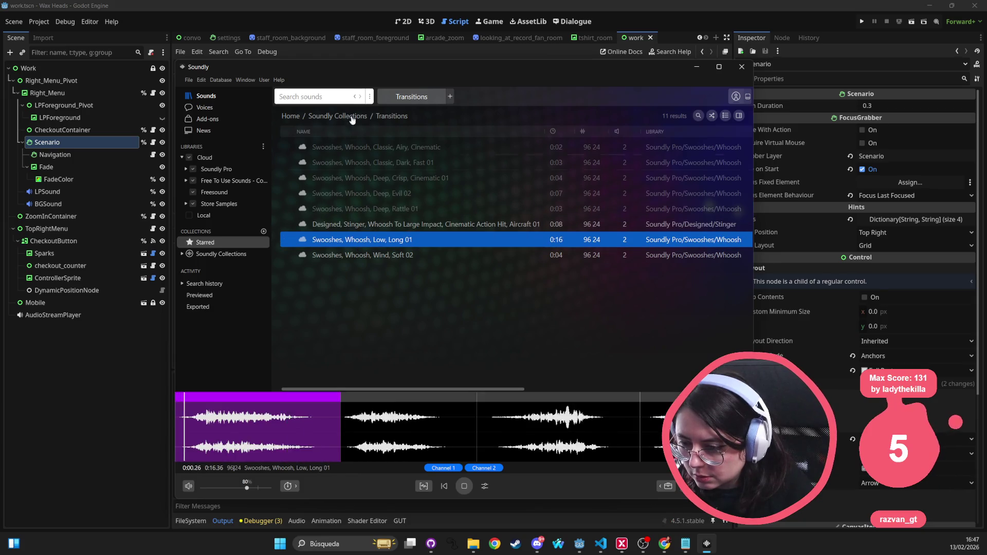
Search 'transition fast' and preview Broken Glass, Pass By, Fast Clean and Distorted Mysterious transitions.
click(329, 99)
text(transiti)
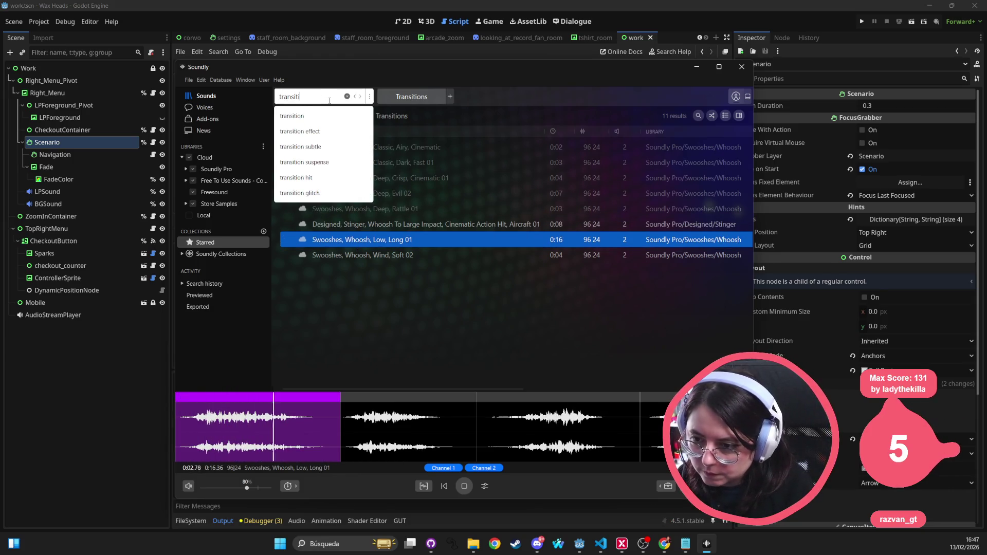
text(on fast)
key(Return)
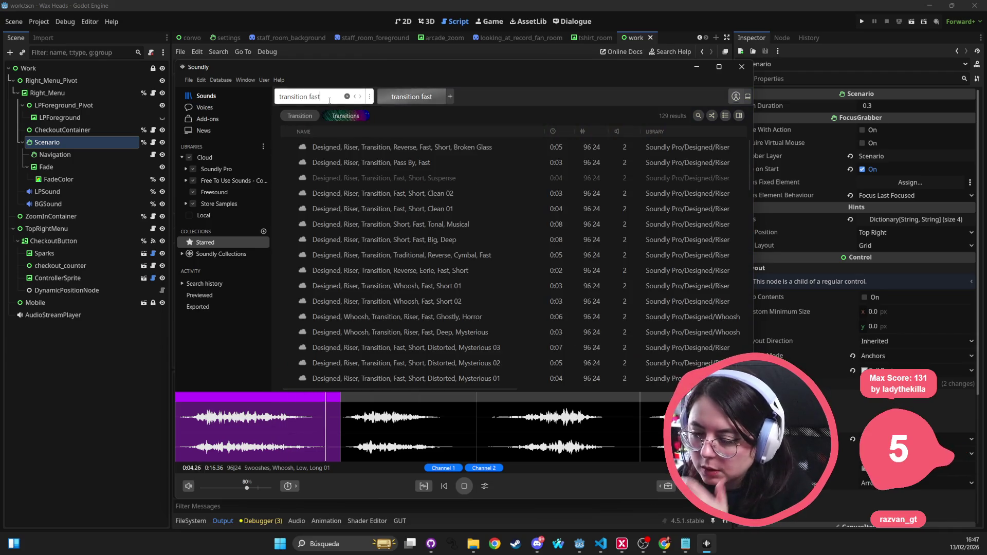
click(388, 153)
click(385, 162)
click(386, 193)
click(396, 317)
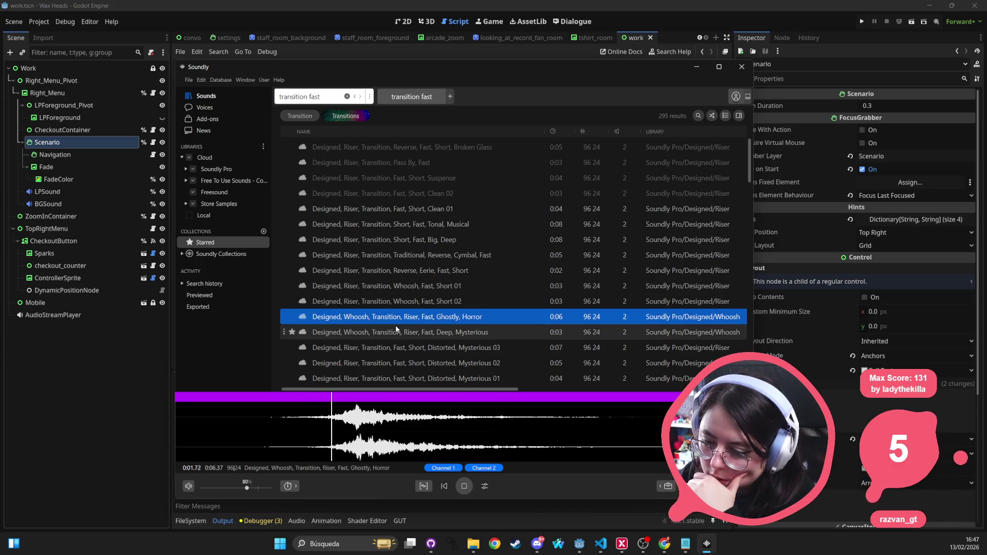
click(398, 332)
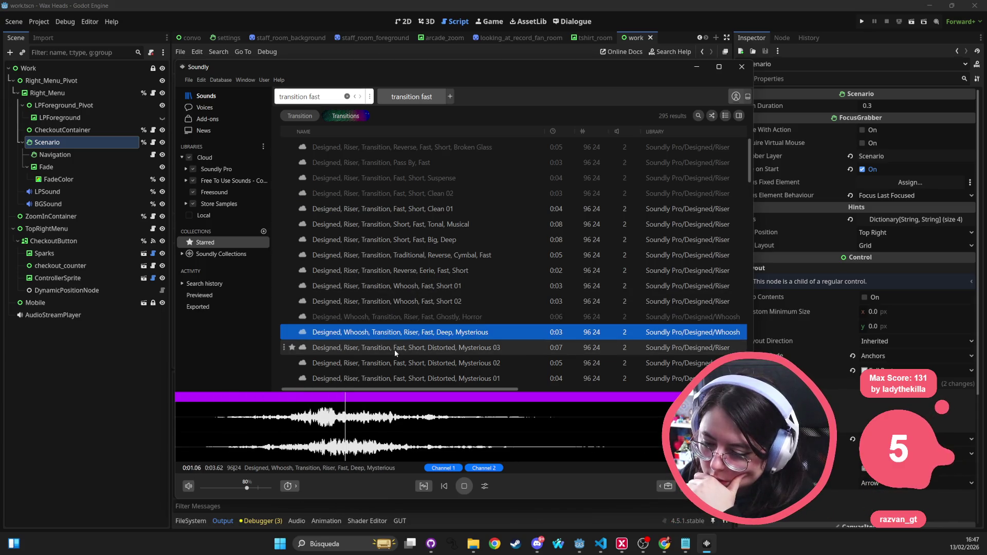
click(394, 349)
click(381, 363)
Audition further fast transition results, ending on the Ghostly Whispers riser.
scroll(396, 314, down, 3)
click(389, 309)
click(385, 329)
key(Down)
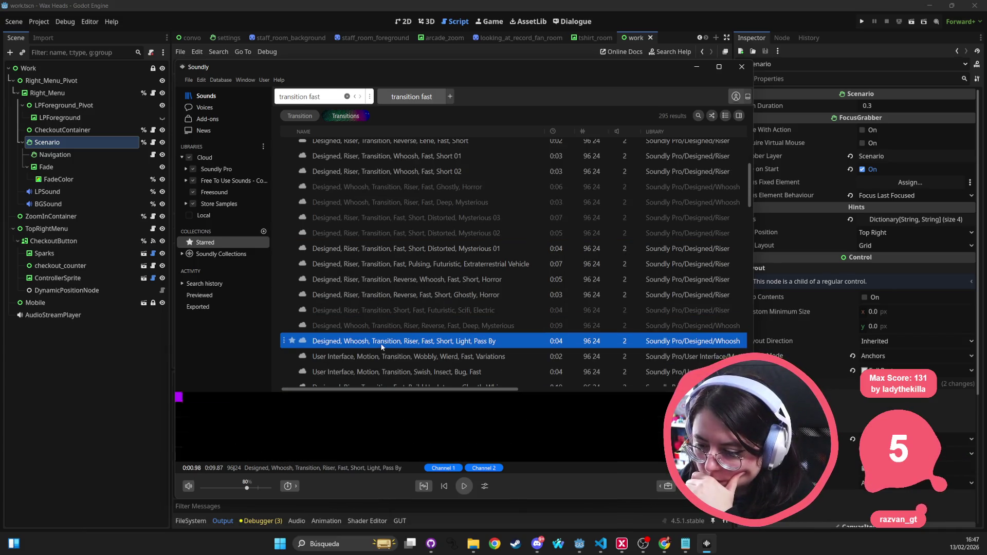
scroll(391, 334, down, 3)
key(Down)
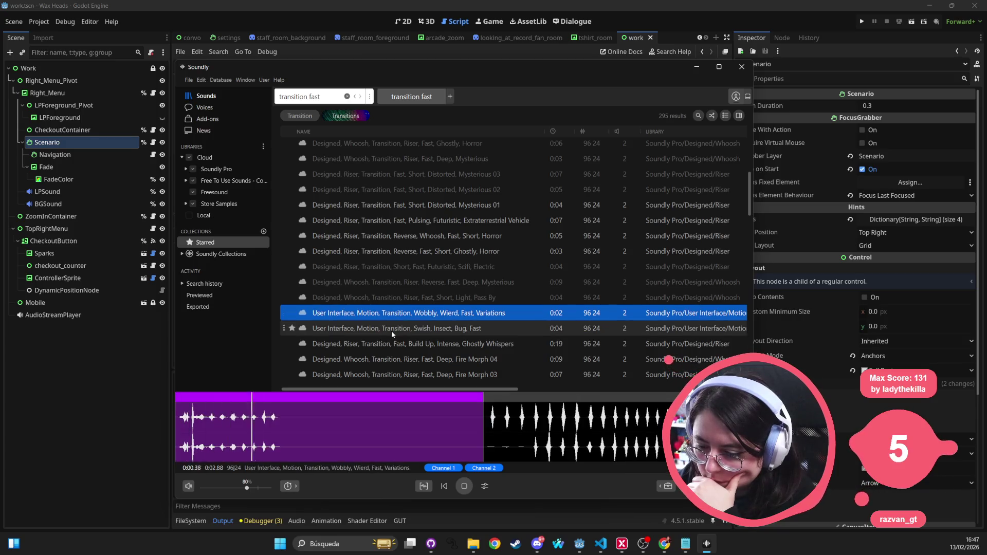
click(391, 332)
click(390, 340)
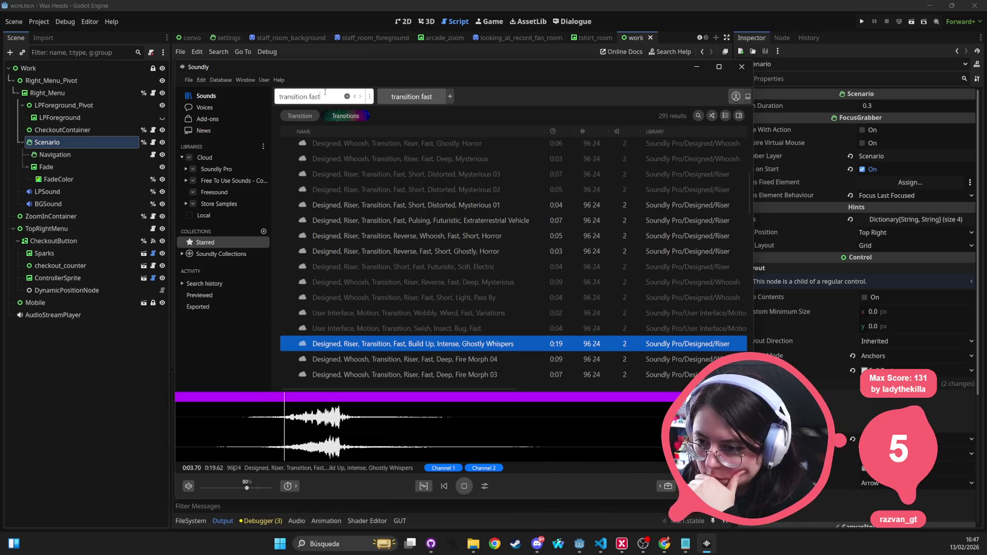
Search 'transition fast simple', which returns no results.
key(Return)
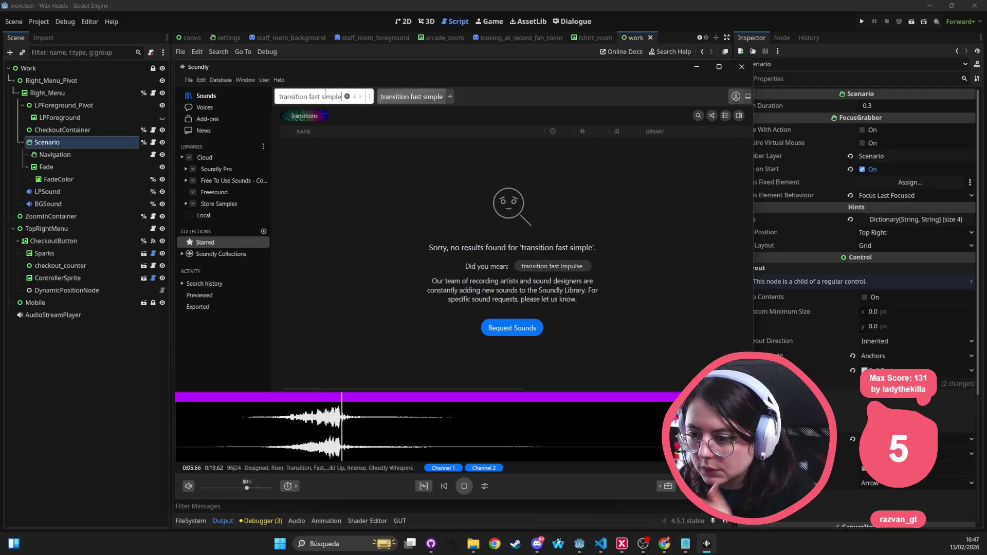
double_click(298, 95)
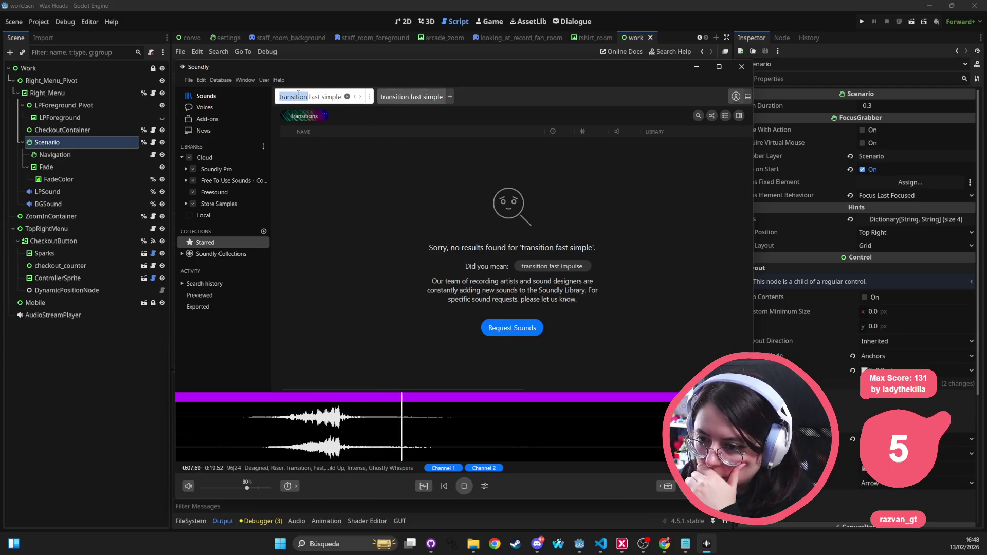
click(300, 96)
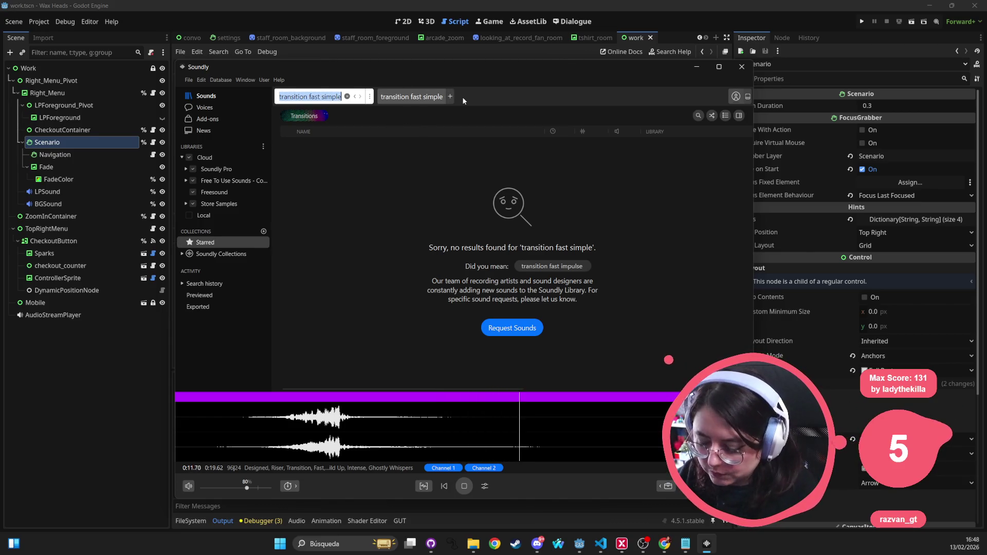
Search 'wosh' and audition results from Wosh through Projectile Fly.
text(wosh)
key(Return)
click(370, 147)
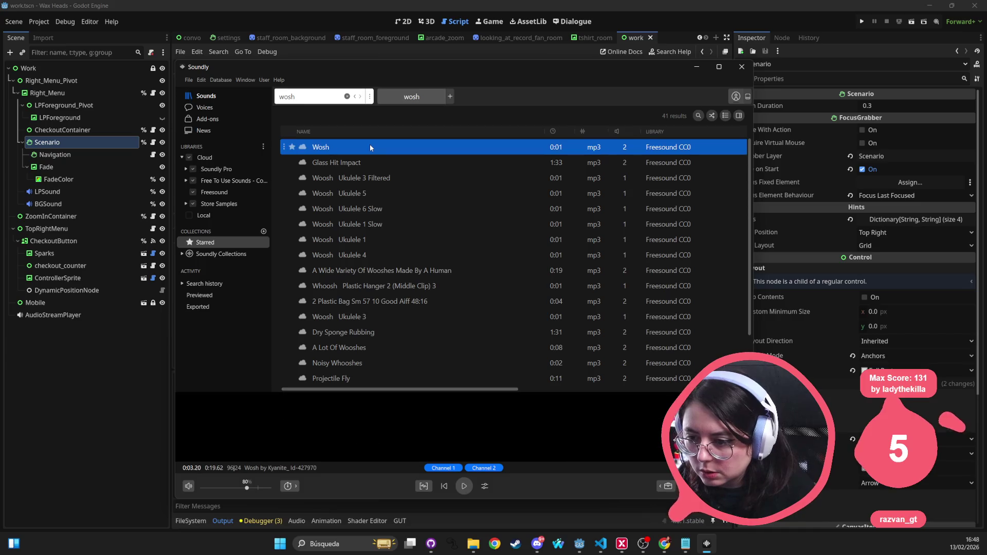
click(368, 166)
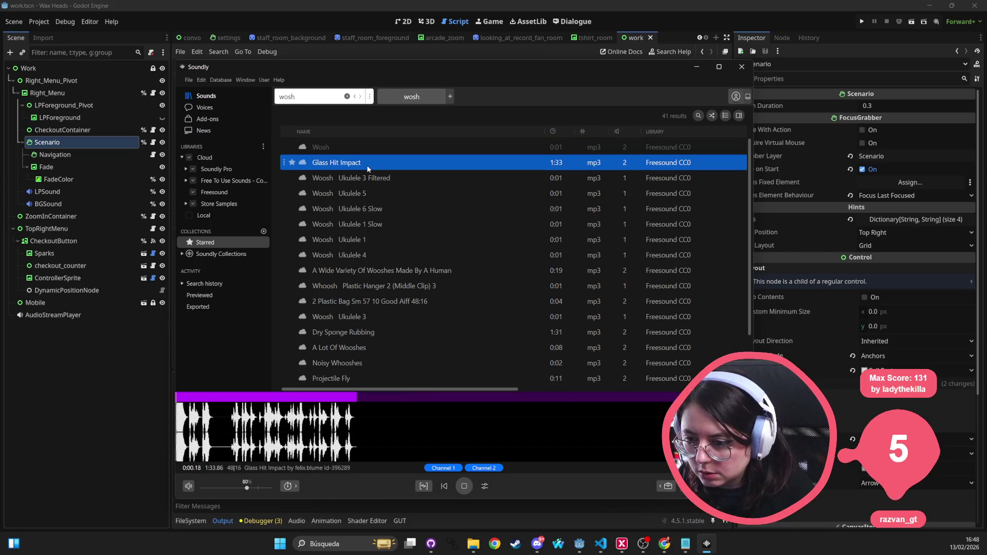
click(362, 153)
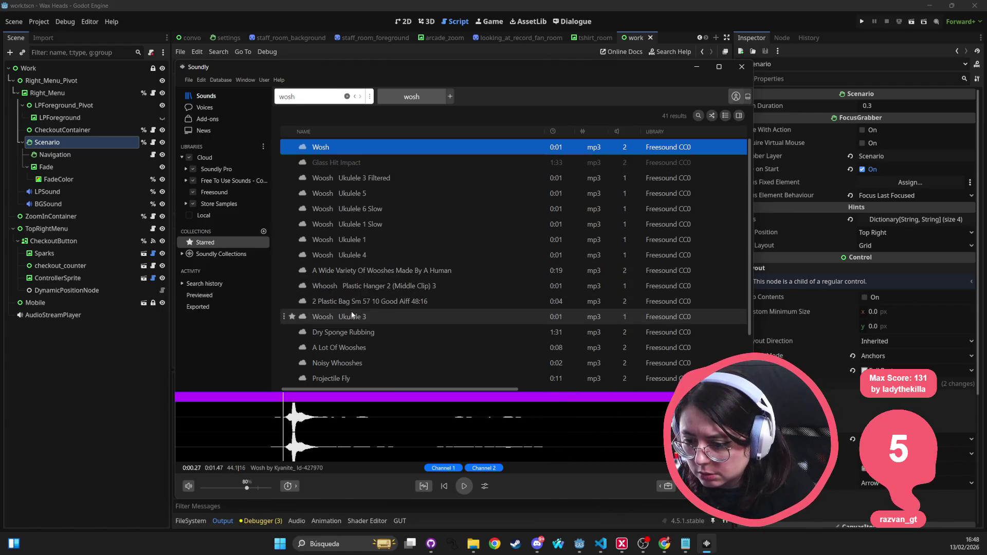
click(367, 302)
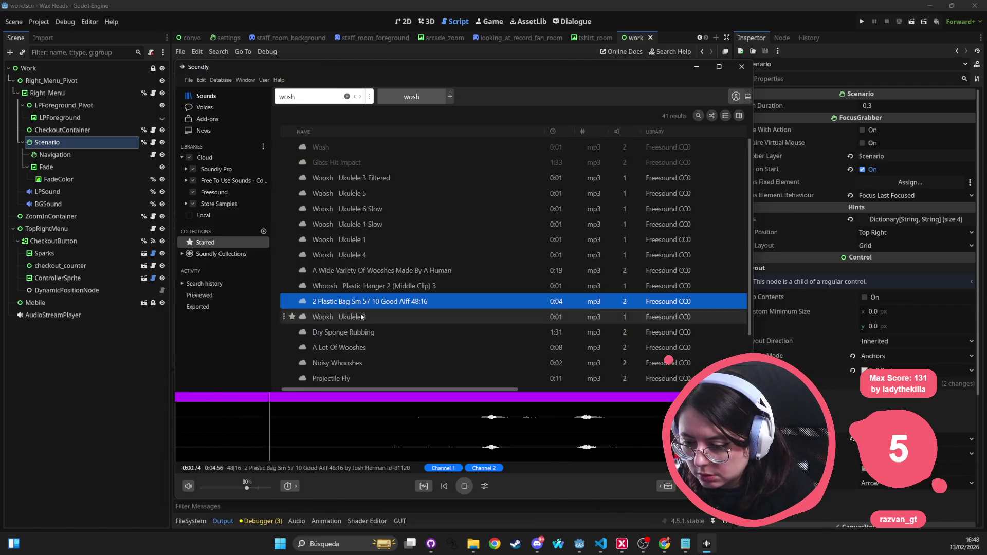
click(362, 316)
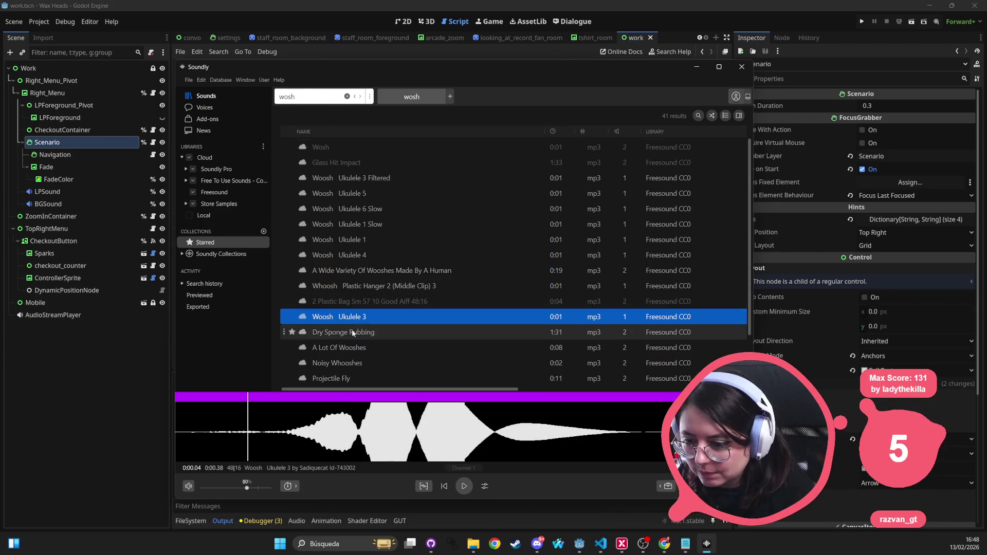
click(352, 332)
click(366, 348)
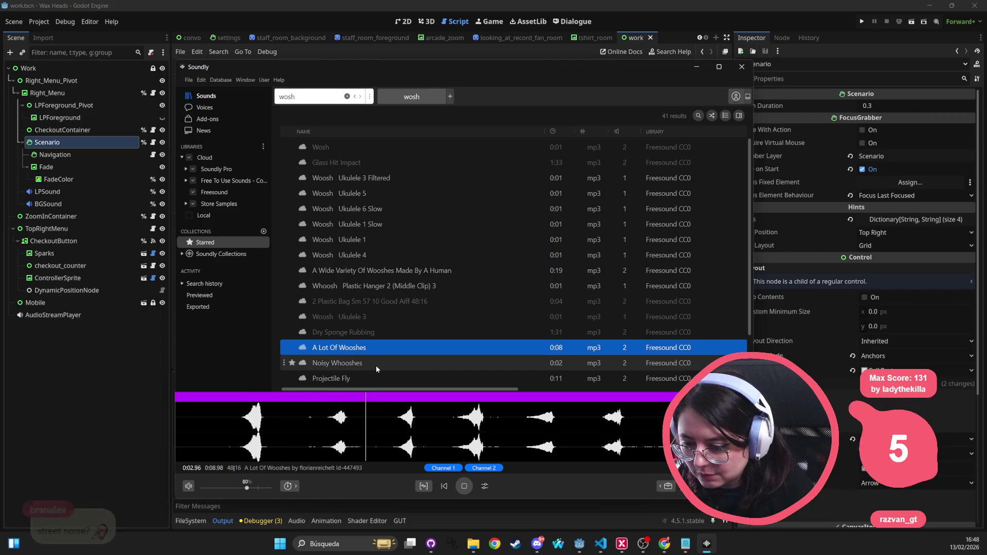
click(375, 365)
click(360, 377)
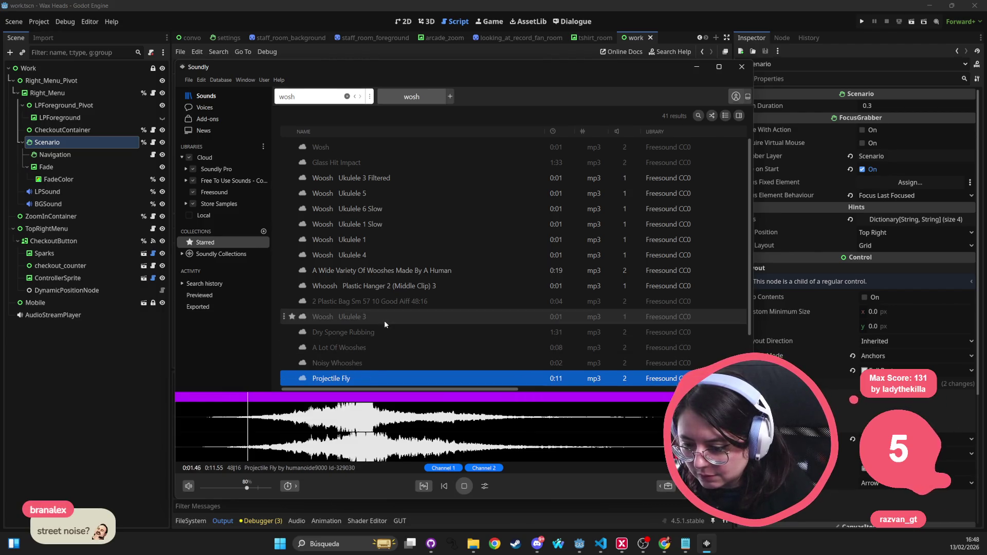
Preview the lower wosh results: Woosh Ukulele 2, Zorro and Smoke clips.
scroll(384, 320, down, 2)
click(362, 319)
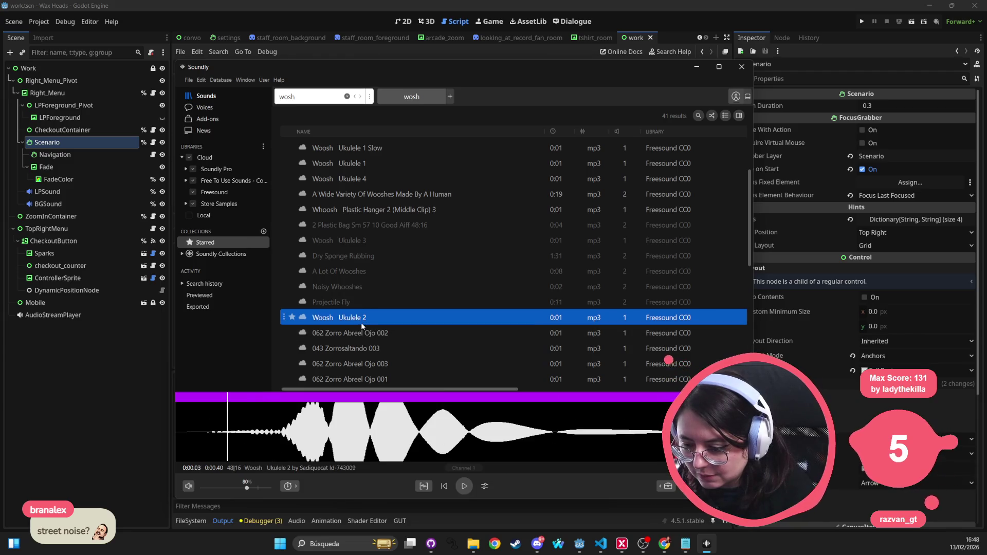
scroll(361, 323, down, 5)
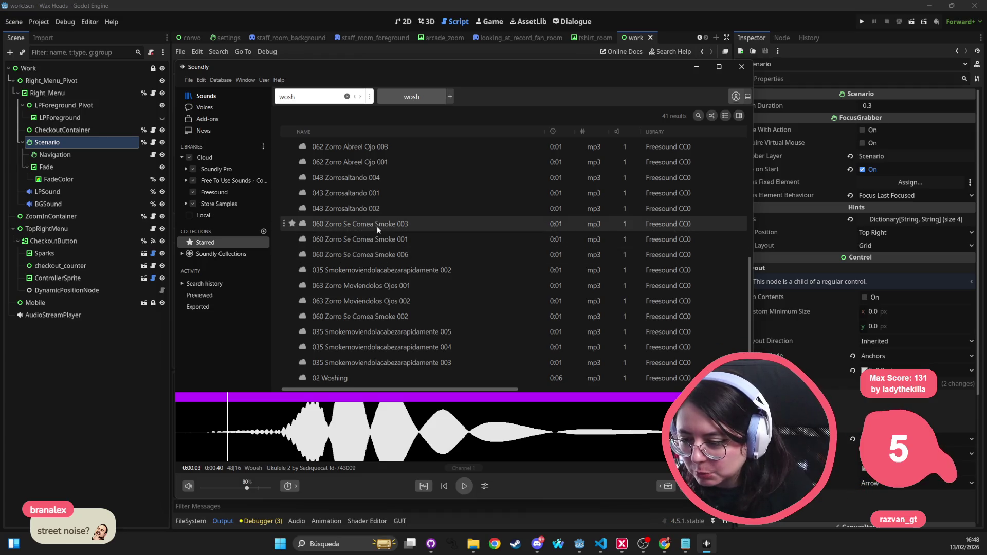
click(387, 242)
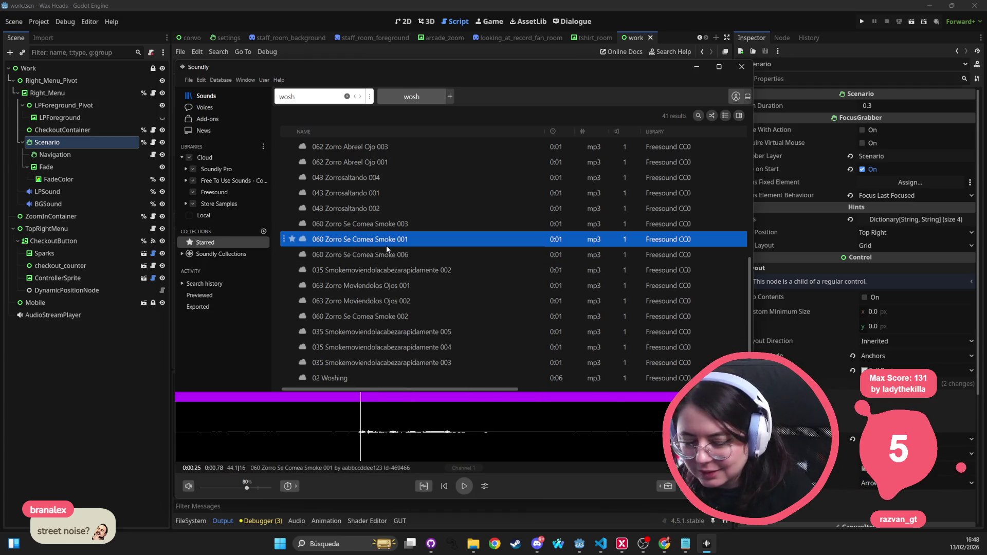
click(381, 256)
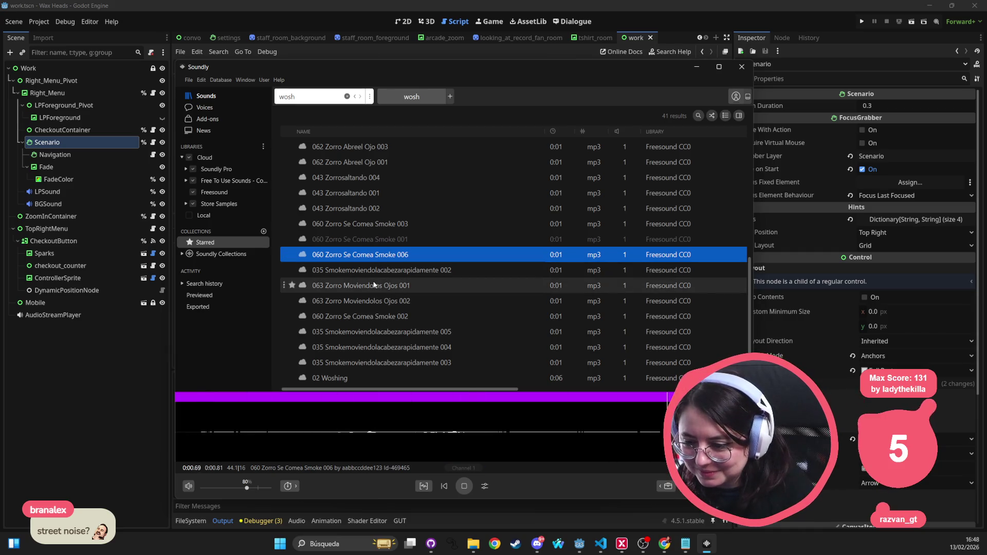
click(418, 286)
click(432, 302)
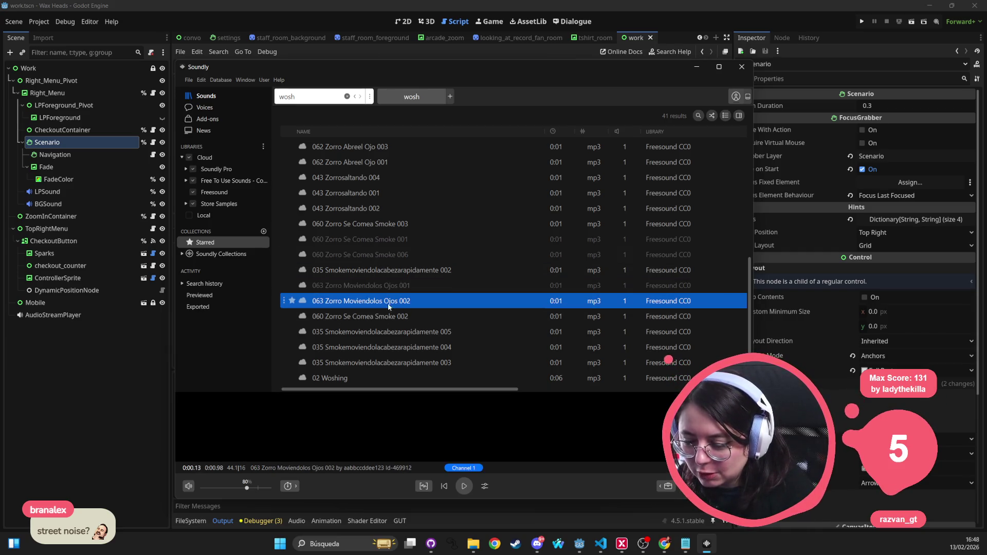
scroll(396, 287, down, 1)
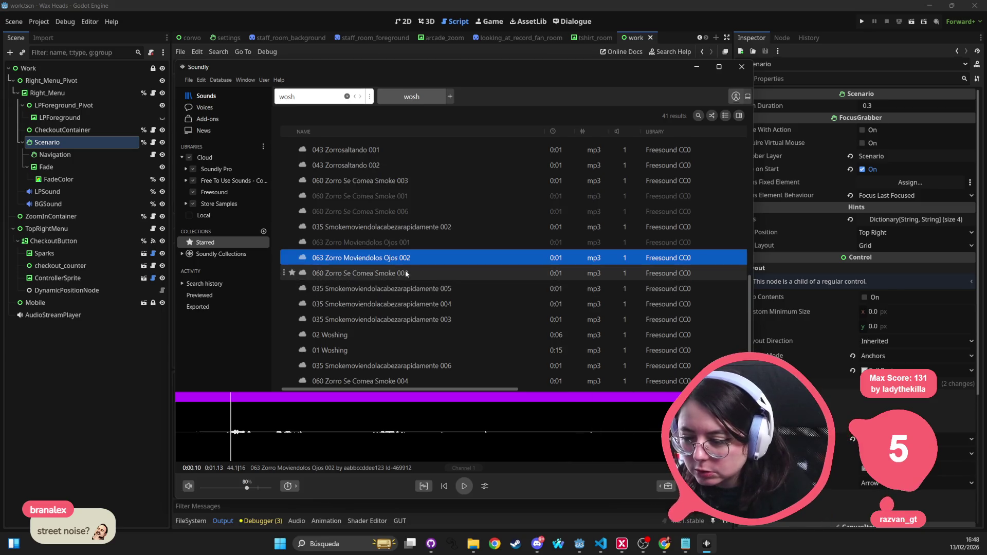
click(382, 290)
Jump to the last result, then load Woosh Ukulele 3 Filtered for preview.
key(End)
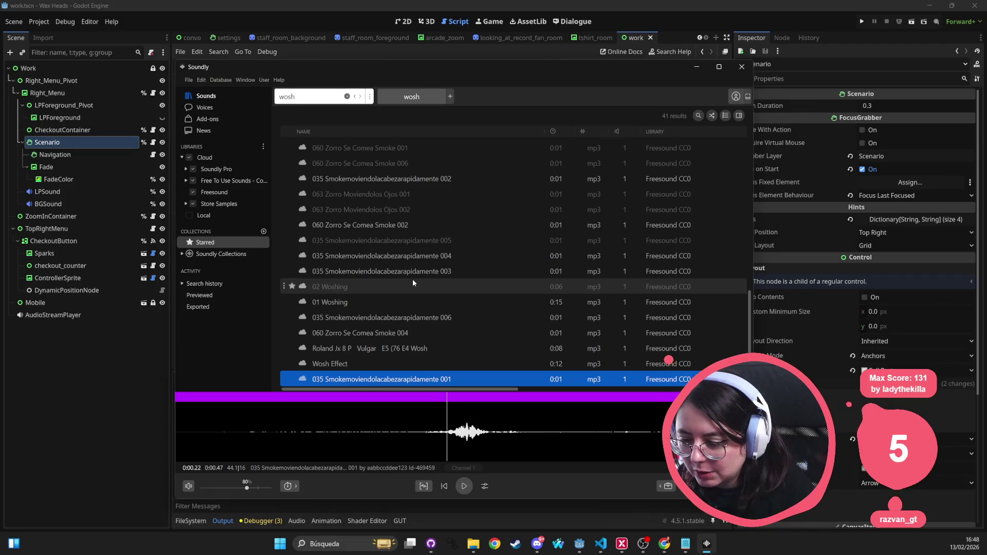
scroll(401, 267, up, 8)
click(358, 179)
click(306, 98)
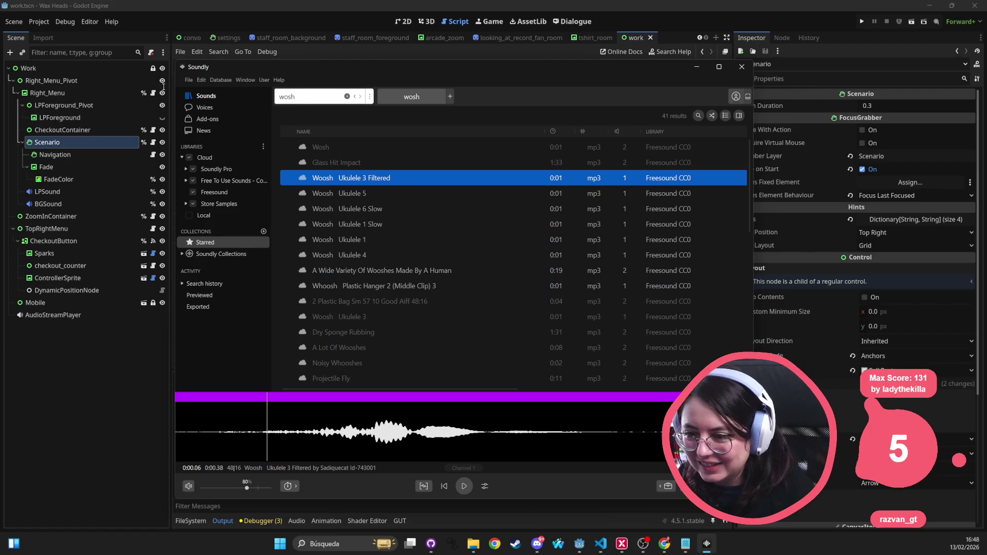
double_click(293, 97)
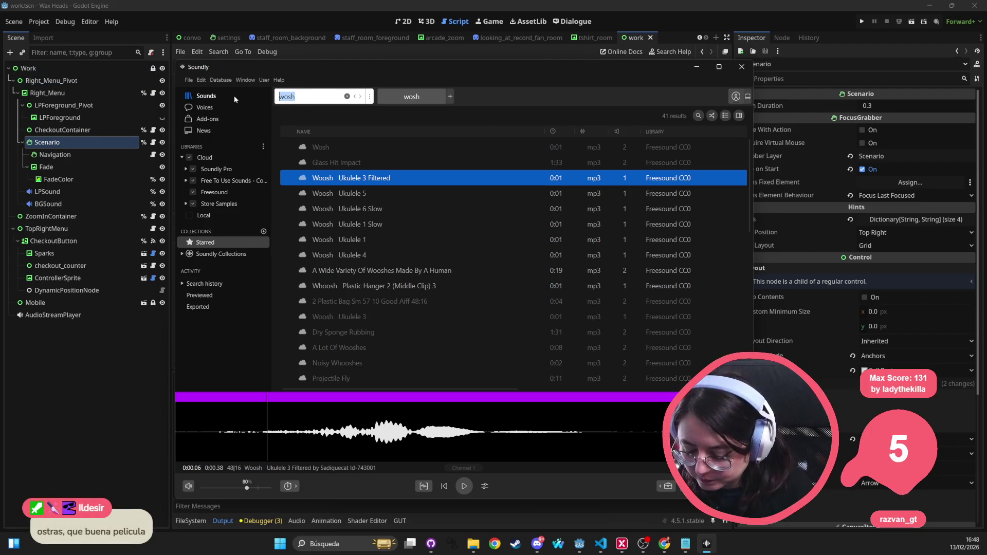
Search 'quick movement' and audition the trampoline, geyser, sword, pinball, magic wand and coin sounds.
text(qu)
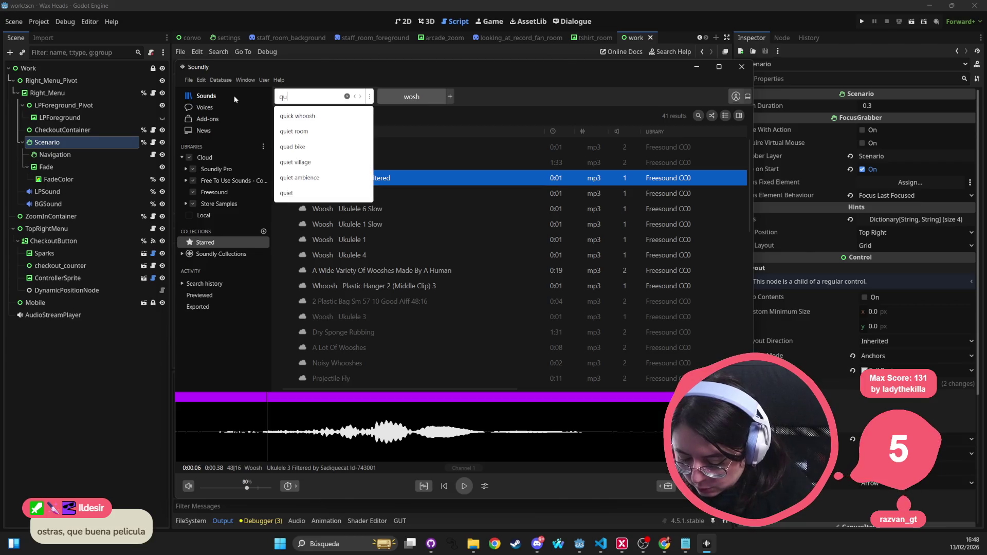
text(ick movement)
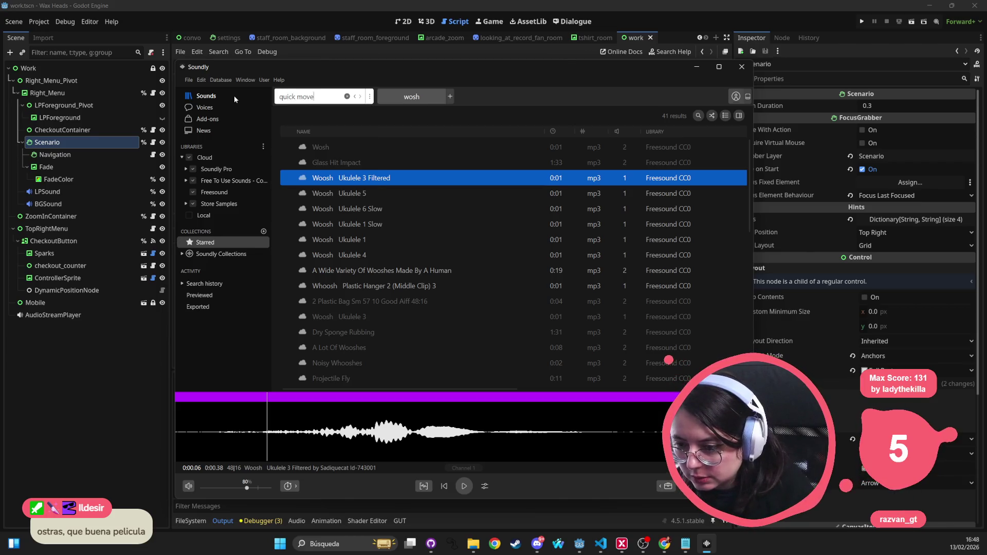
key(Return)
click(365, 153)
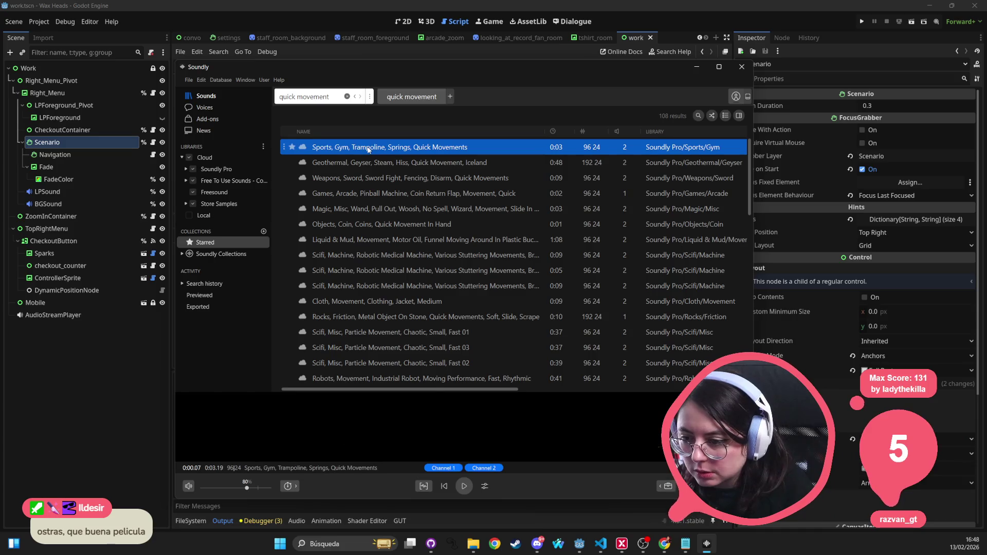
click(367, 160)
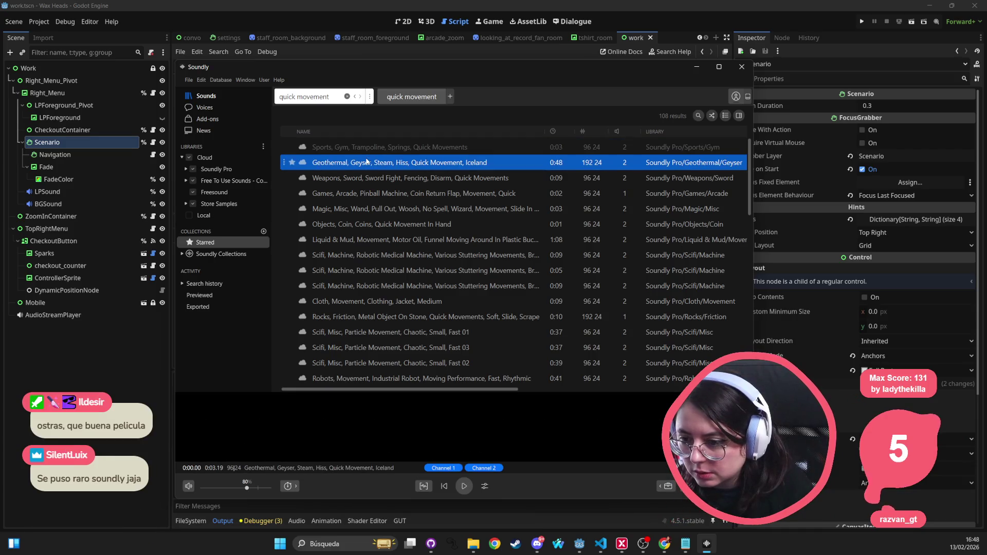
click(384, 184)
click(380, 197)
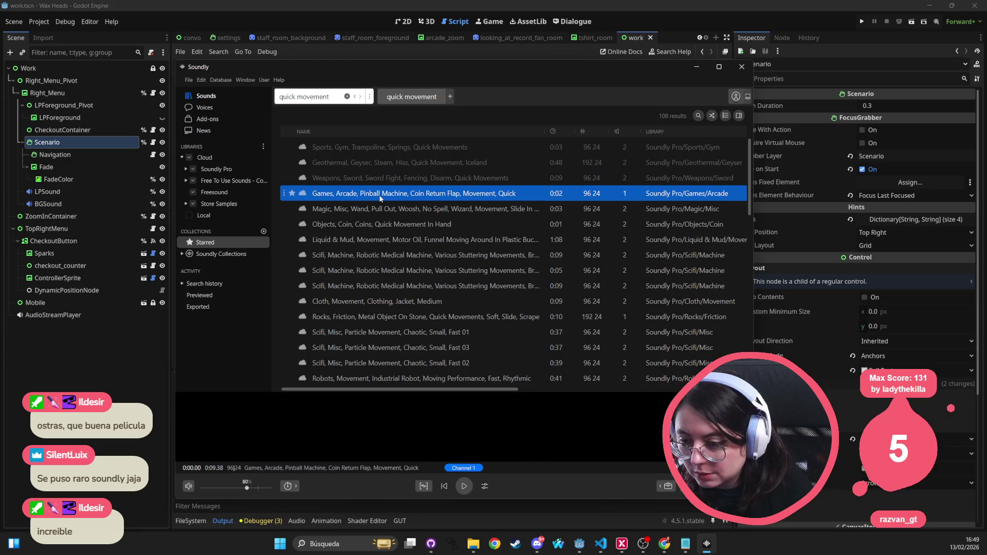
click(369, 209)
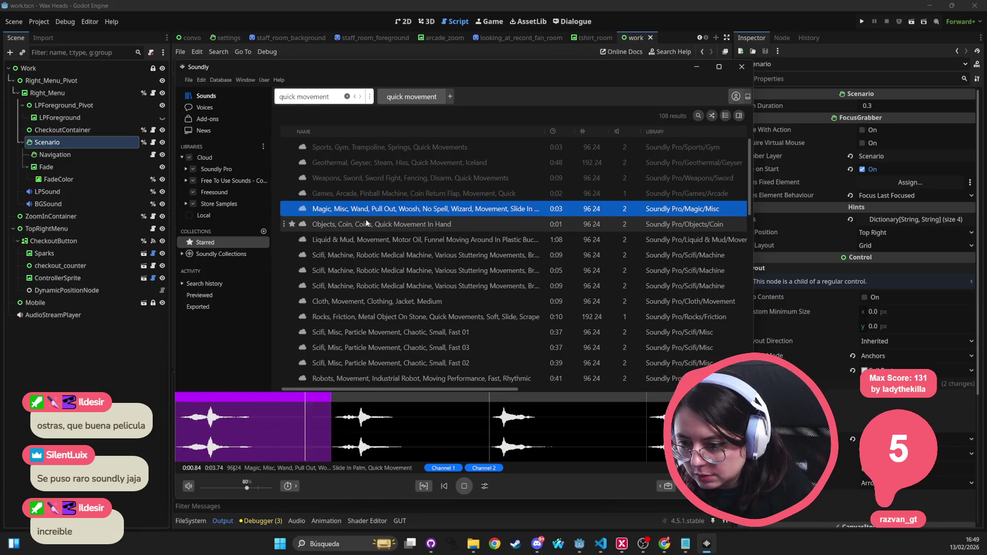
click(366, 223)
click(360, 239)
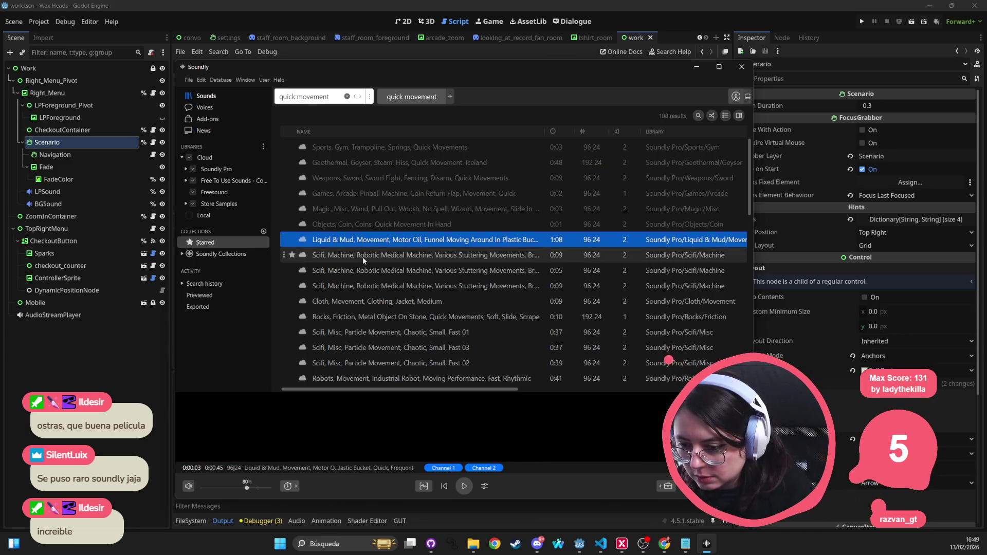
click(365, 207)
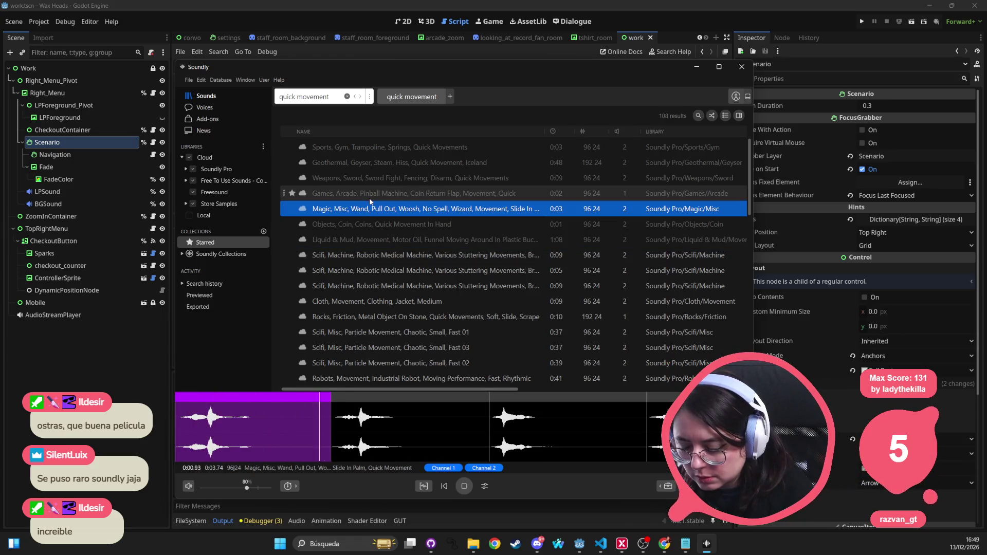
Preview the Scifi Machine, cloth jacket, rocks, Scifi Misc Fast and robot movement sounds.
click(396, 255)
click(410, 270)
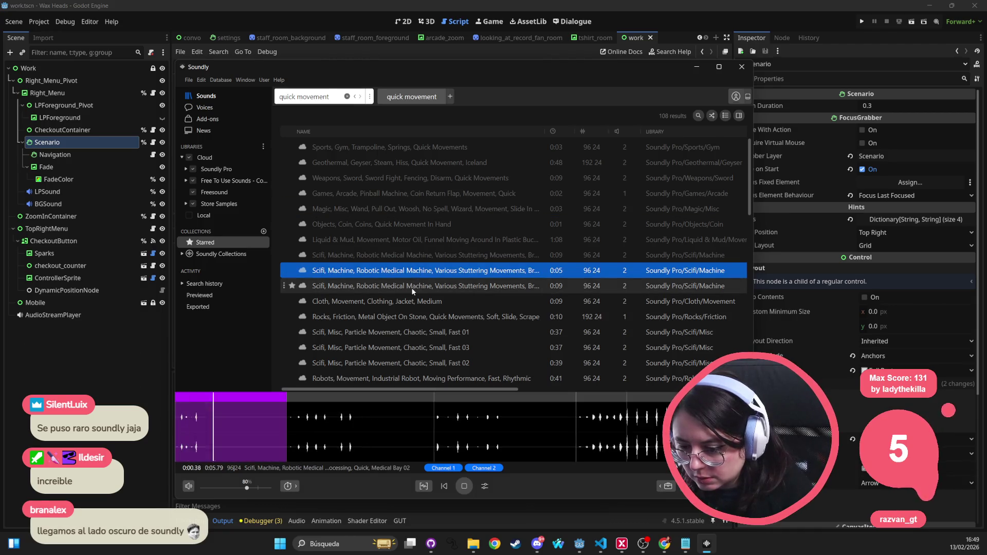
click(410, 290)
click(403, 305)
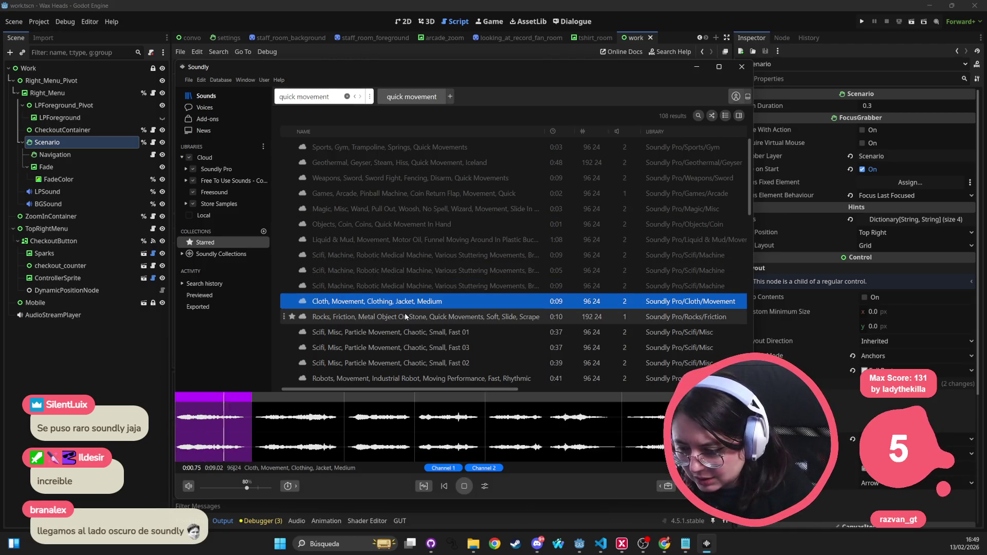
scroll(405, 312, down, 1)
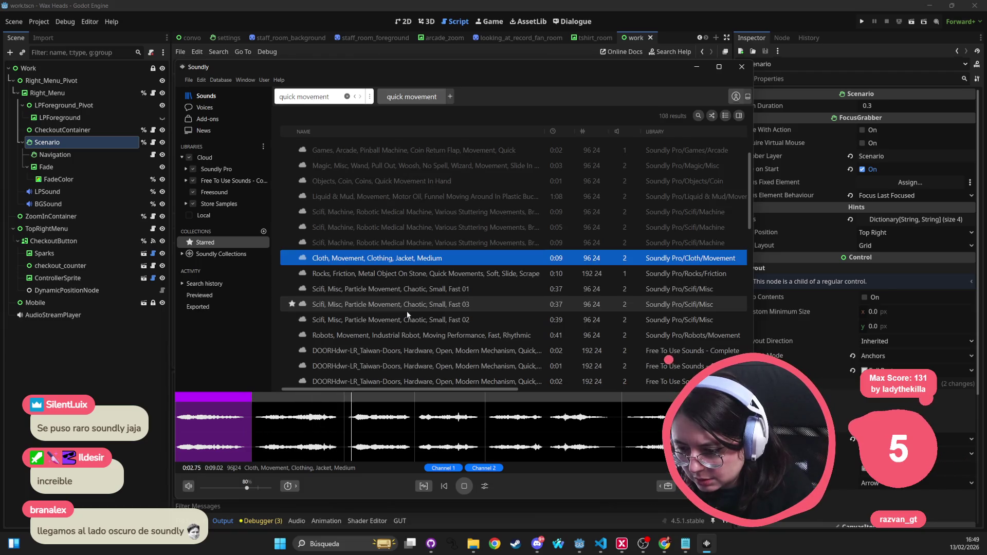
click(414, 277)
click(411, 289)
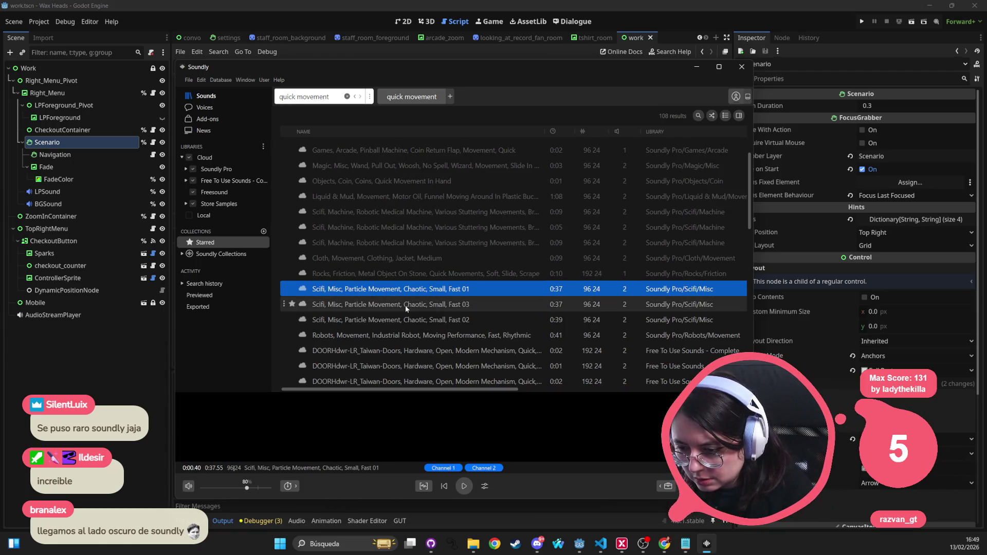
click(405, 306)
click(420, 321)
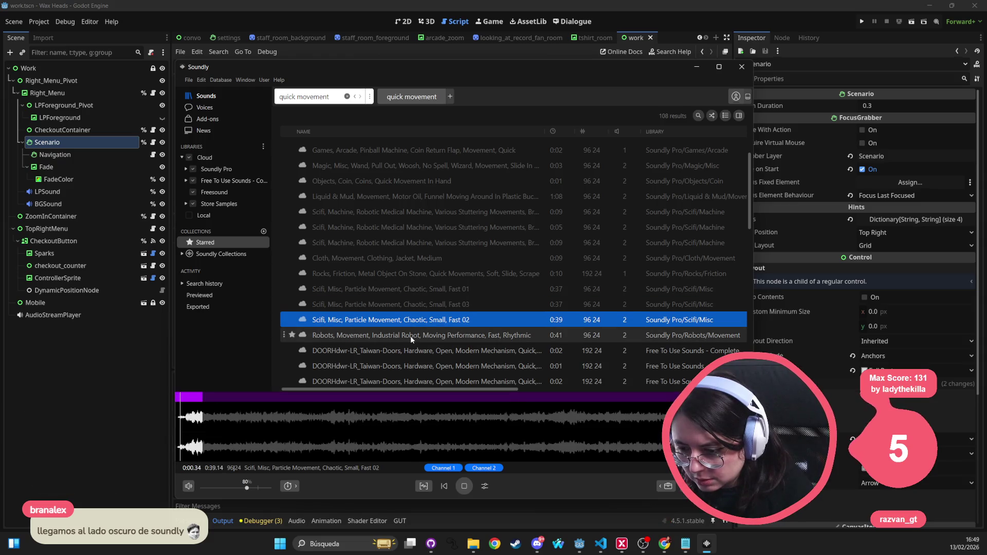
click(410, 335)
Settle on the Vegetation bush-and-leaves impact and drag it into the Godot project.
scroll(411, 304, down, 1)
click(399, 309)
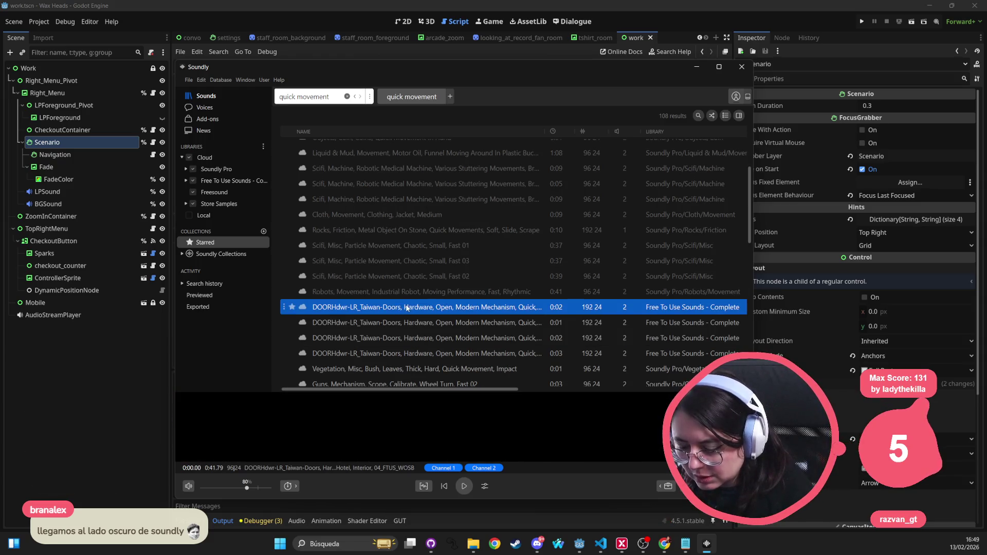
scroll(404, 306, down, 2)
click(400, 302)
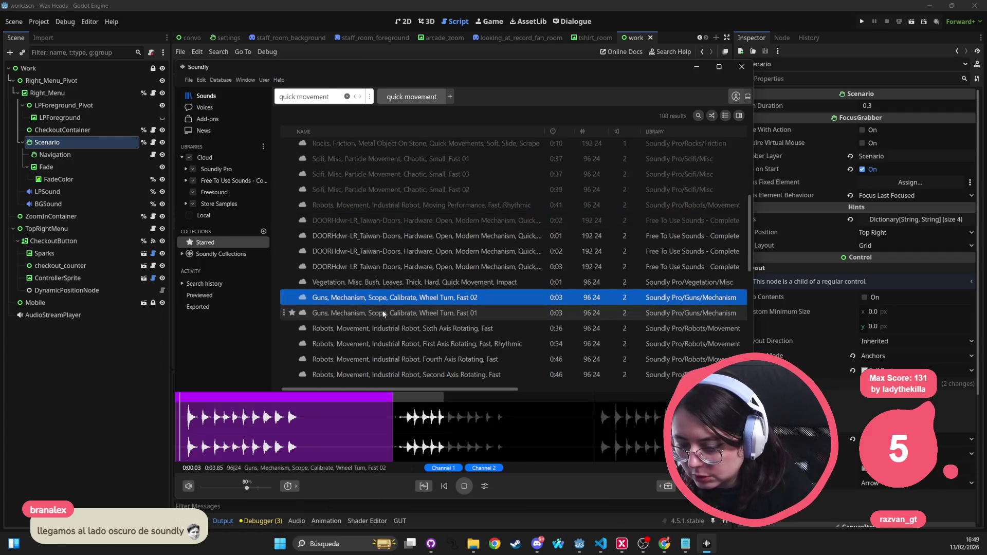
key(Up)
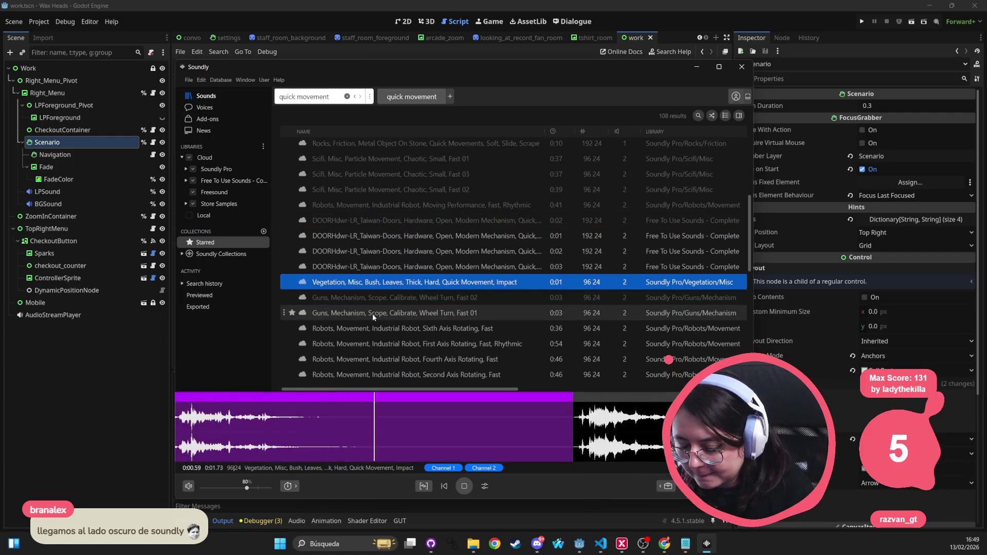
click(372, 314)
click(383, 288)
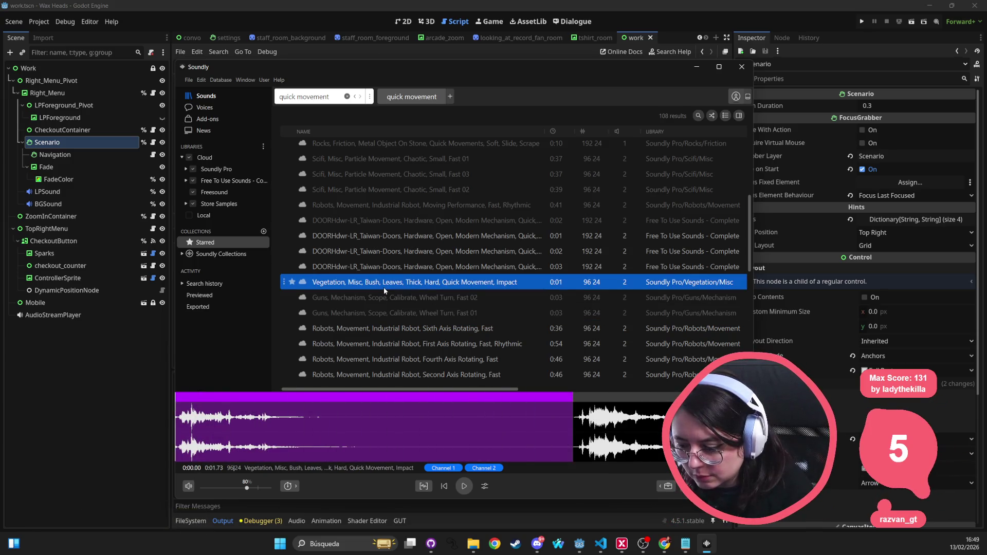
mouse_move(633, 412)
mouse_down()
mouse_move(529, 415)
mouse_move(291, 465)
mouse_move(617, 427)
mouse_move(619, 403)
mouse_move(210, 532)
mouse_up()
Add an AudioStreamPlayer child node under the Scenario node.
click(196, 523)
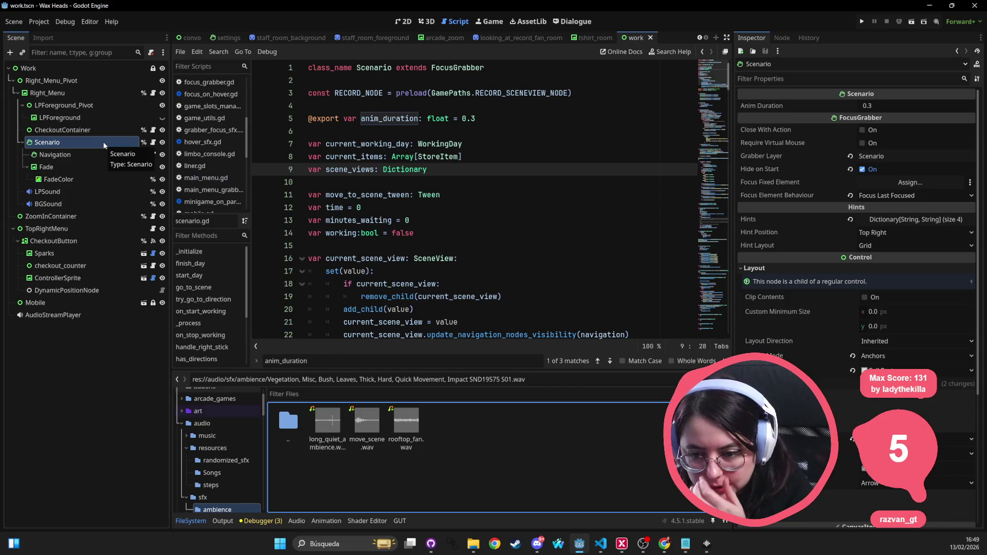
right_click(104, 146)
click(140, 161)
text(audio_)
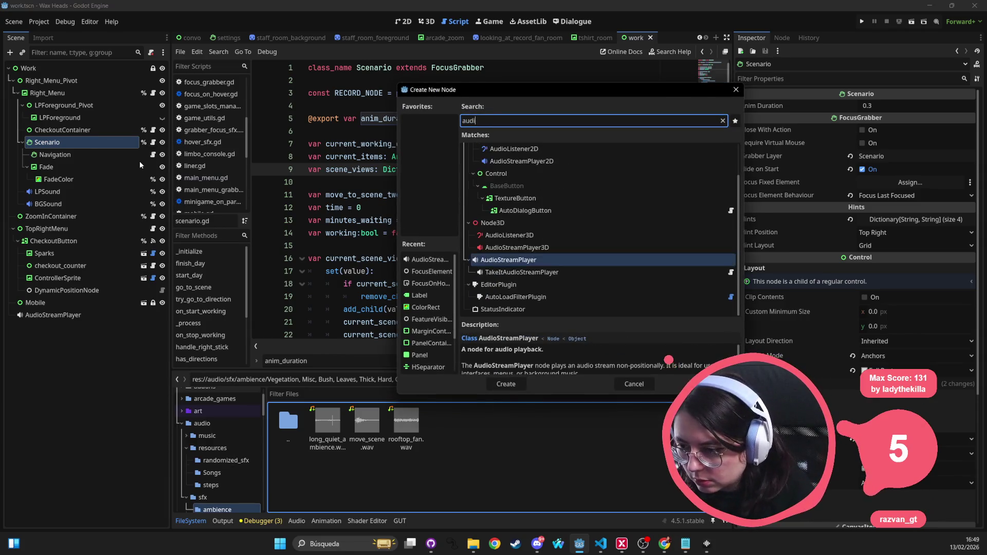
key(BackSpace)
key(BackSpace)
key(BackSpace)
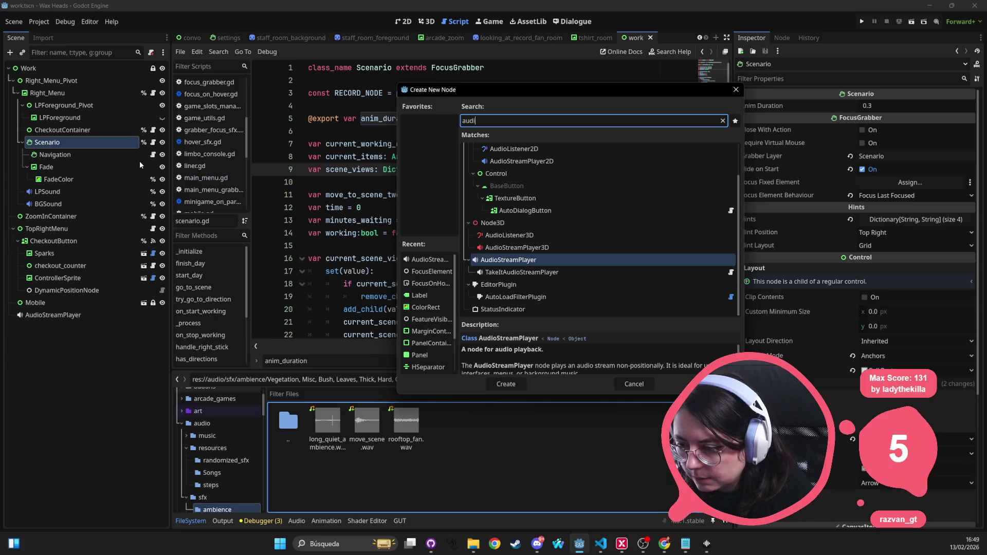
key(Return)
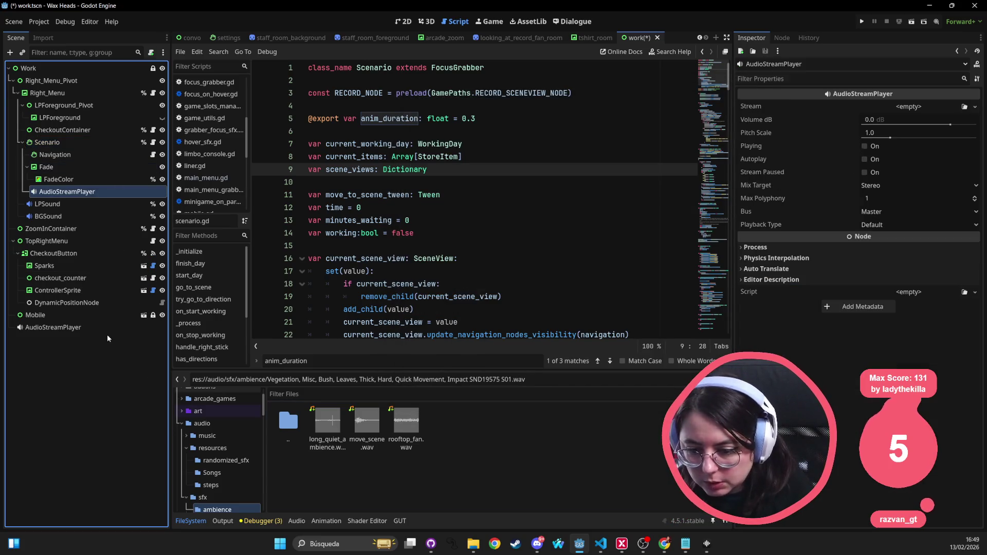
click(106, 332)
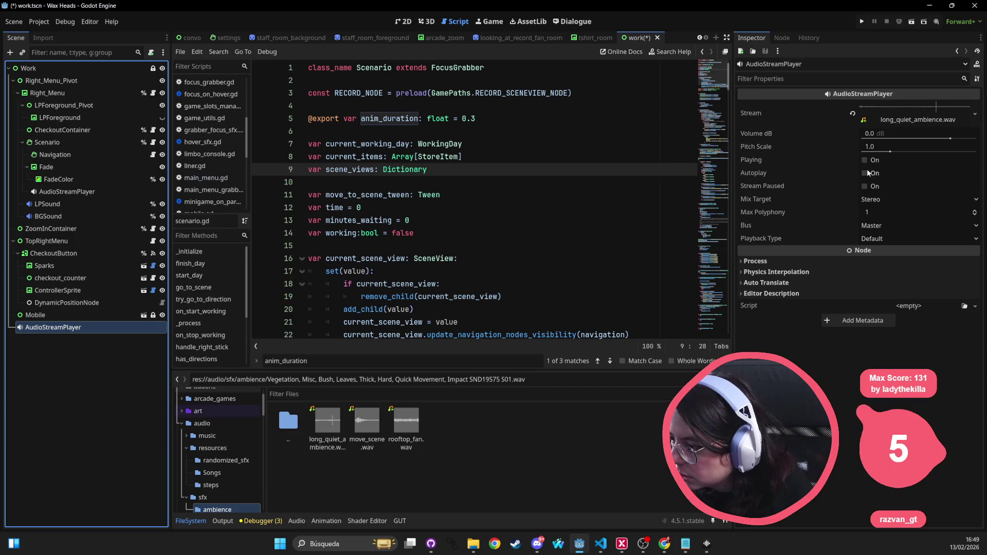
click(95, 193)
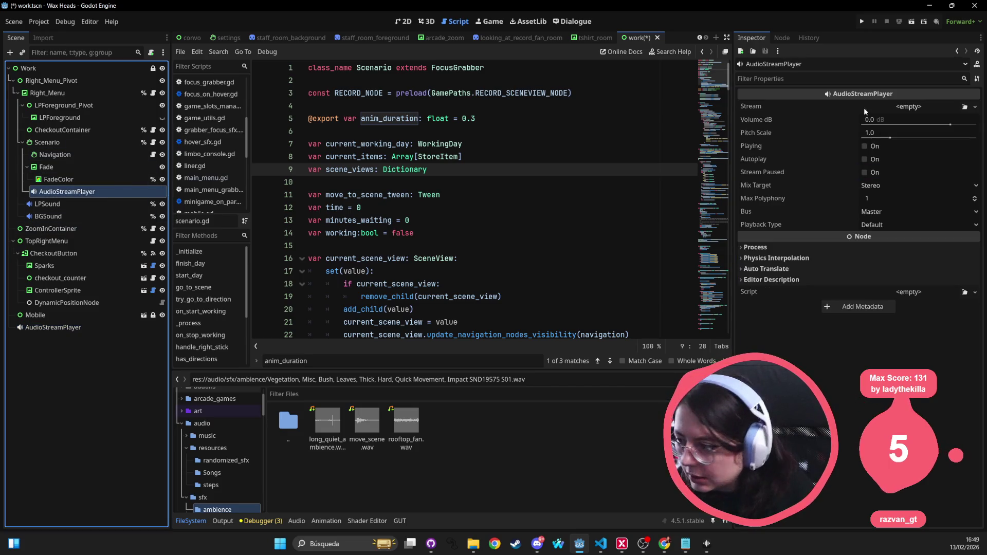
Assign move_scene.wav as the new player's Stream and preview it.
drag(406, 424, 902, 128)
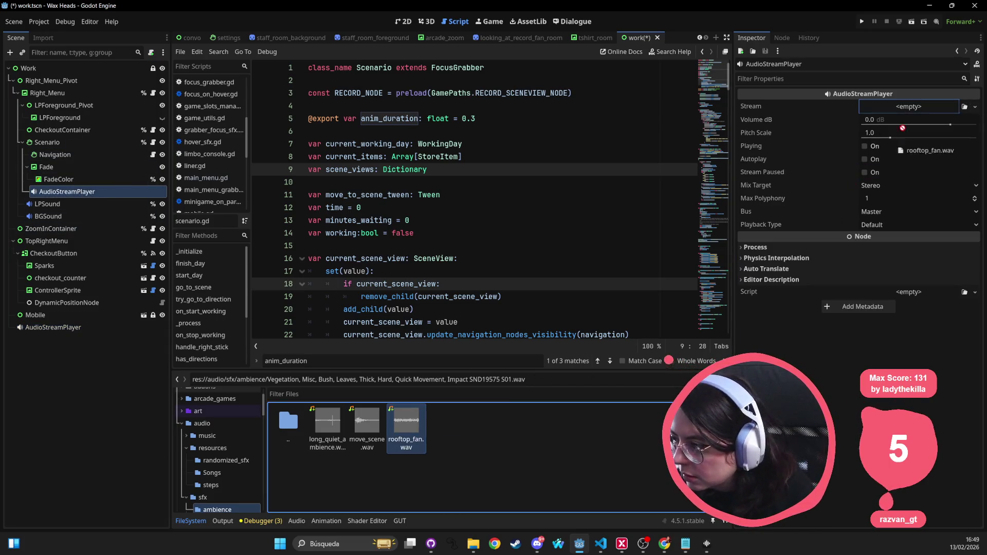
click(328, 424)
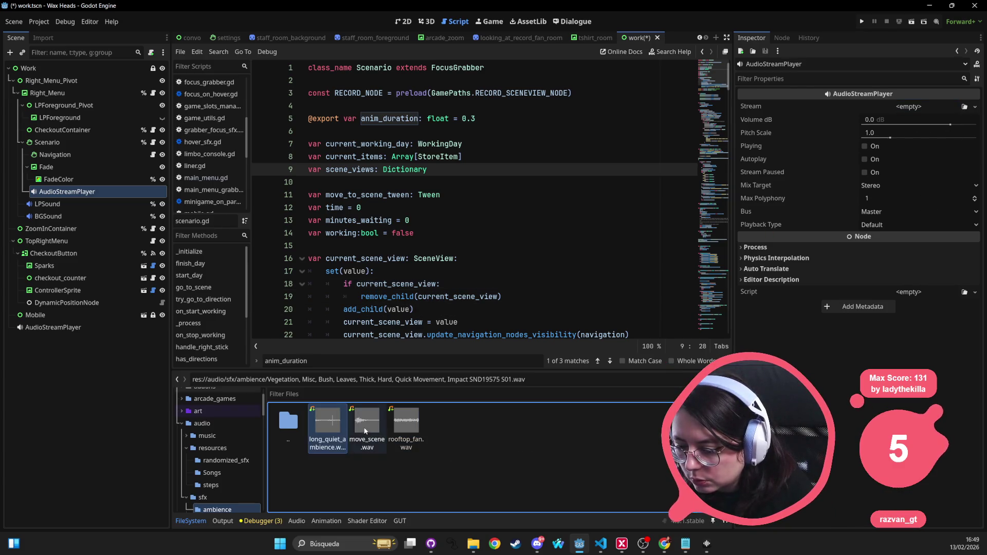
mouse_move(363, 425)
mouse_down()
mouse_move(370, 406)
mouse_move(906, 110)
mouse_up()
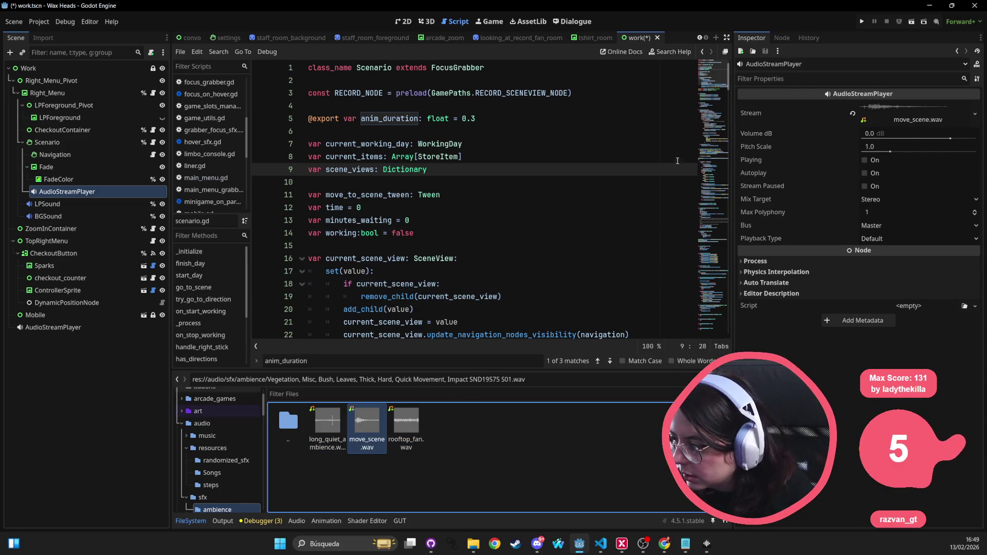
click(866, 160)
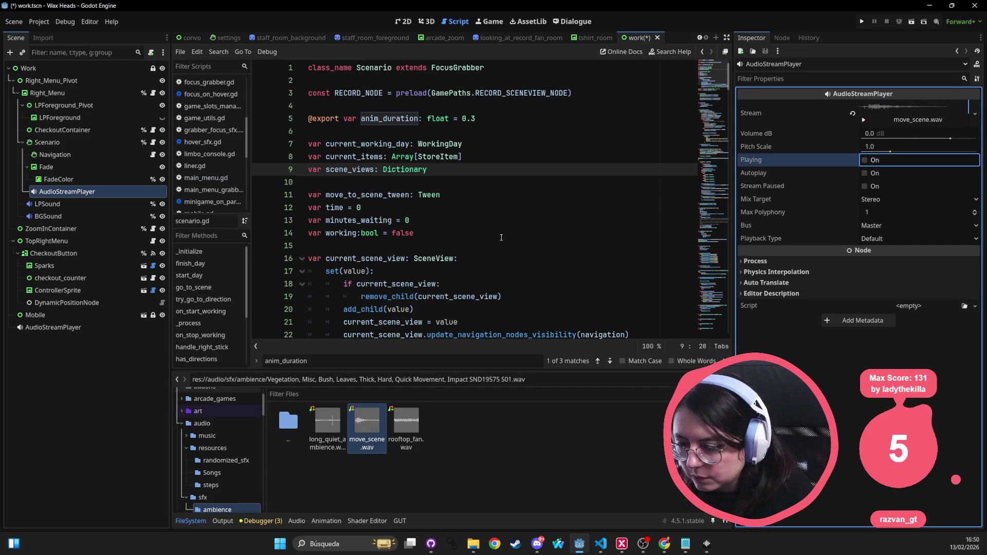
click(591, 145)
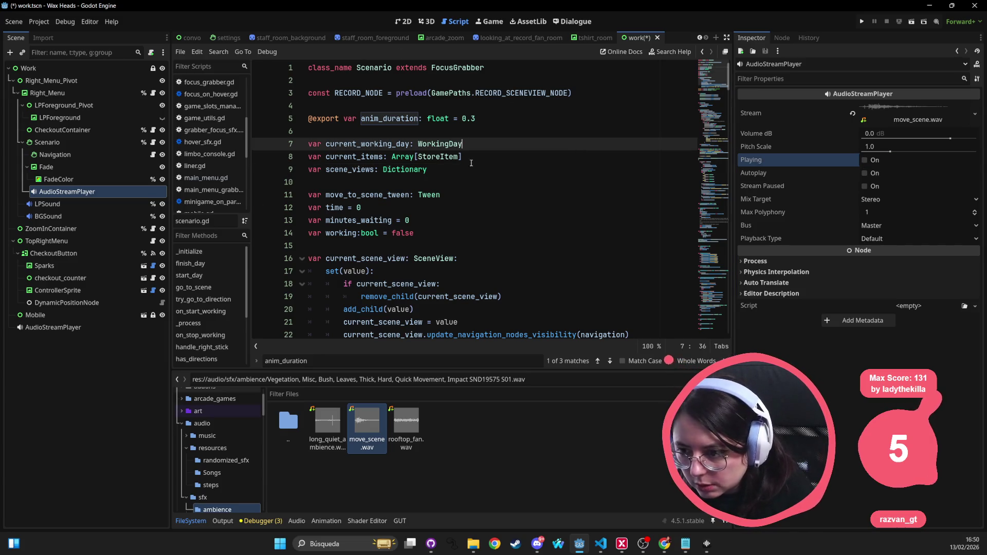
click(521, 207)
On line 103, start a move_to_scene_tween.tween_callback( call in the scene-change code.
key(ctrl+f)
text(ani)
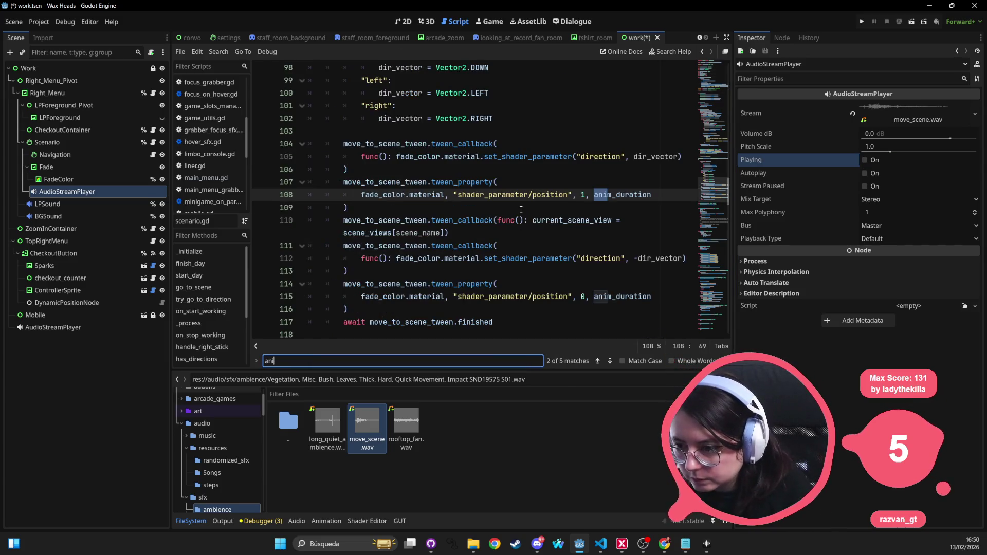
scroll(520, 209, up, 2)
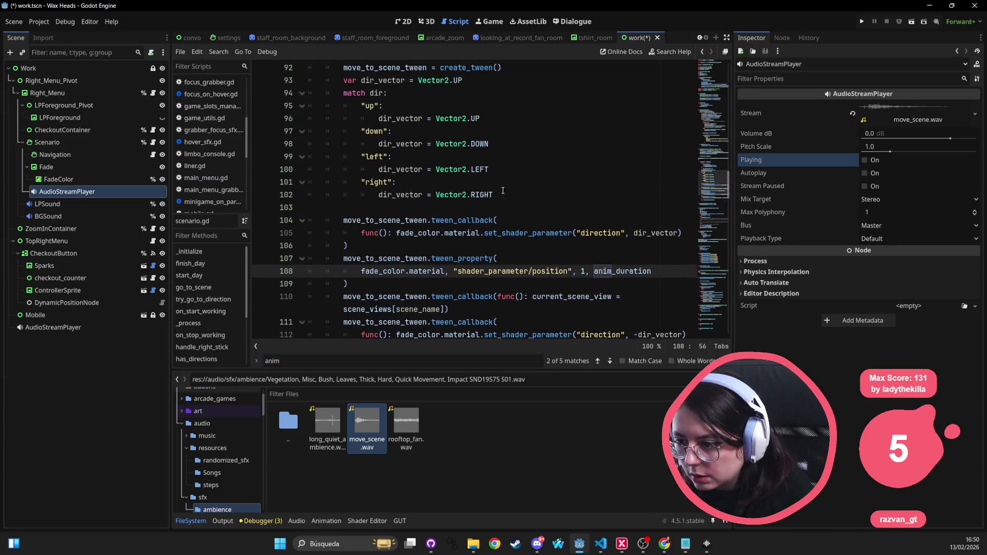
click(482, 207)
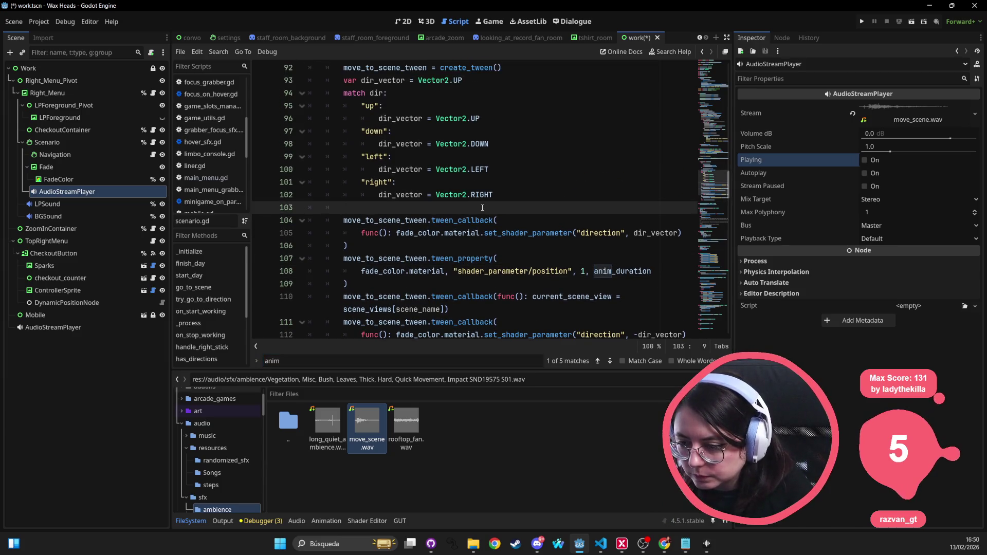
text(move_to_scene)
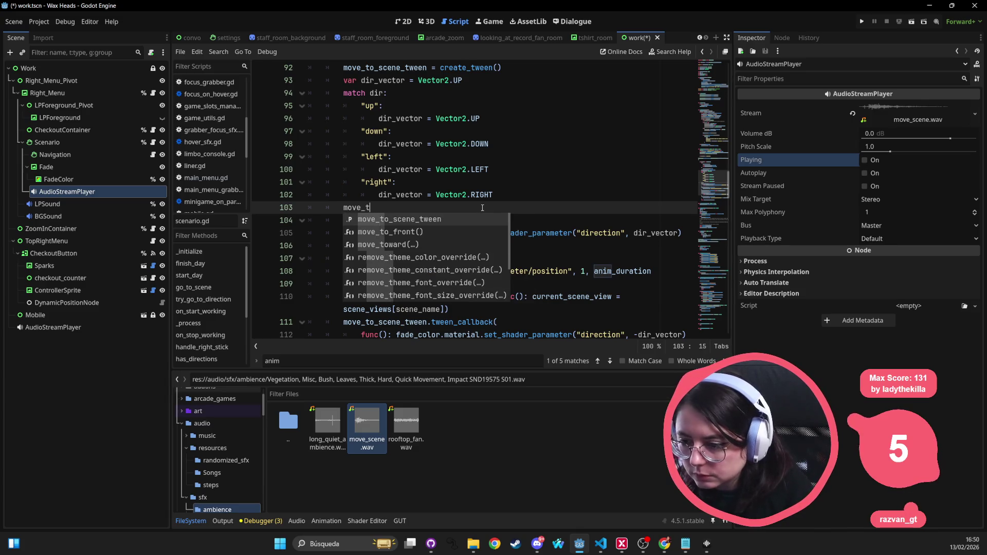
text(_)
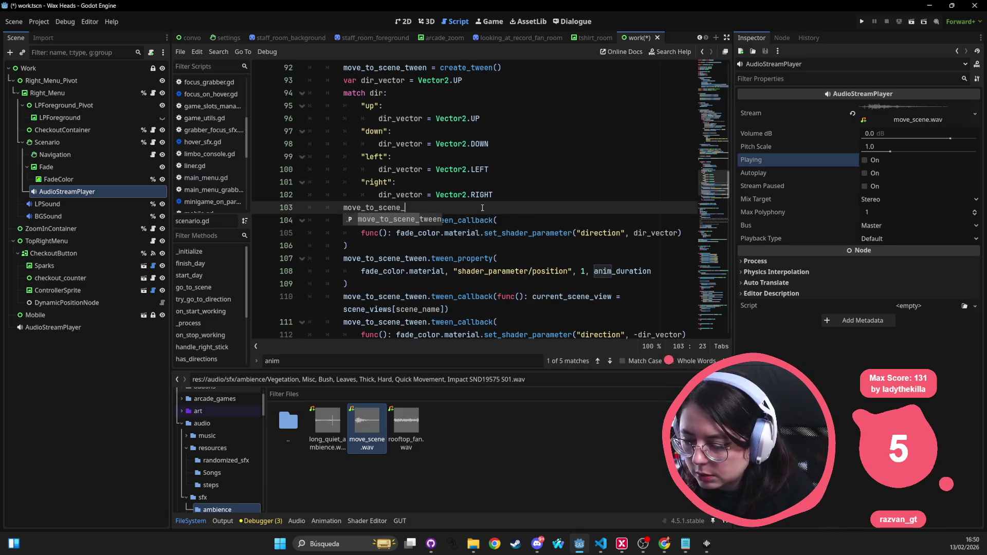
key(Return)
text(.tween_)
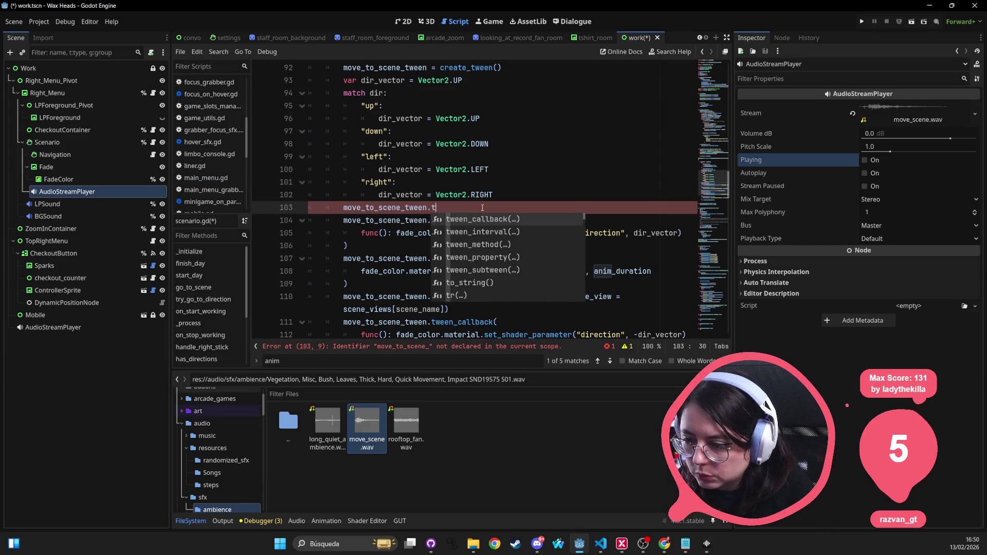
key(Return)
text(play))
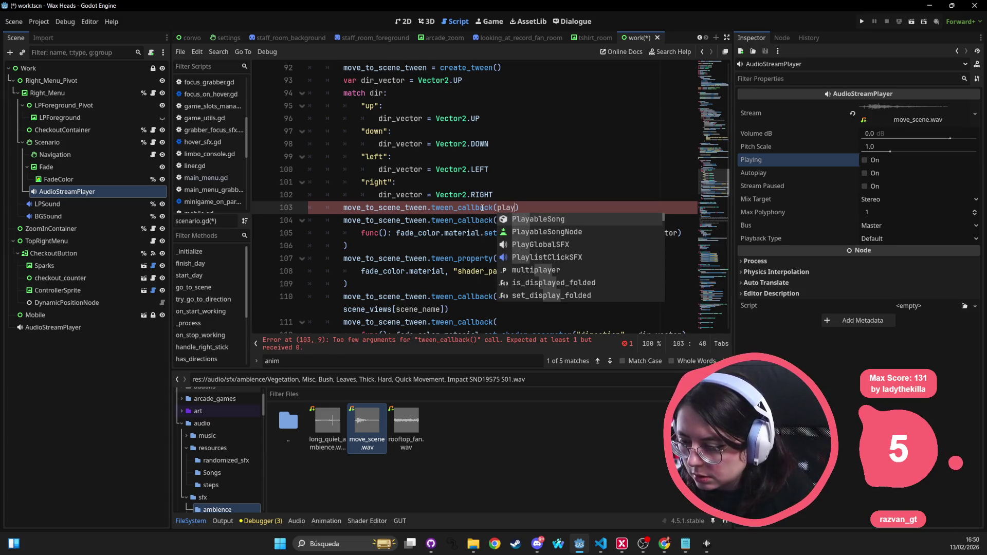
key(BackSpace)
key(BackSpace)
key(BackSpace)
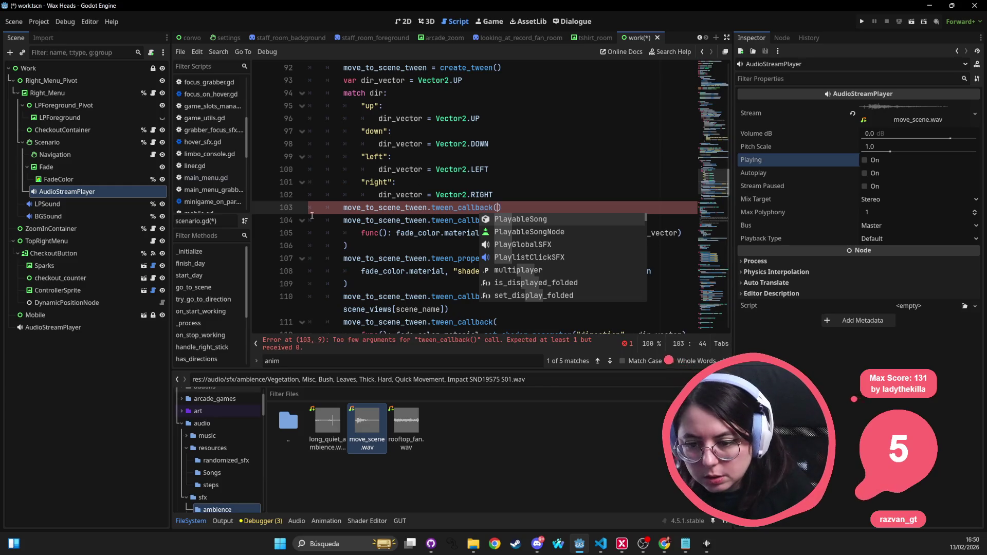
Pass play_transition_sound to the tween_callback and save the scene.
drag(67, 192, 498, 215)
key(ctrl+z)
drag(67, 192, 202, 201)
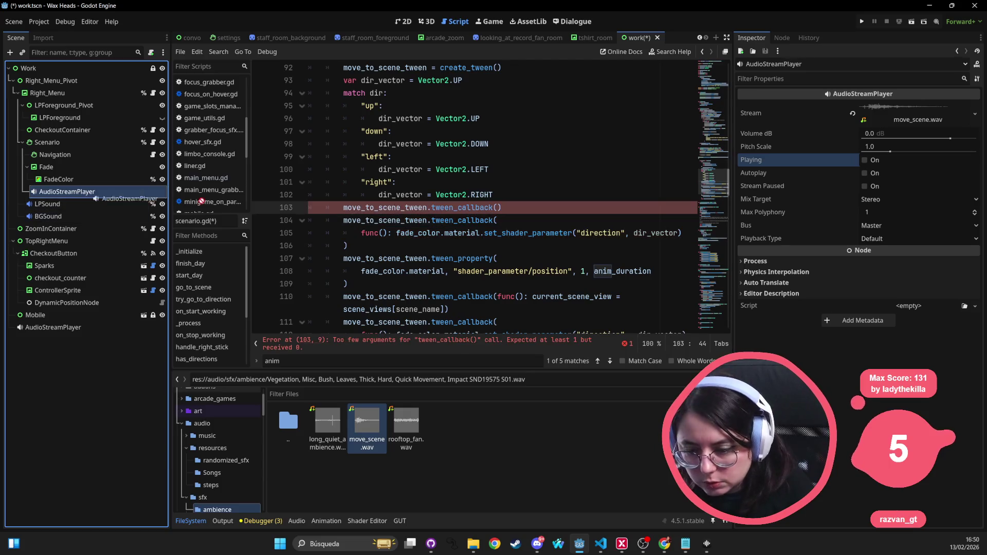
drag(497, 208, 497, 208)
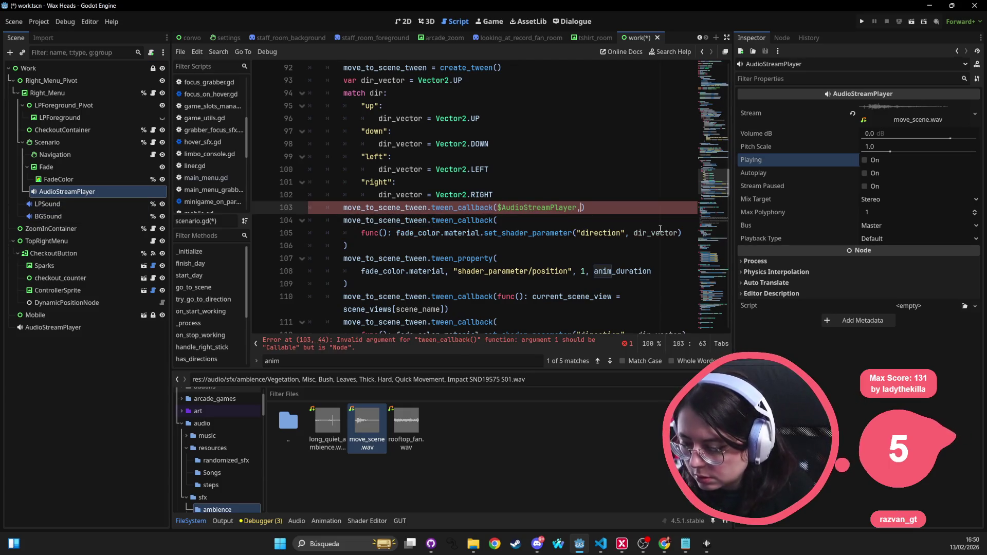
text(,)
key(ctrl+BackSpace)
key(ctrl+BackSpace)
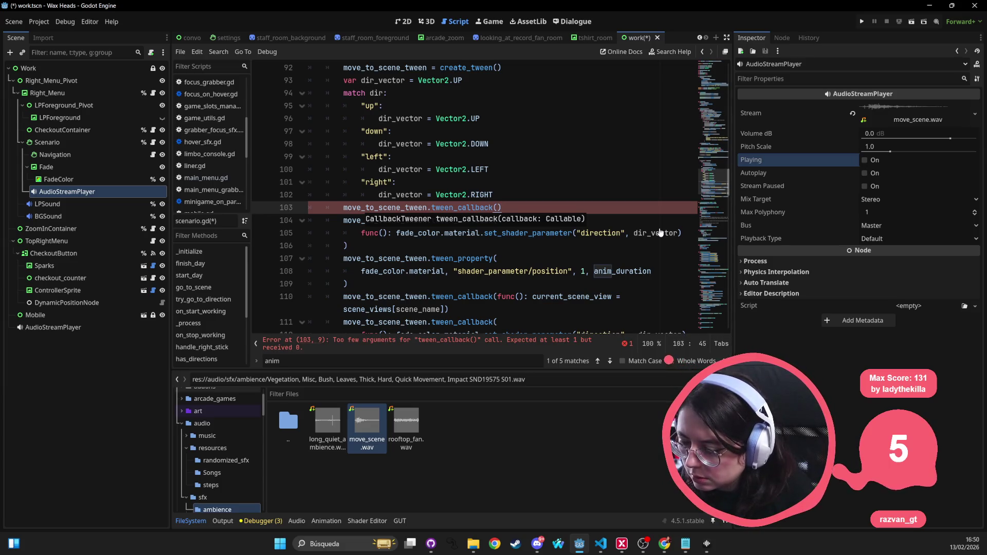
text(y_transition_)
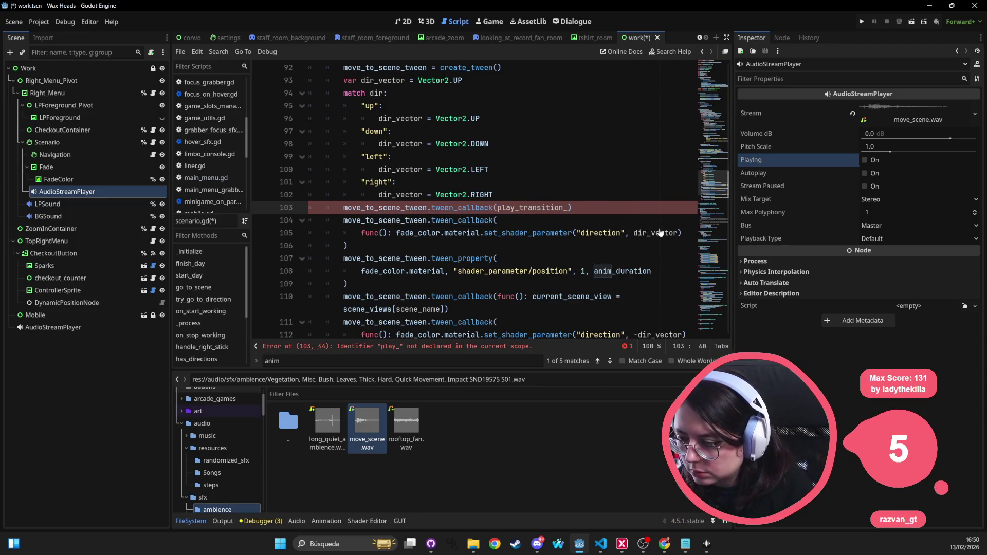
text(nd)
key(ctrl+s)
scroll(662, 233, down, 10)
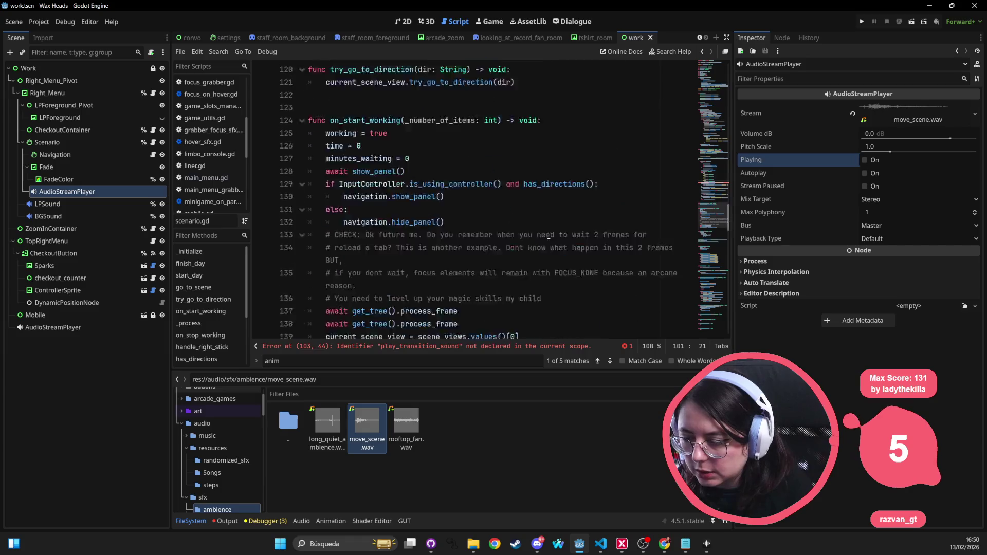
Write a play_transition_sound() function header below handle_right_stick.
drag(711, 222, 712, 314)
scroll(409, 167, up, 14)
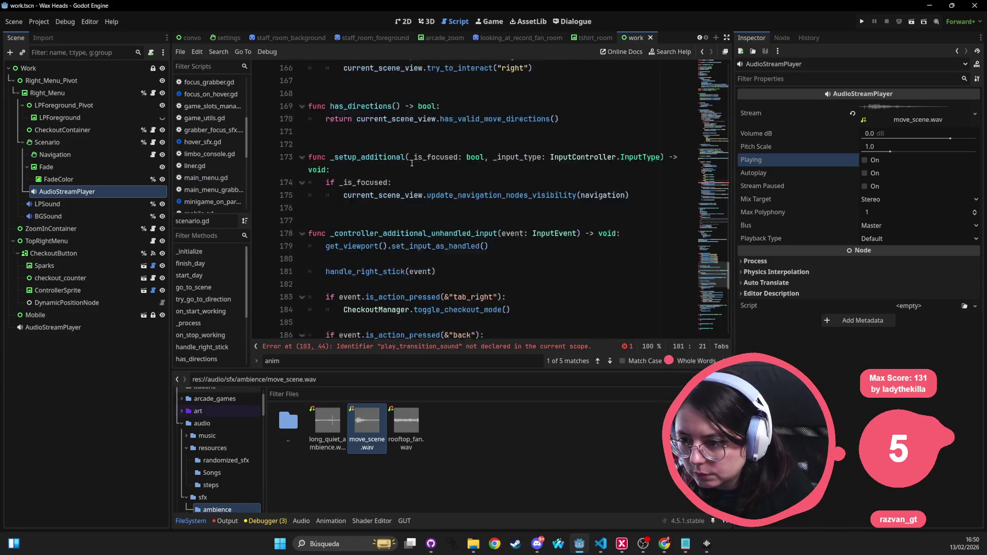
scroll(408, 168, up, 4)
scroll(360, 231, down, 2)
click(339, 266)
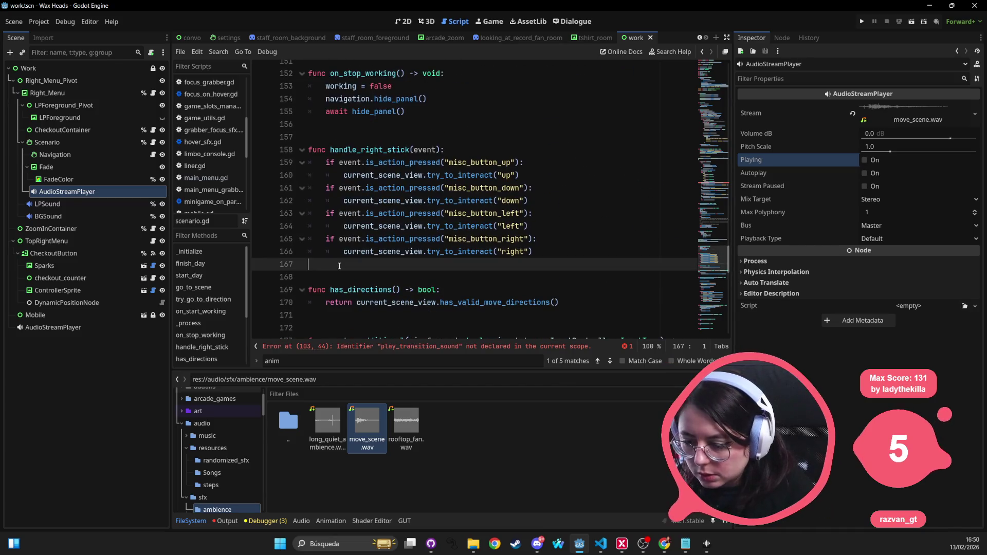
key(Return)
key(Return)
text(func play_tran)
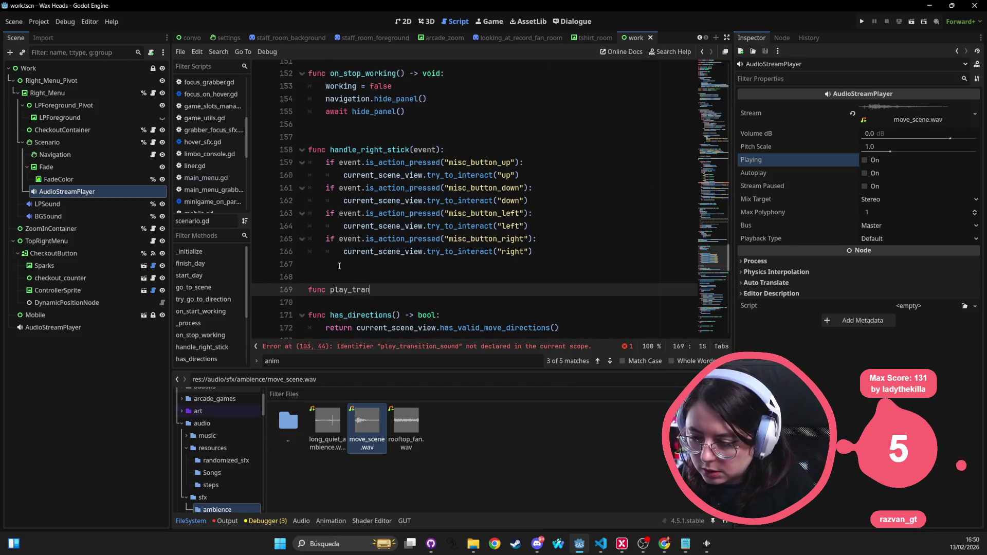
key(BackSpace)
key(BackSpace)
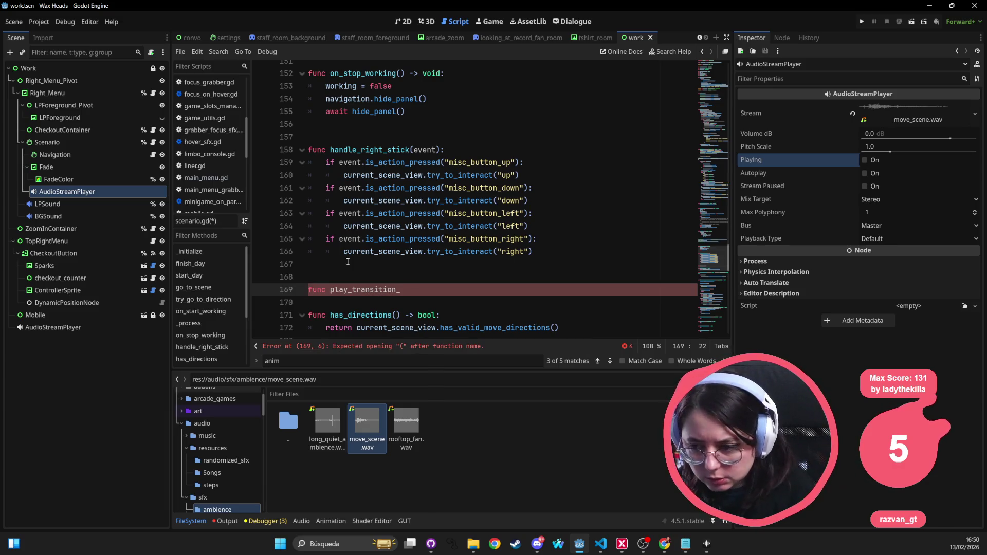
scroll(348, 262, up, 15)
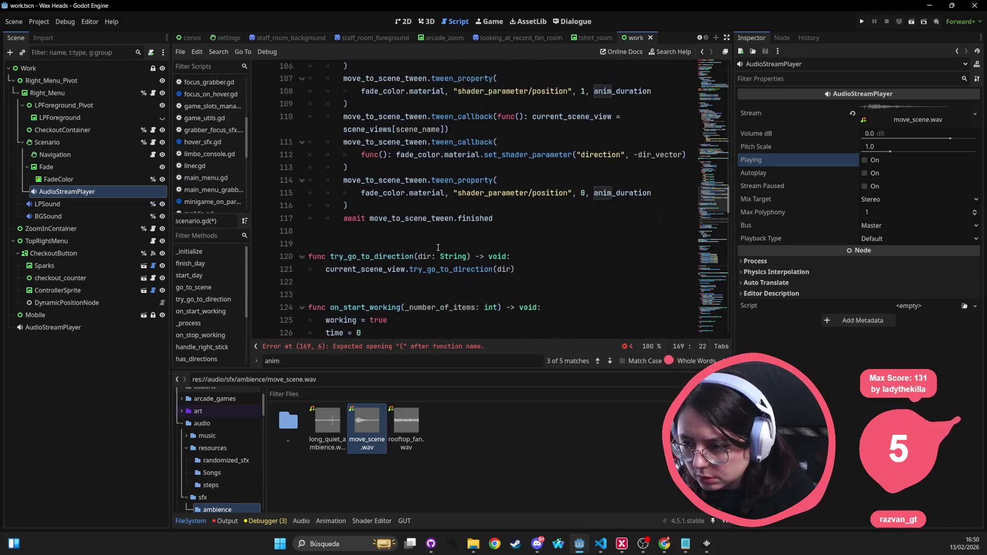
scroll(438, 248, up, 15)
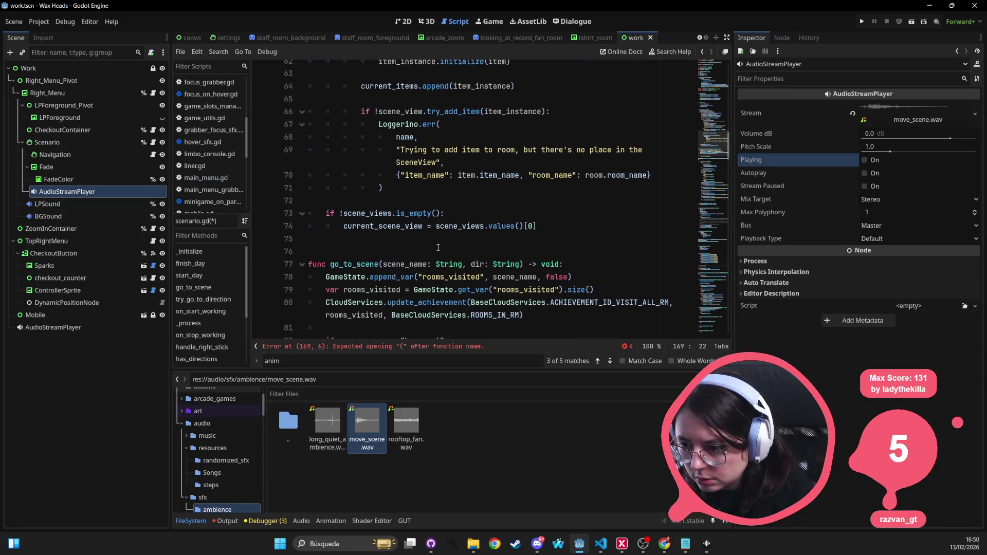
scroll(438, 248, up, 8)
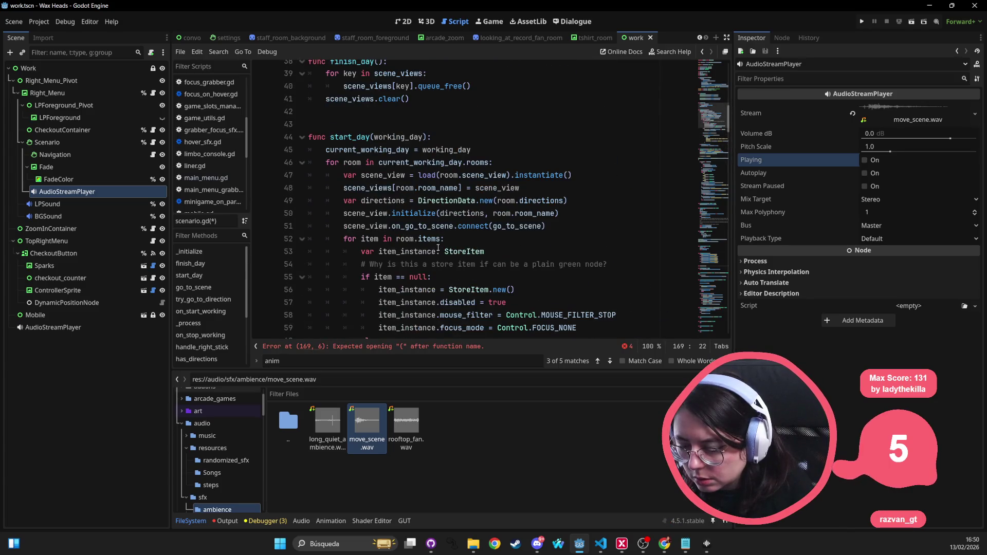
text(sition_sound()
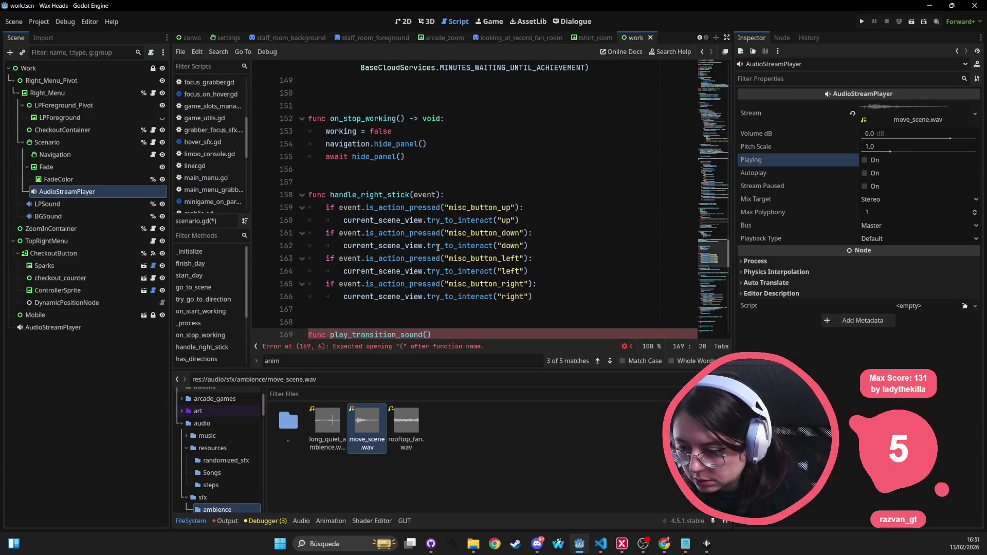
scroll(438, 247, down, 1)
text())
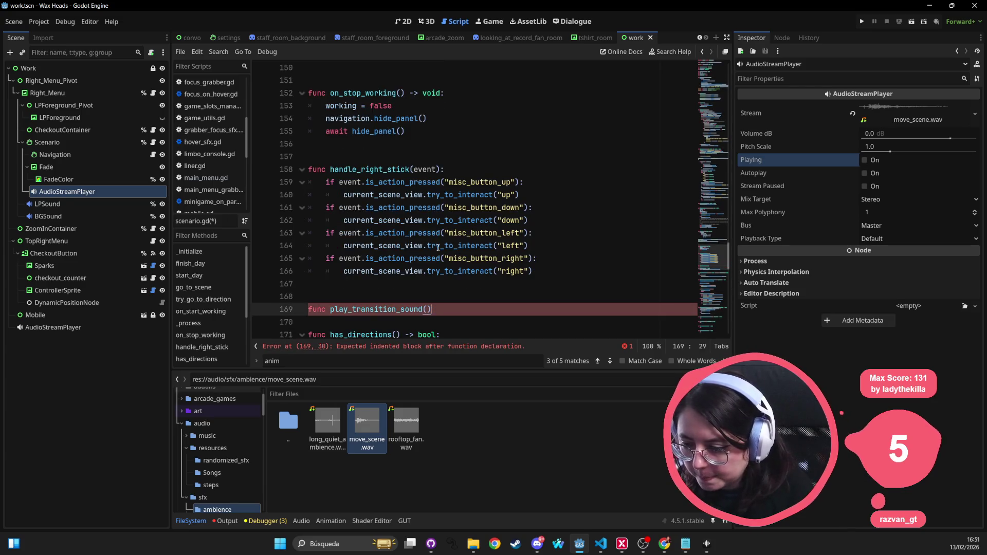
text( ->void:)
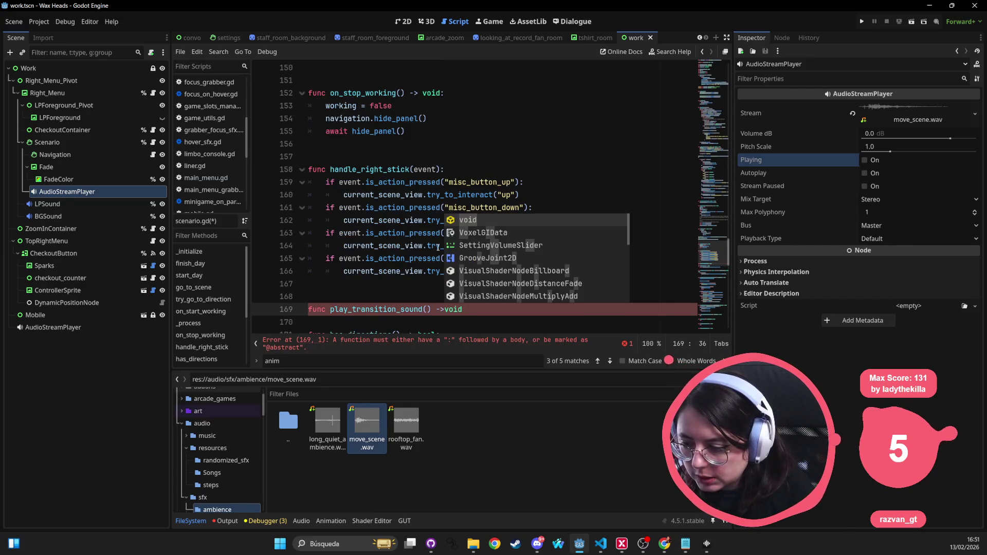
key(Return)
Make the function body call $AudioStreamPlayer.play.
mouse_move(138, 190)
mouse_down()
mouse_move(316, 322)
mouse_move(408, 312)
mouse_up()
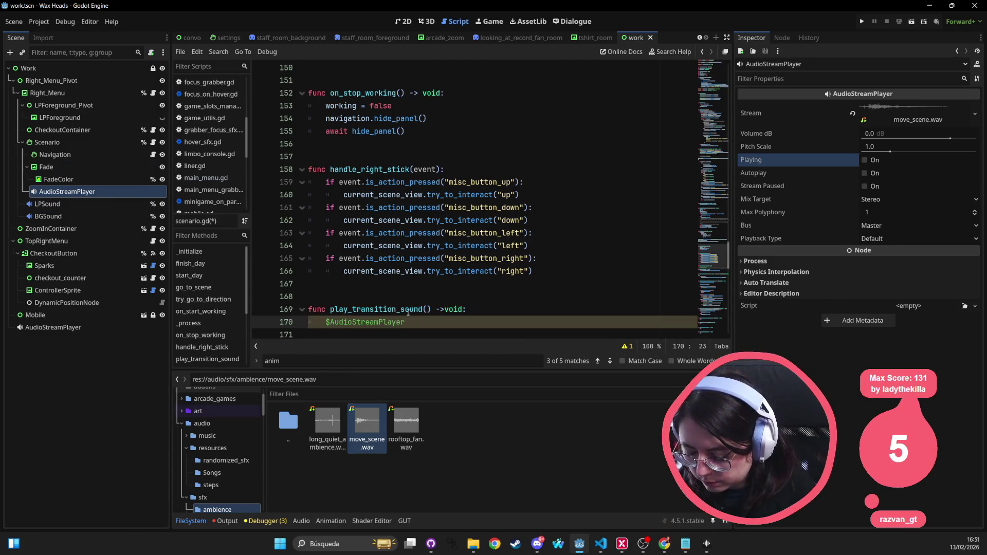
text(.play)
click(445, 194)
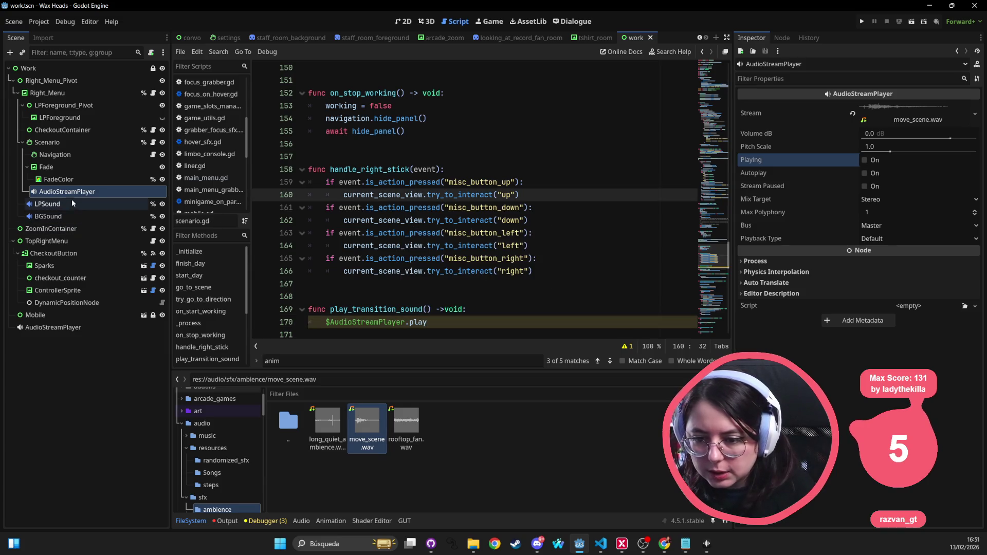
click(974, 115)
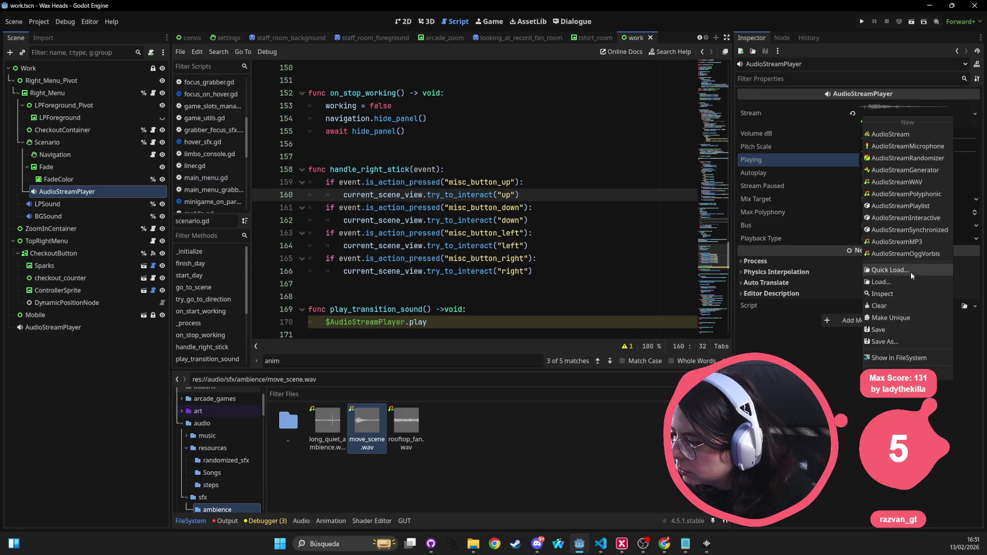
Give the player a new AudioStreamRandomizer holding move_scene.wav, with Random Pitch 1.1 and Random playback mode, and save.
click(946, 157)
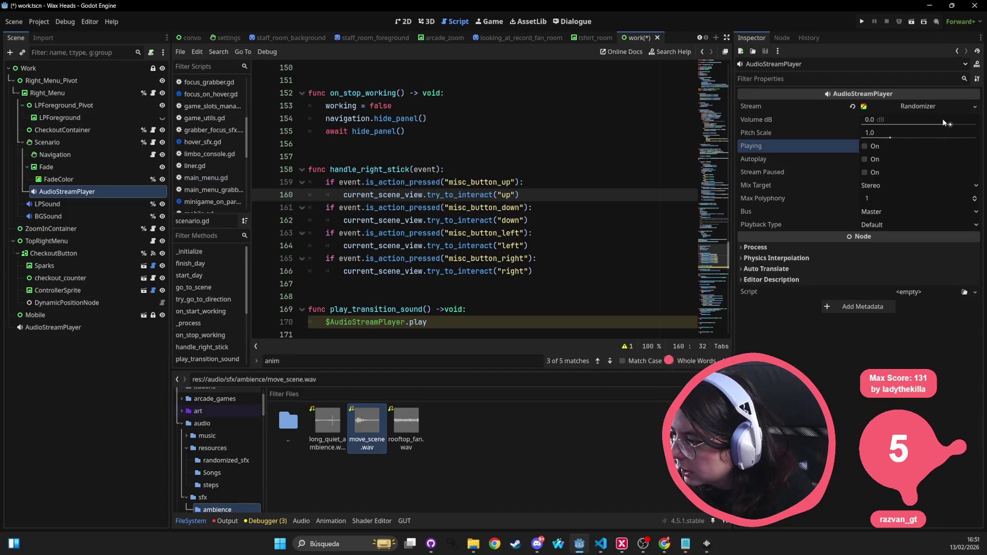
click(914, 107)
mouse_move(374, 437)
mouse_down()
mouse_move(931, 122)
mouse_move(904, 174)
mouse_up()
mouse_move(367, 421)
mouse_down()
mouse_move(874, 206)
mouse_move(910, 175)
mouse_up()
click(873, 136)
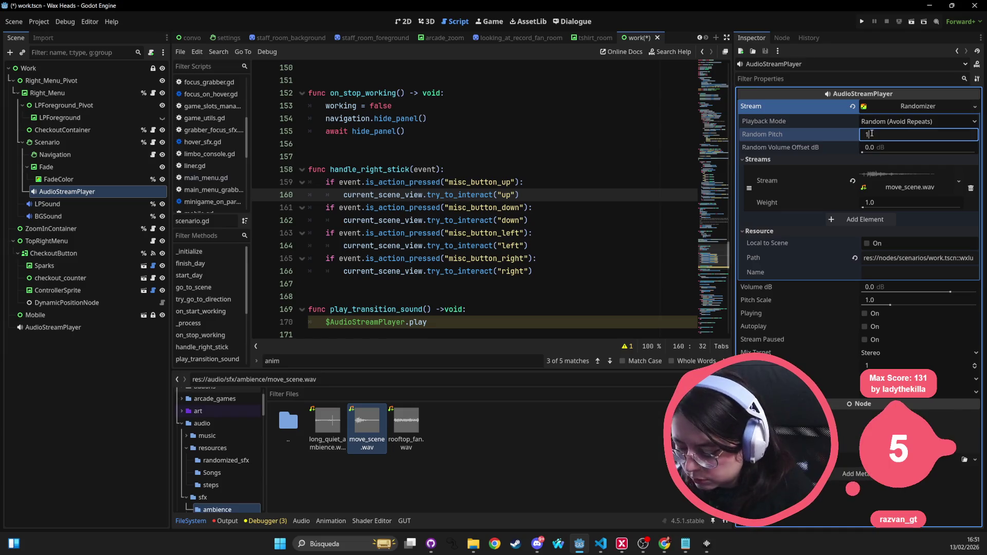
text(.1)
key(ctrl+s)
click(550, 208)
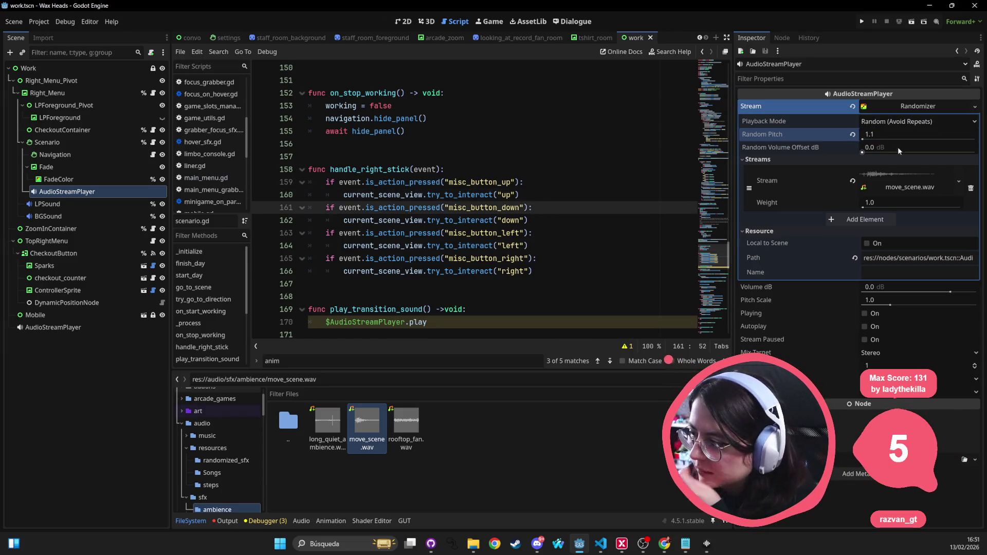
click(925, 122)
click(920, 138)
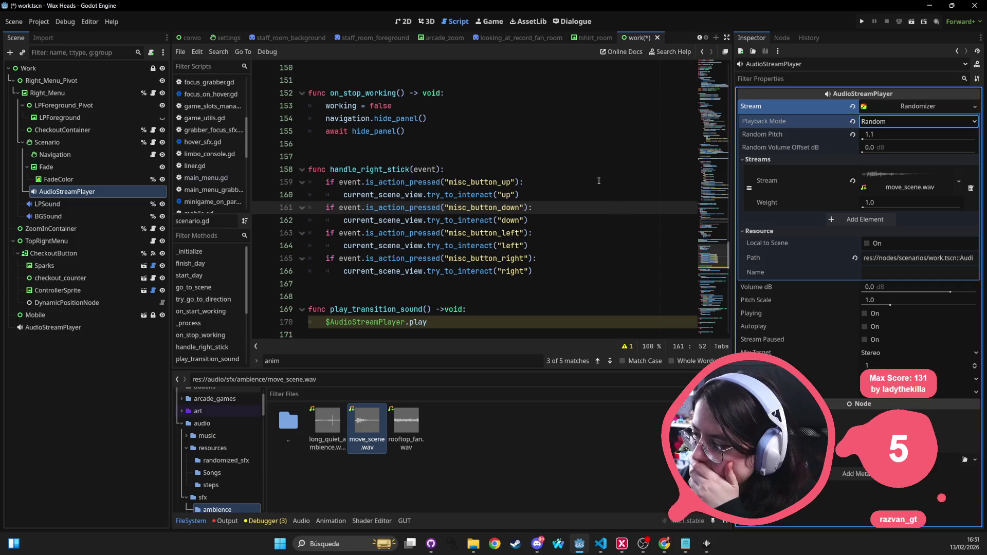
key(Up)
key(Up)
key(ctrl+s)
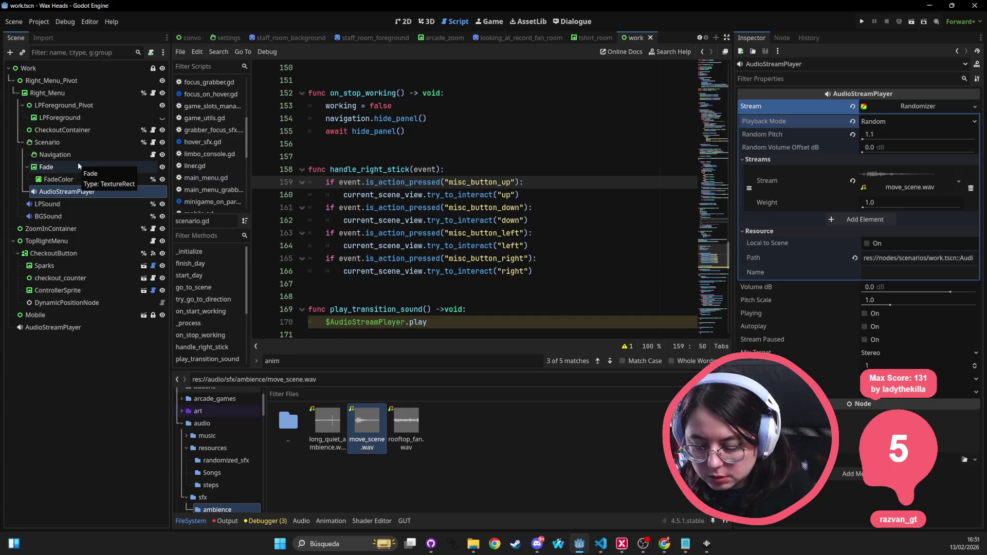
Complete the play() call in the script, check where play_transition_sound is called, and run the game.
click(475, 268)
click(442, 324)
text(())
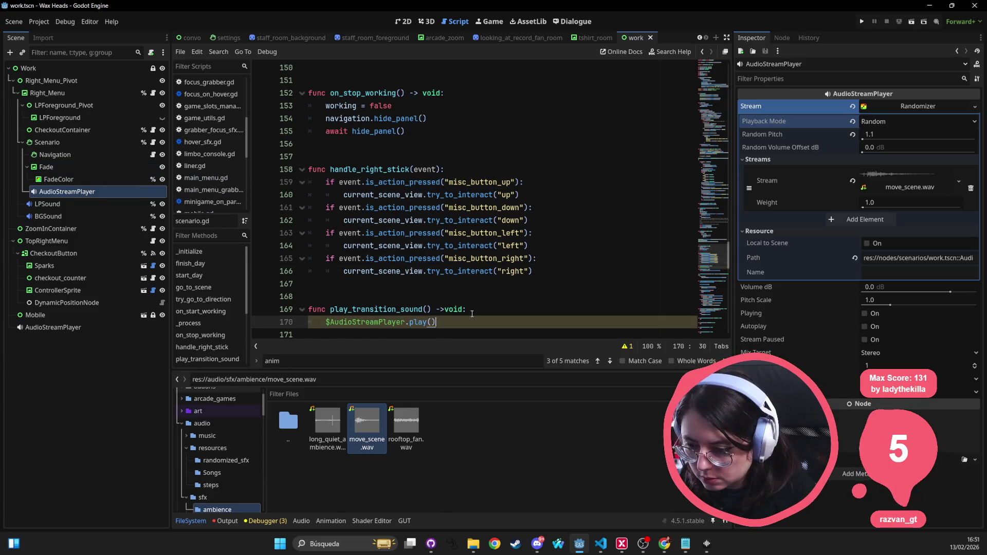
click(462, 194)
scroll(514, 206, up, 10)
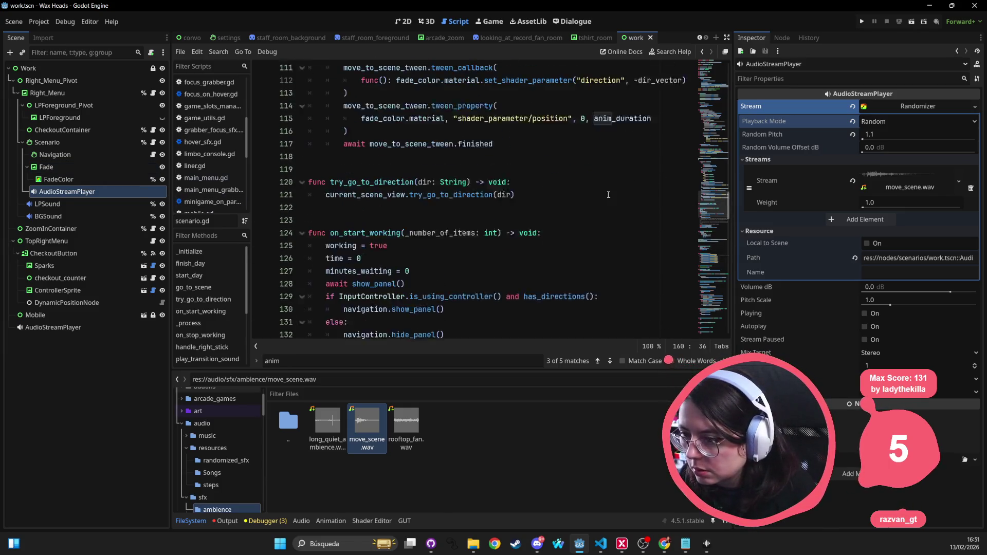
scroll(608, 195, up, 5)
double_click(572, 155)
scroll(578, 169, down, 15)
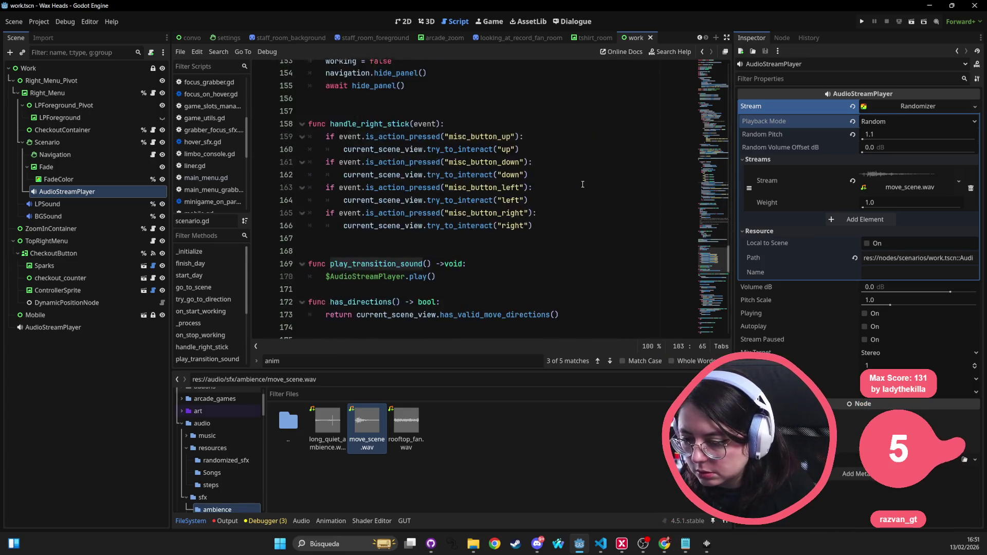
scroll(582, 185, down, 5)
click(583, 184)
click(861, 21)
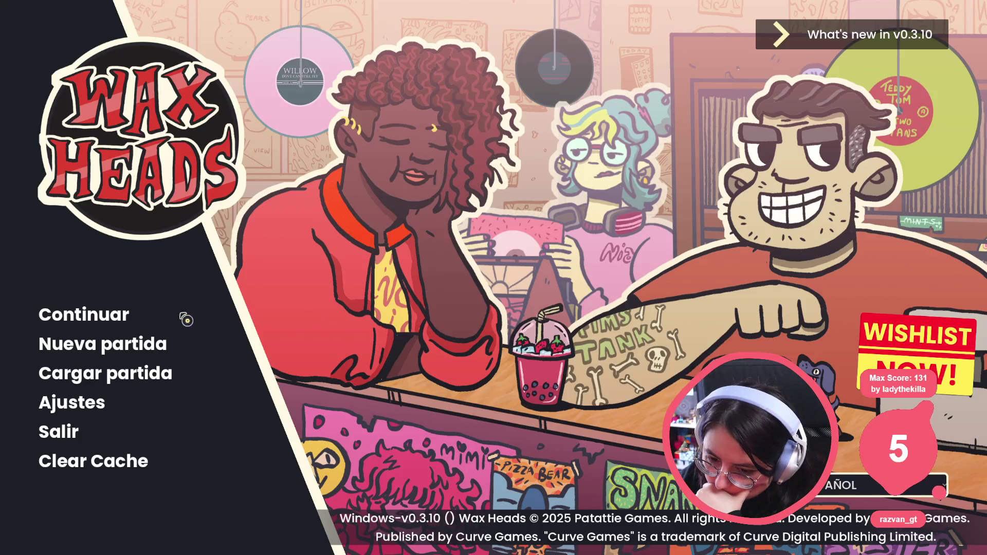
Continue the saved game, click through the staff-room dialogue, and choose Sí to head to the shop.
click(186, 320)
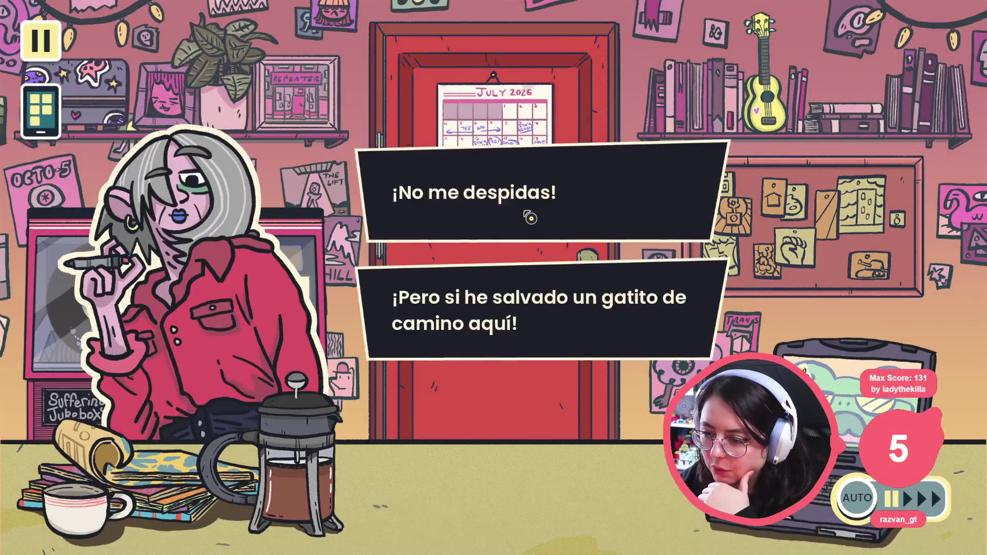
click(529, 216)
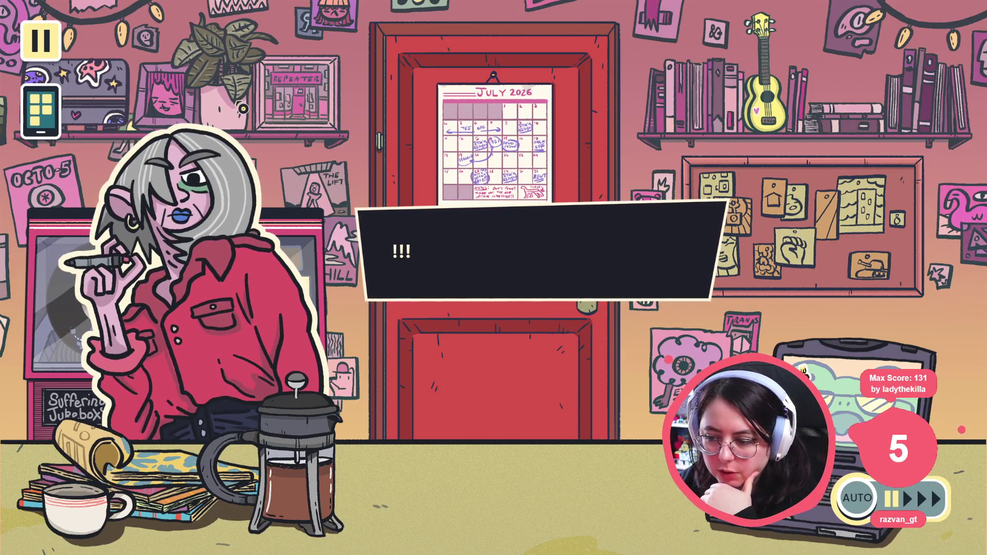
click(554, 264)
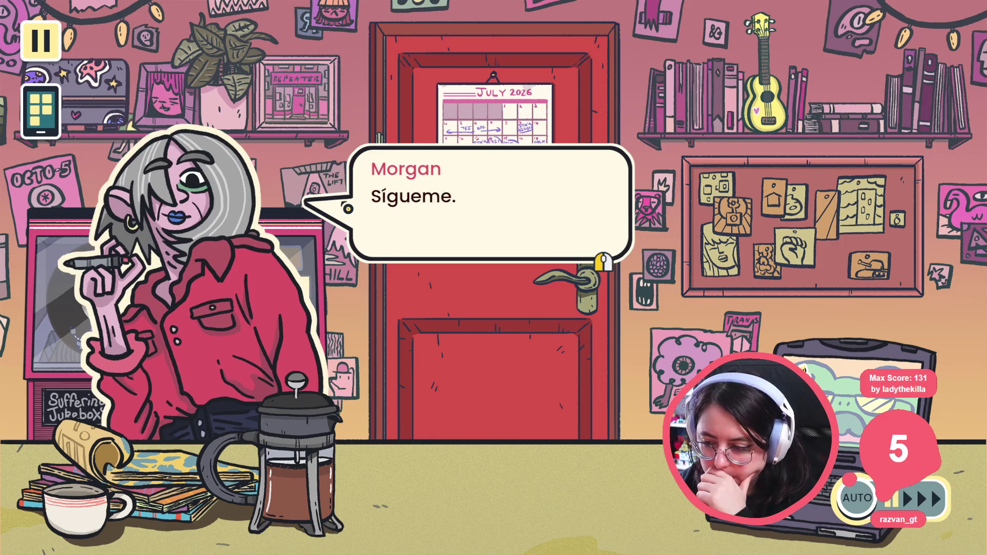
click(347, 208)
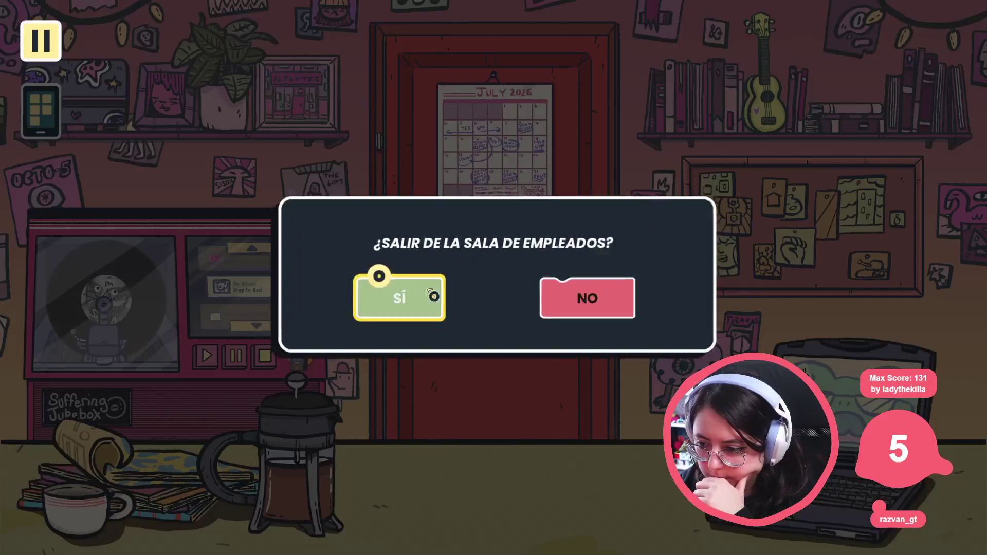
click(433, 293)
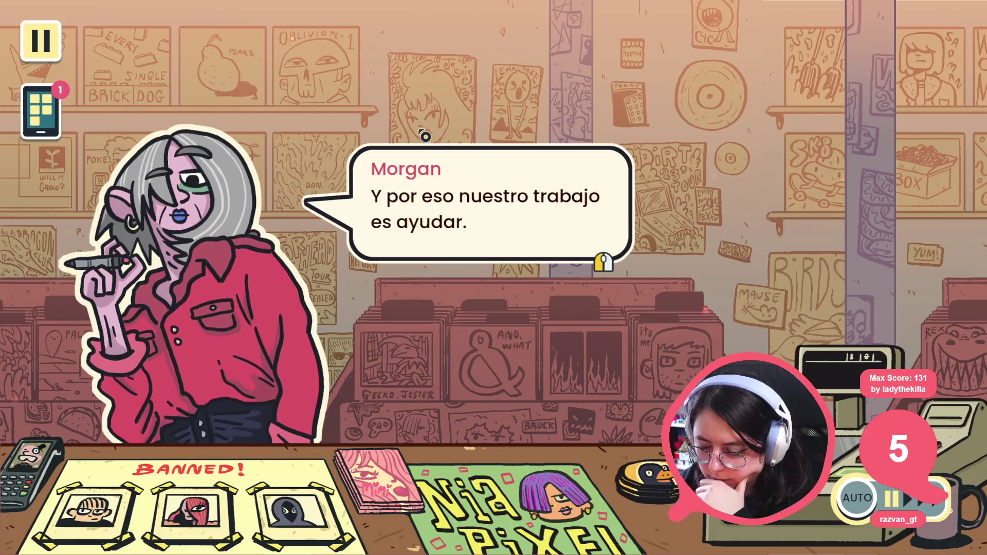
click(461, 216)
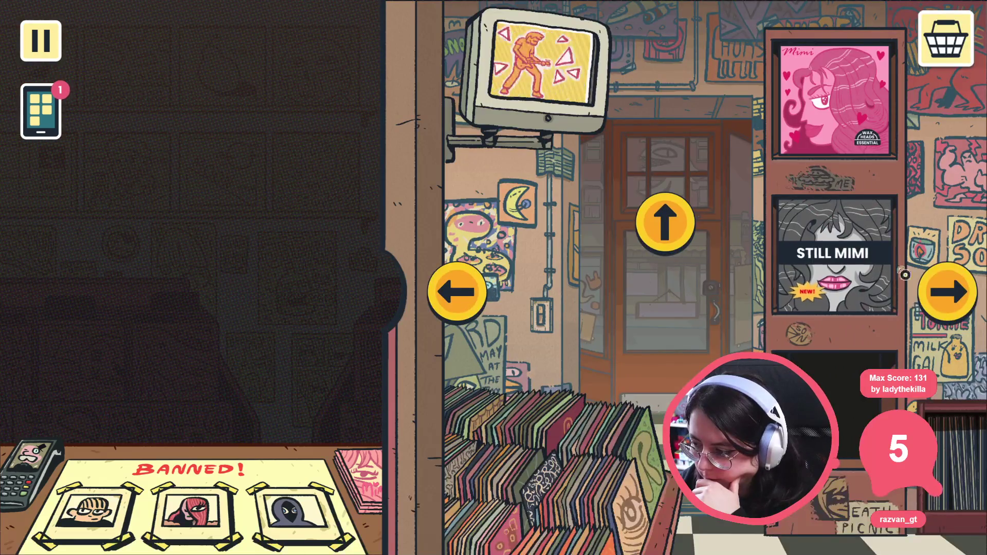
Cycle left and right between the record-shelf, storage-door and TV walls, then pause the game.
click(938, 284)
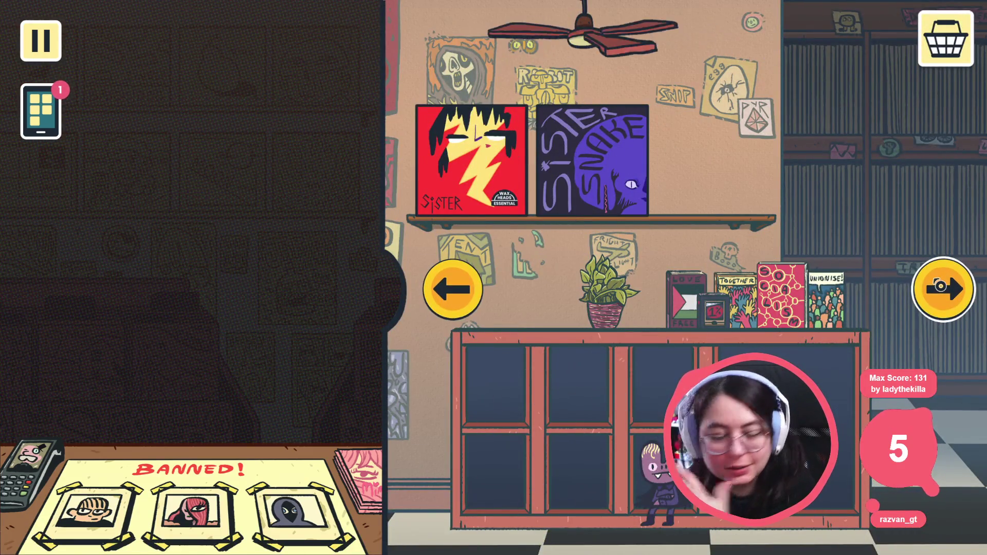
click(940, 286)
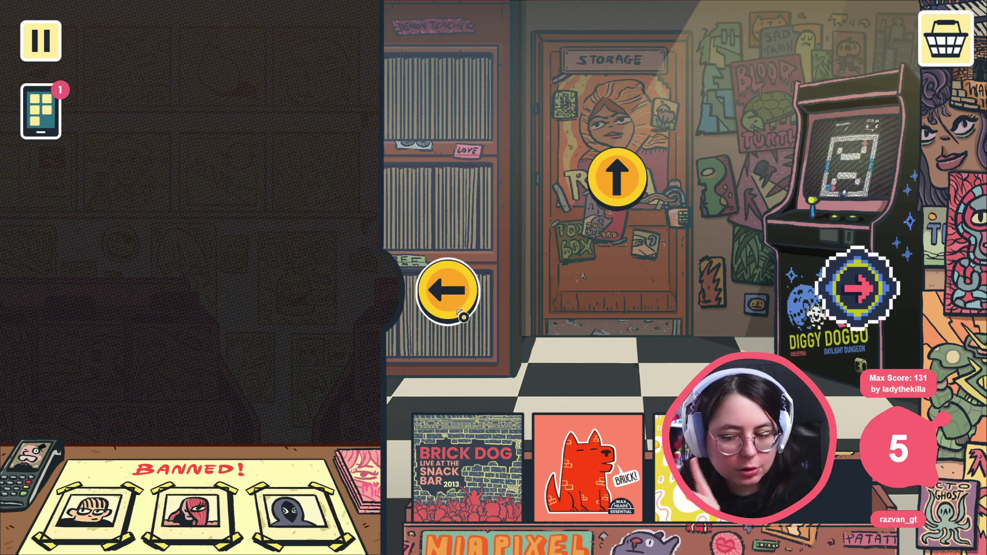
click(455, 309)
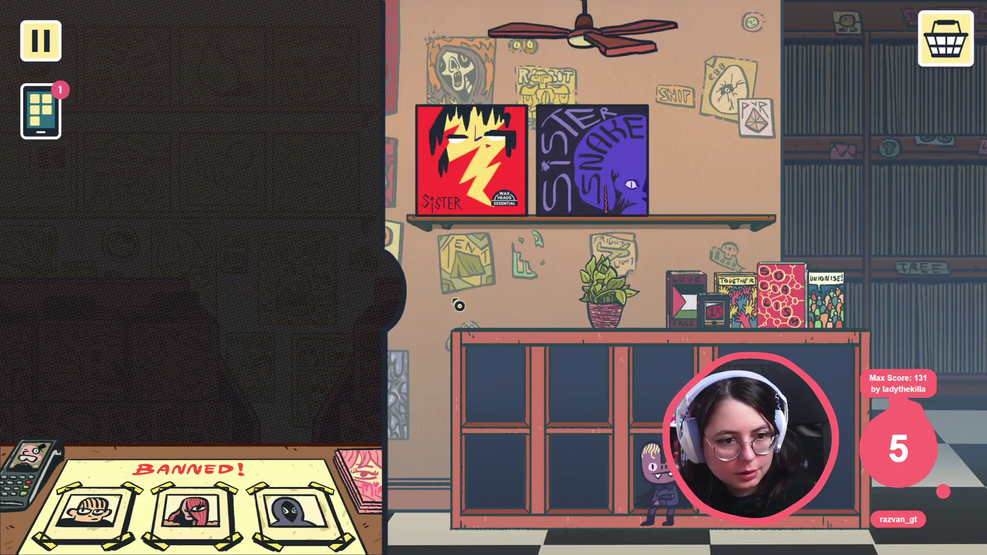
click(458, 305)
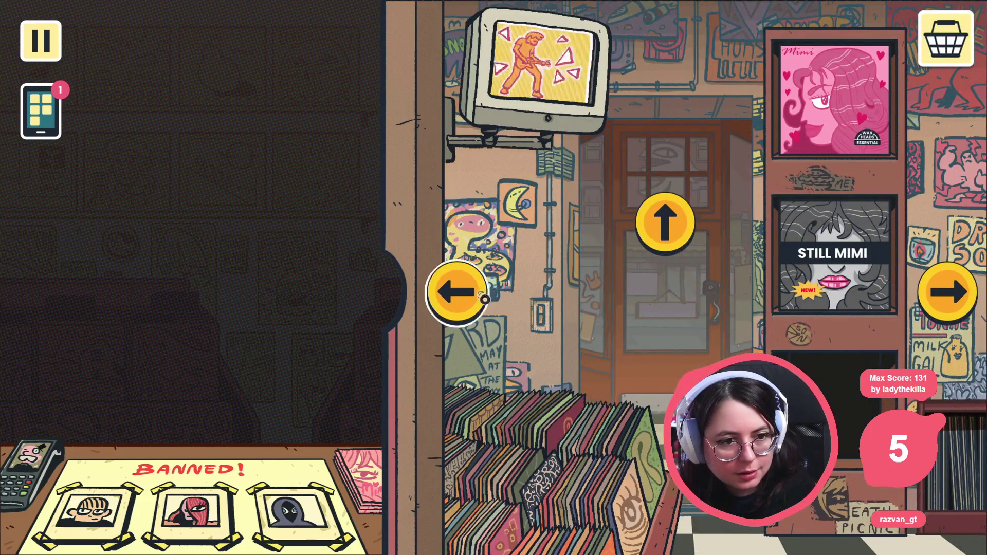
click(972, 304)
click(974, 303)
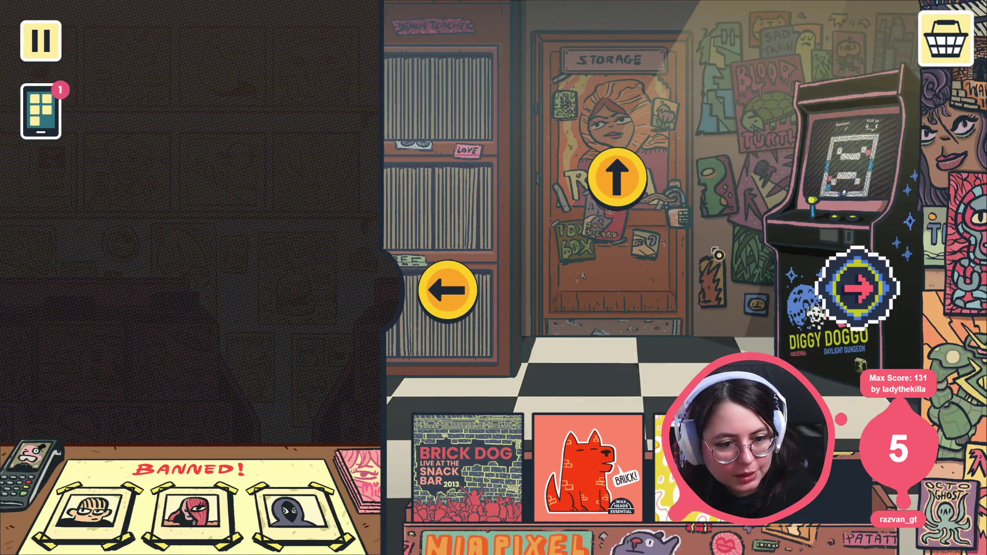
key(Right)
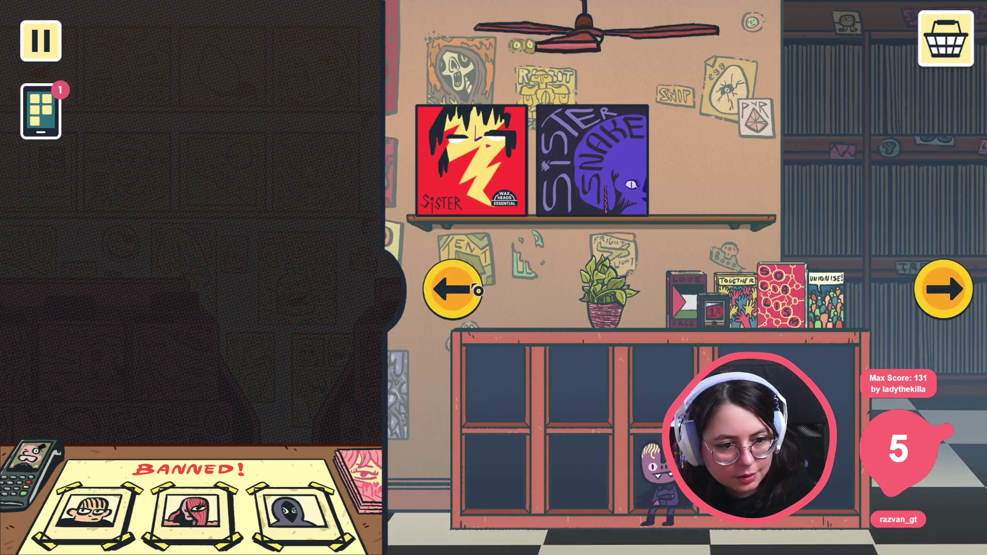
click(478, 291)
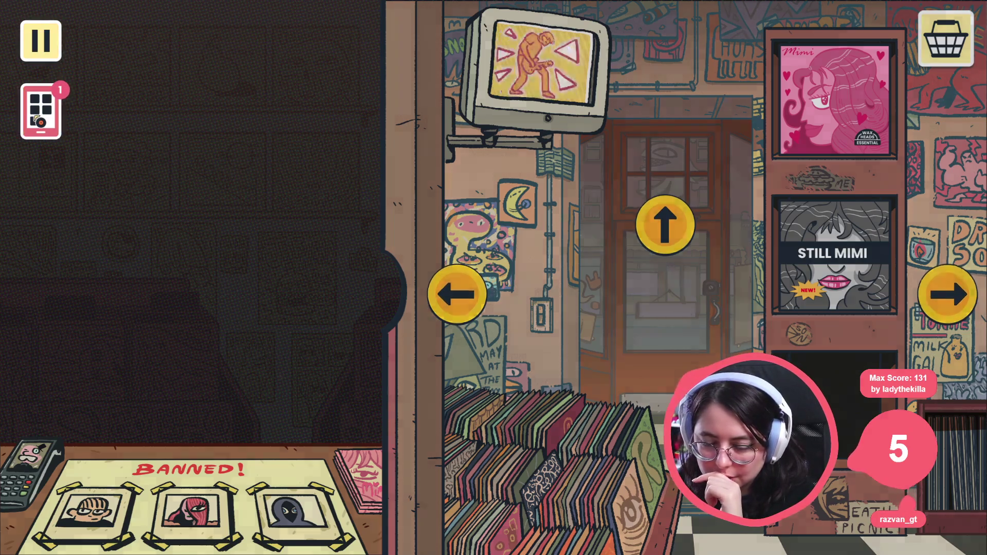
click(39, 122)
click(41, 41)
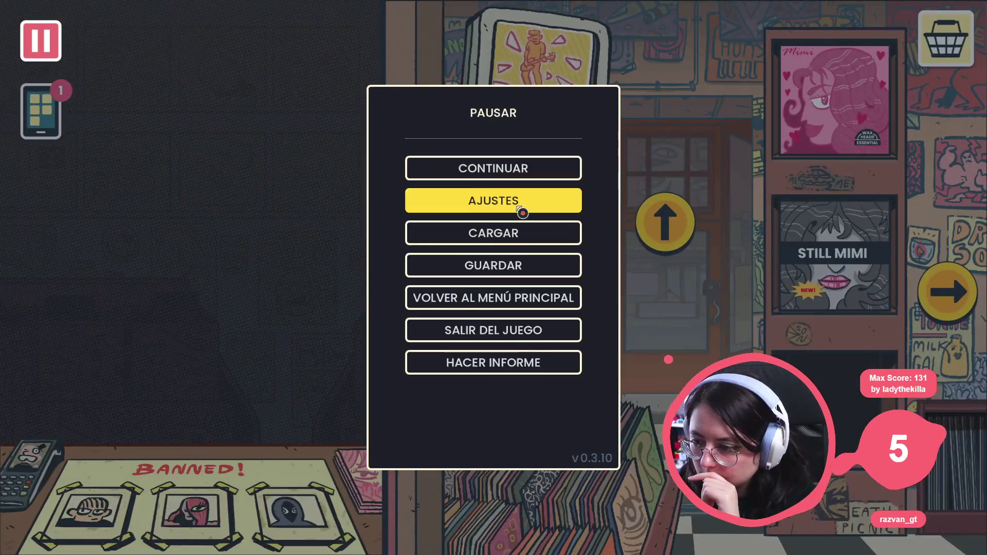
Open the game settings briefly, then back out and resume play.
click(520, 210)
key(Escape)
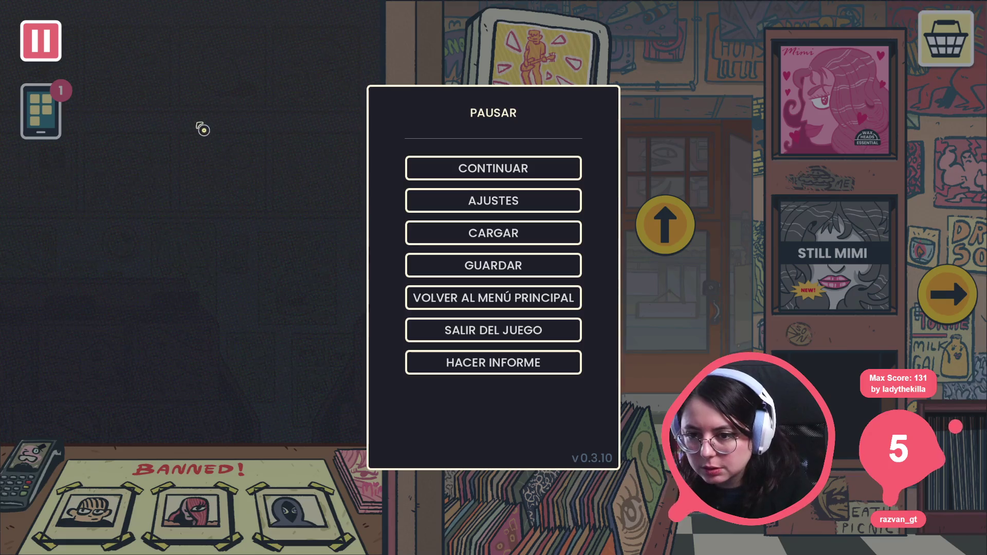
key(Escape)
key(Escape)
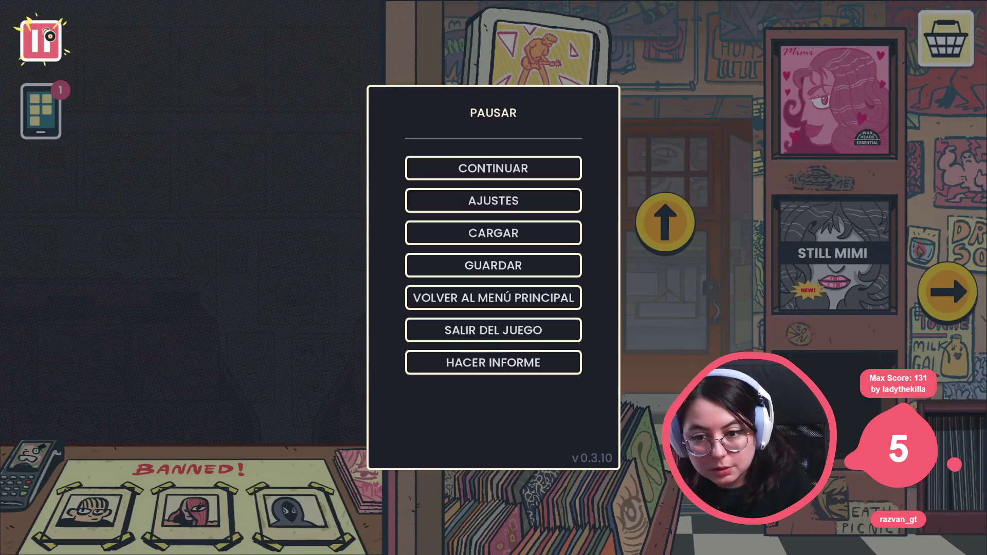
key(Escape)
key(Escape)
key(Escape)
key(Escape)
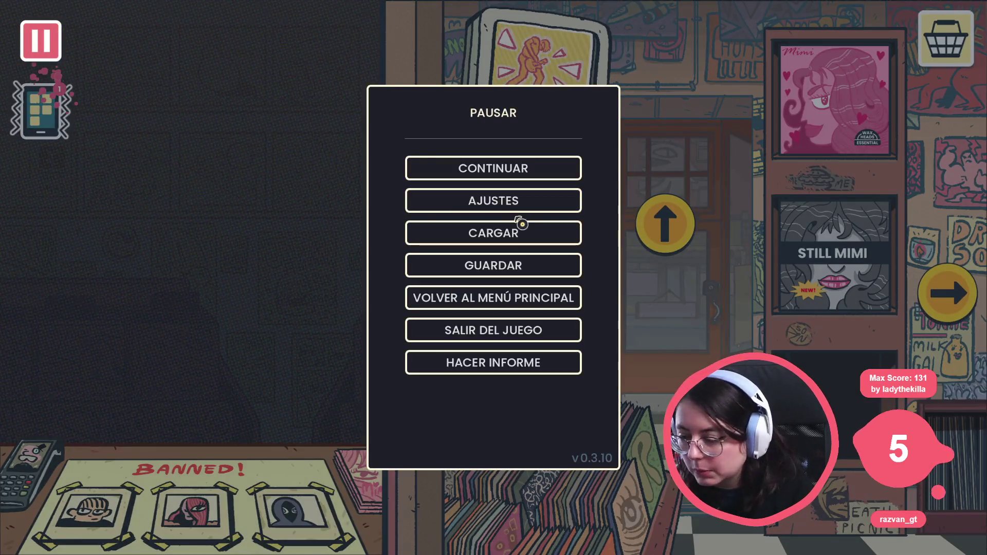
In Audio settings, lower effects to about 30%, raise background to about 70%, and apply.
click(518, 201)
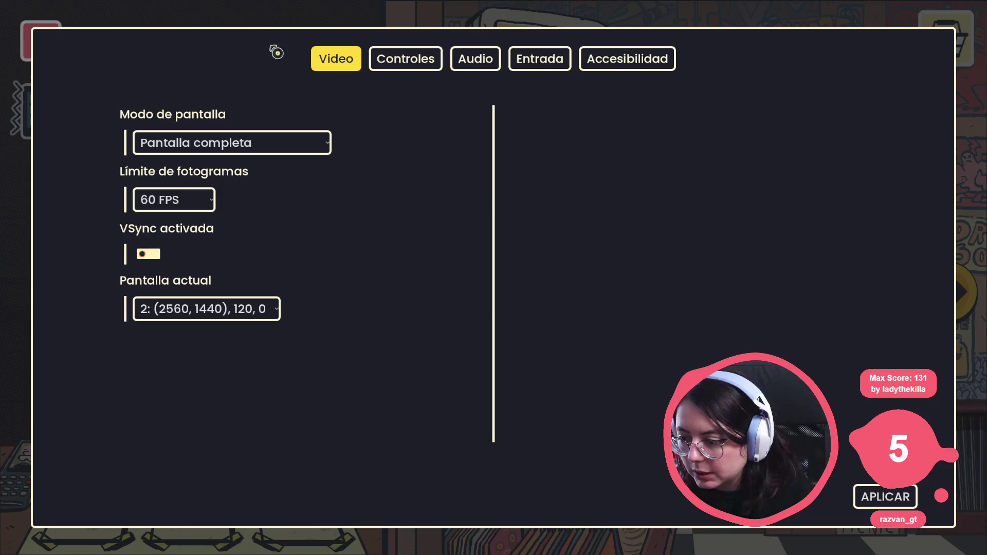
click(405, 62)
click(493, 61)
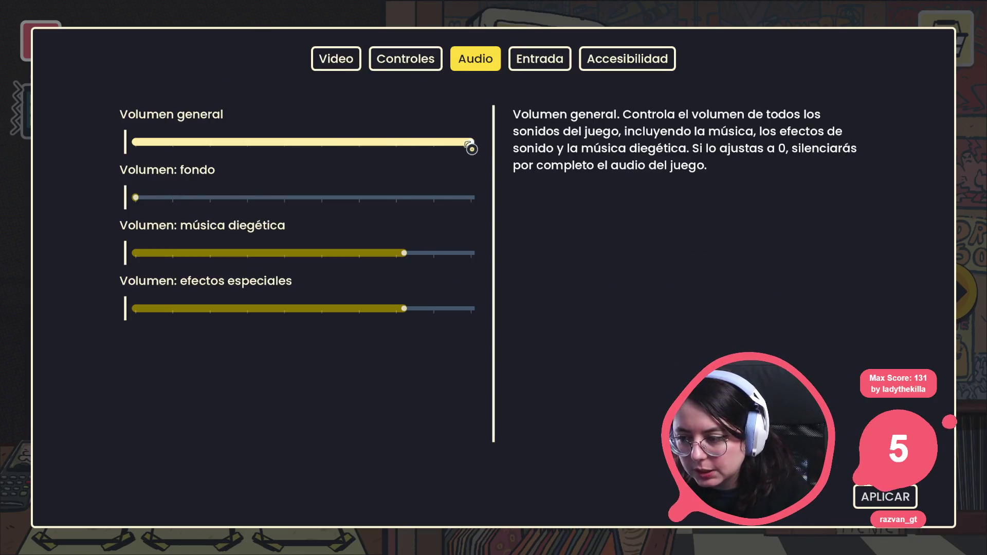
drag(396, 311, 328, 311)
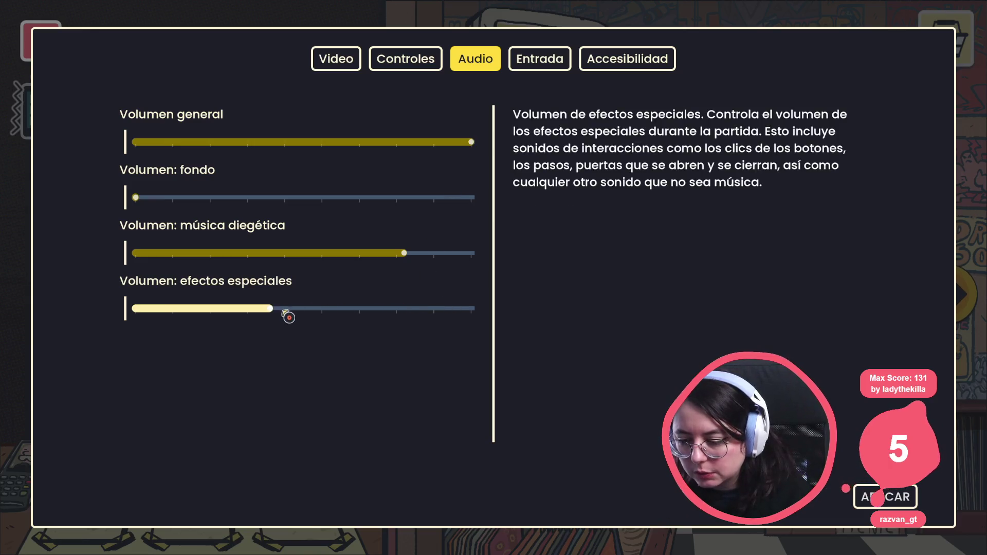
drag(137, 198, 333, 205)
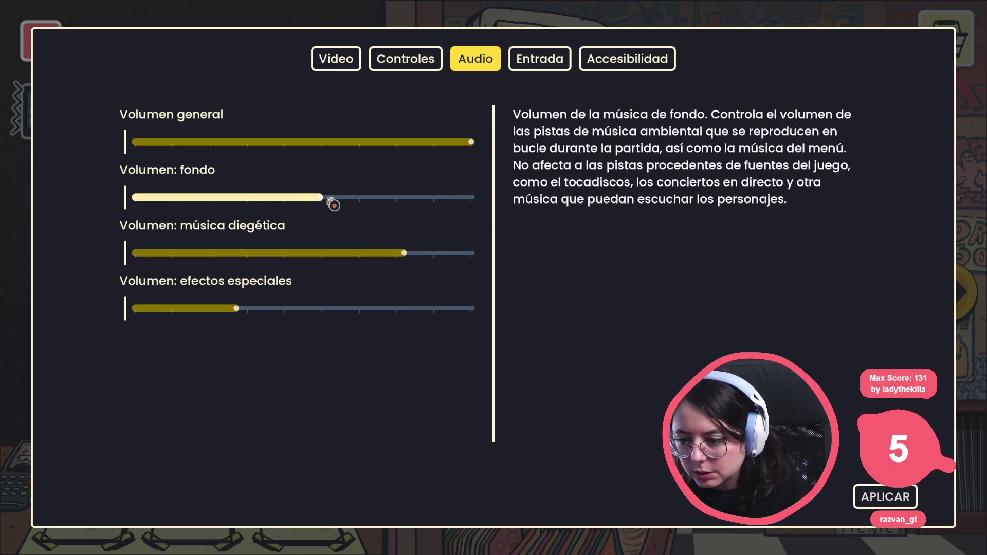
click(885, 496)
key(Escape)
key(Escape)
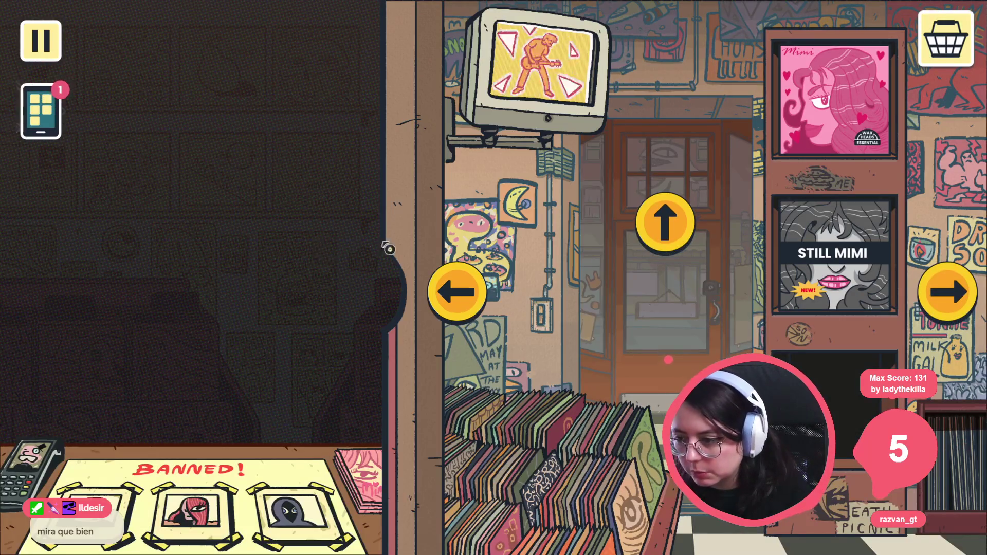
Walk back and forth through the store walls to hear the whoosh, then open the phone and pause.
click(954, 295)
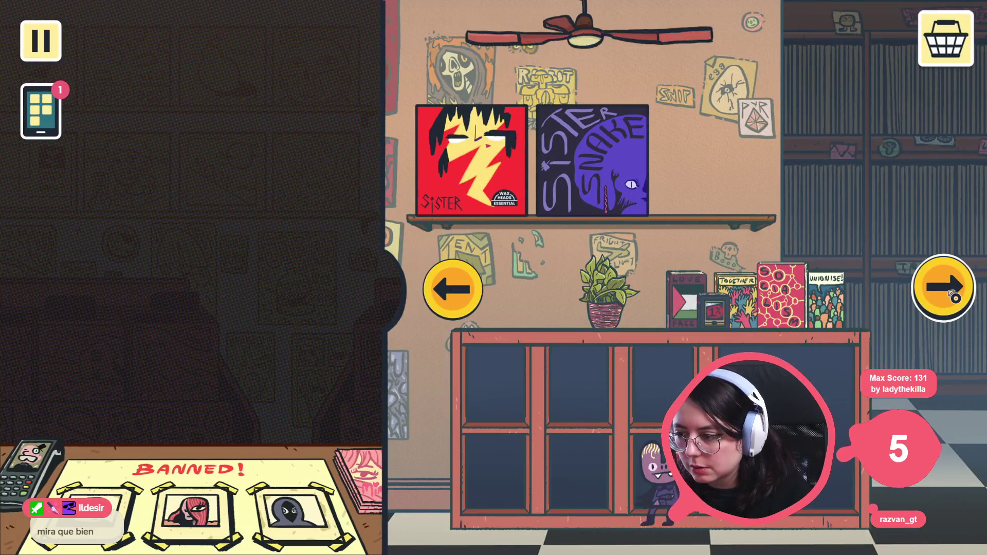
click(953, 295)
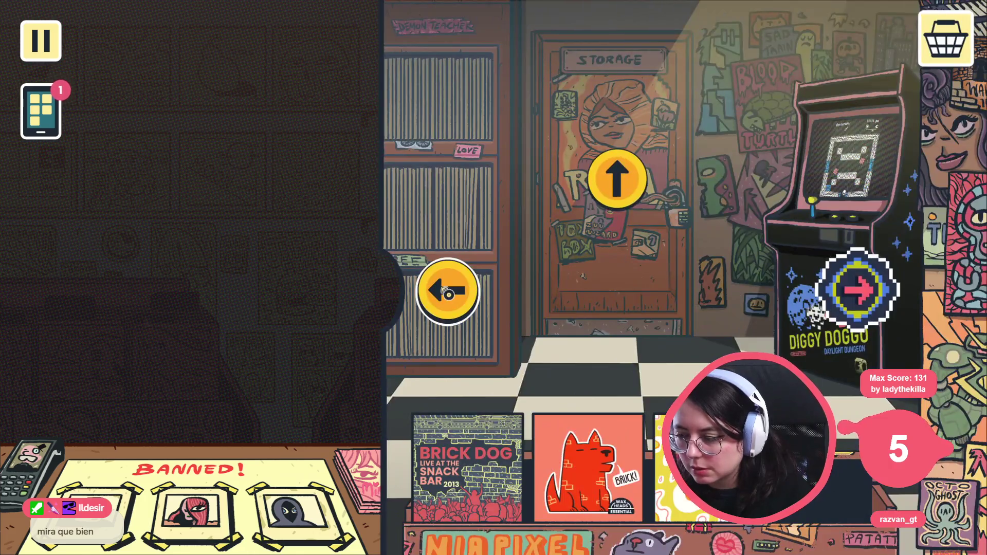
click(447, 294)
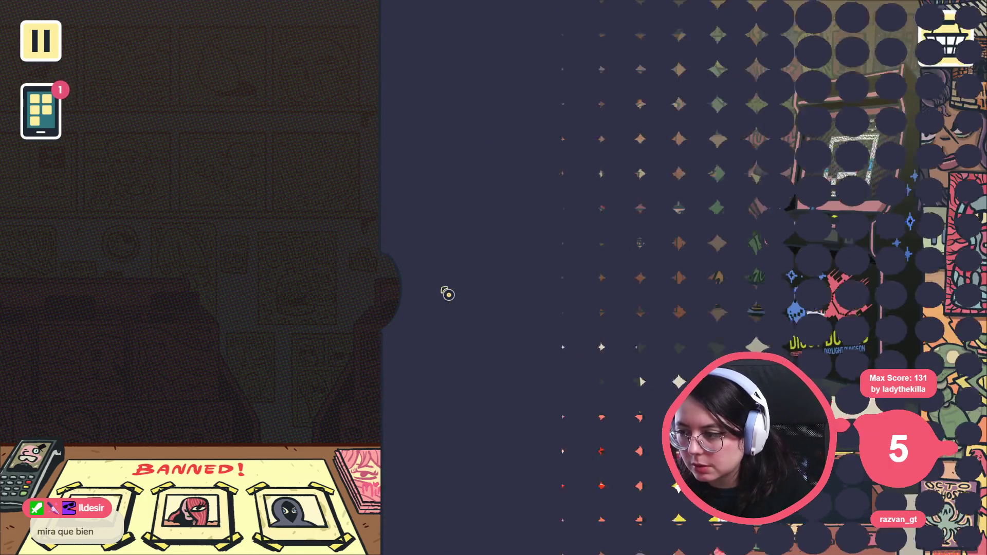
click(447, 294)
click(447, 294)
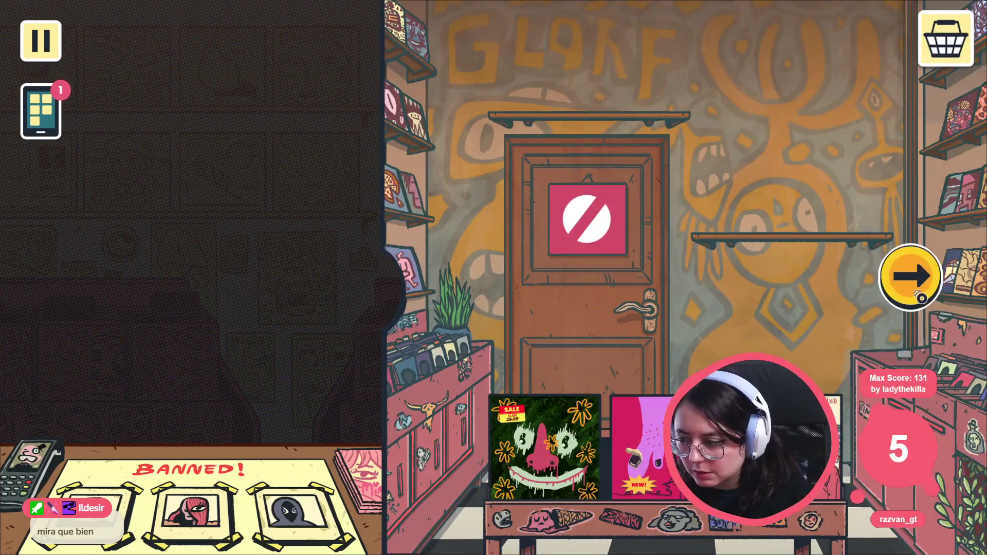
click(922, 298)
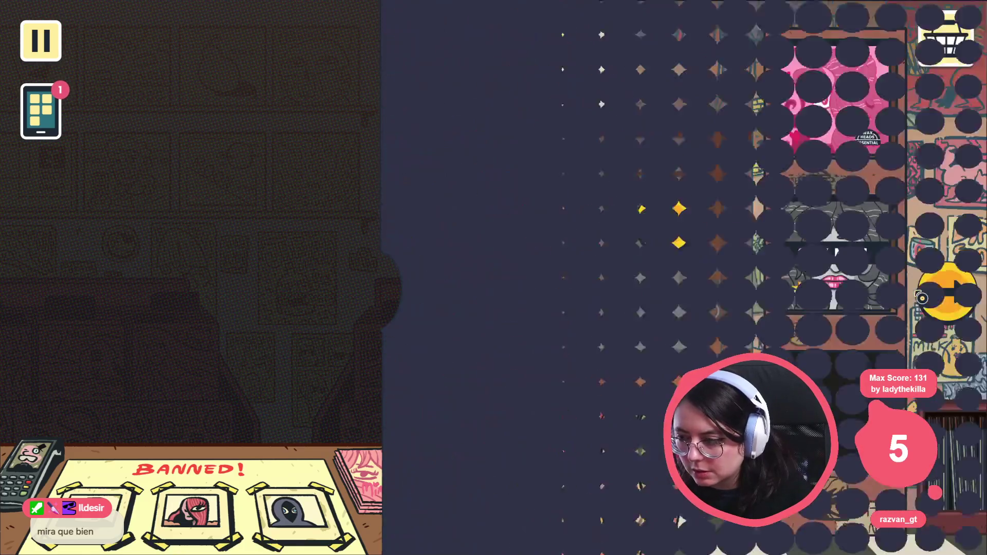
click(922, 299)
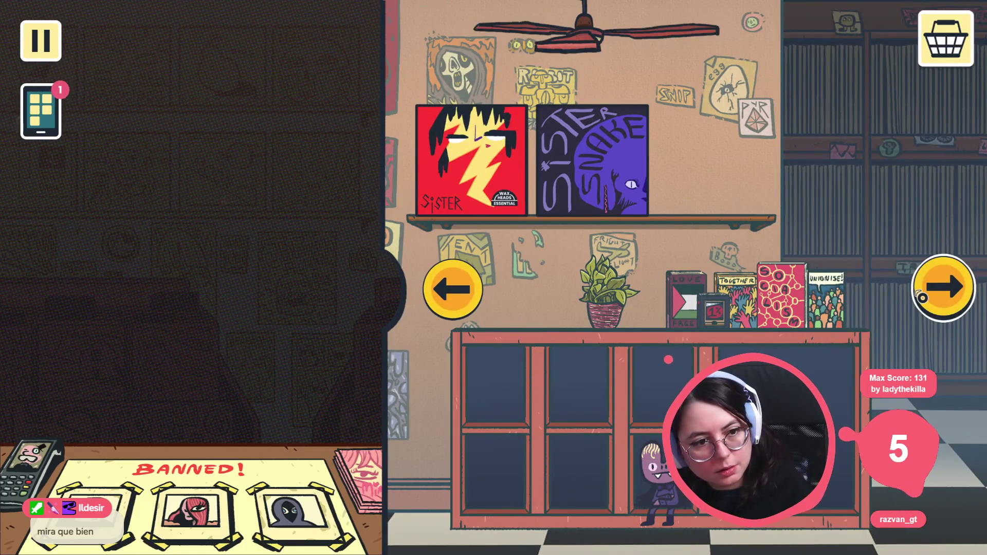
click(922, 299)
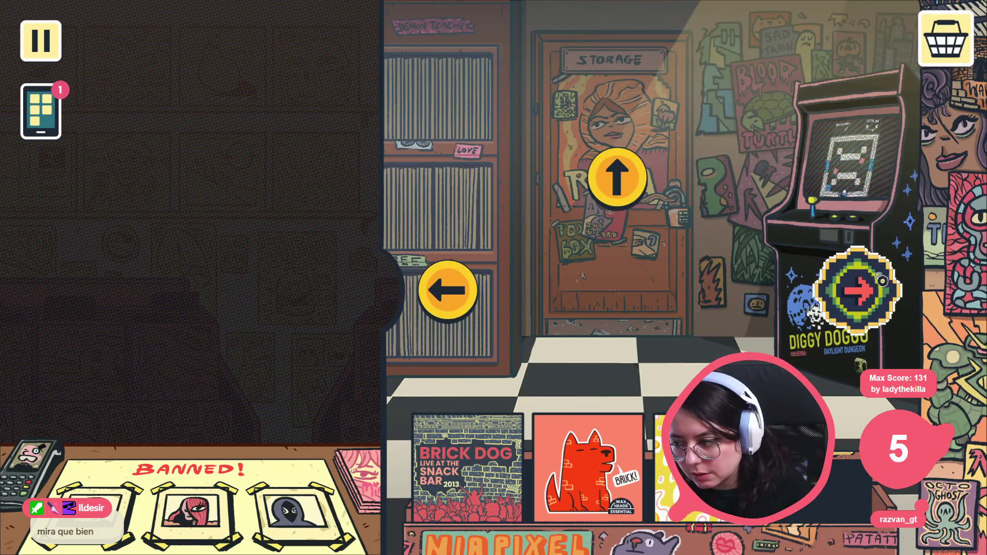
click(460, 298)
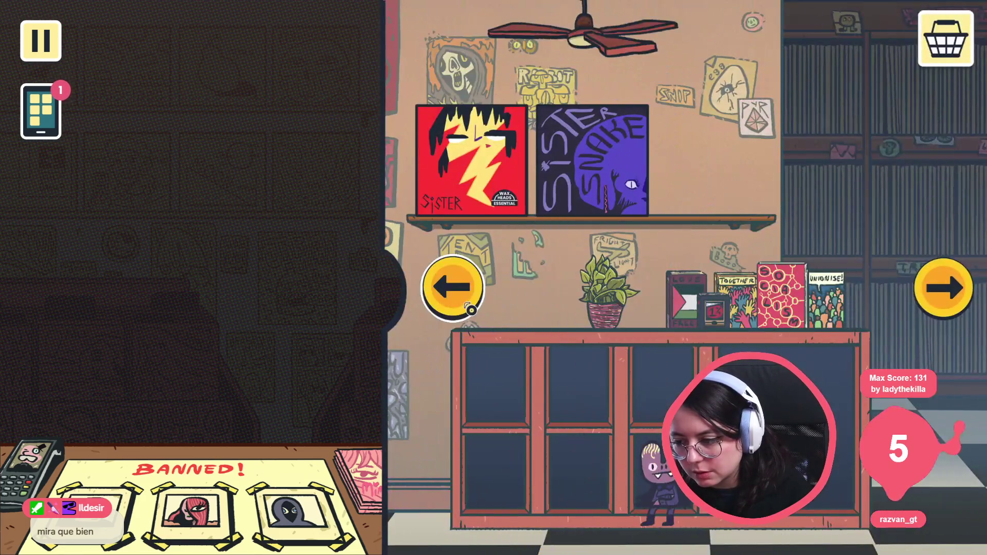
click(465, 304)
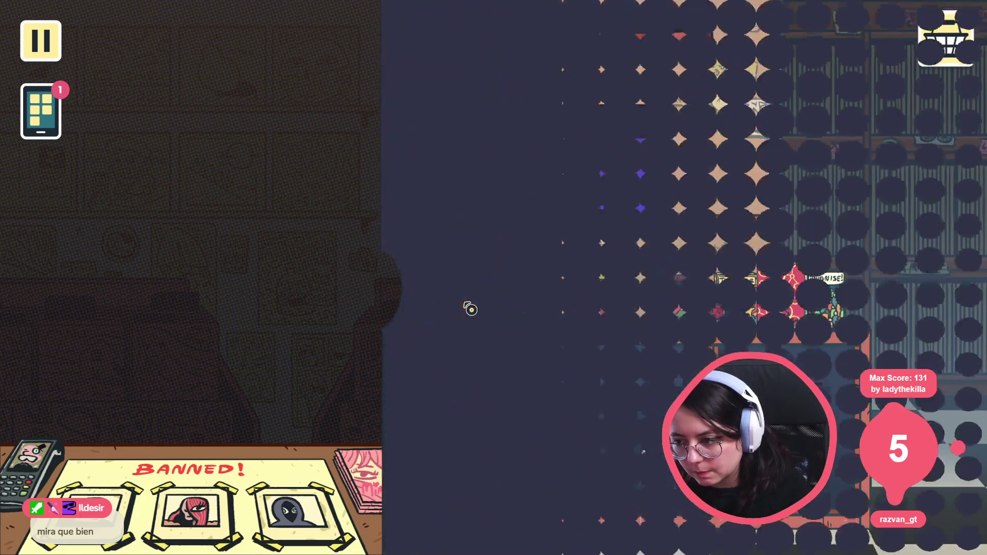
click(470, 308)
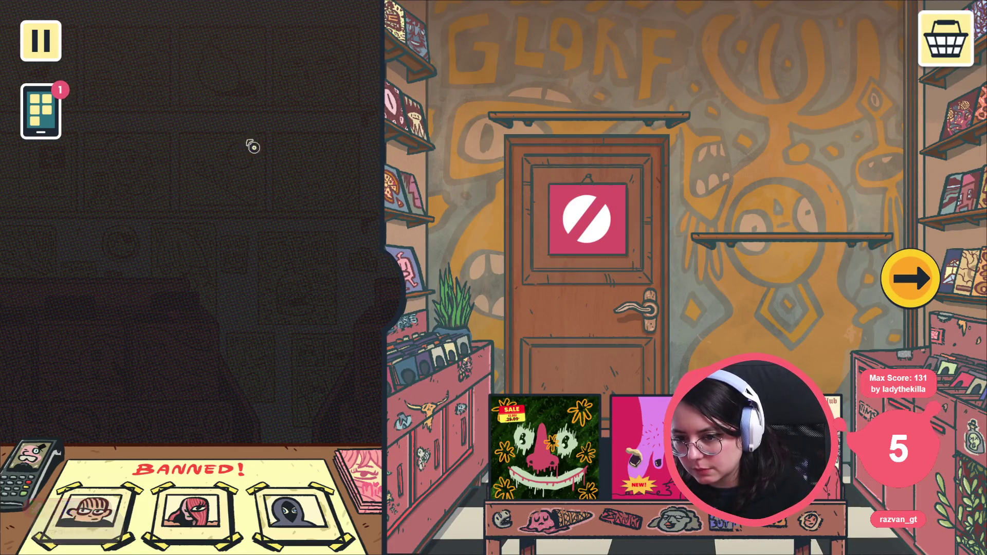
click(51, 82)
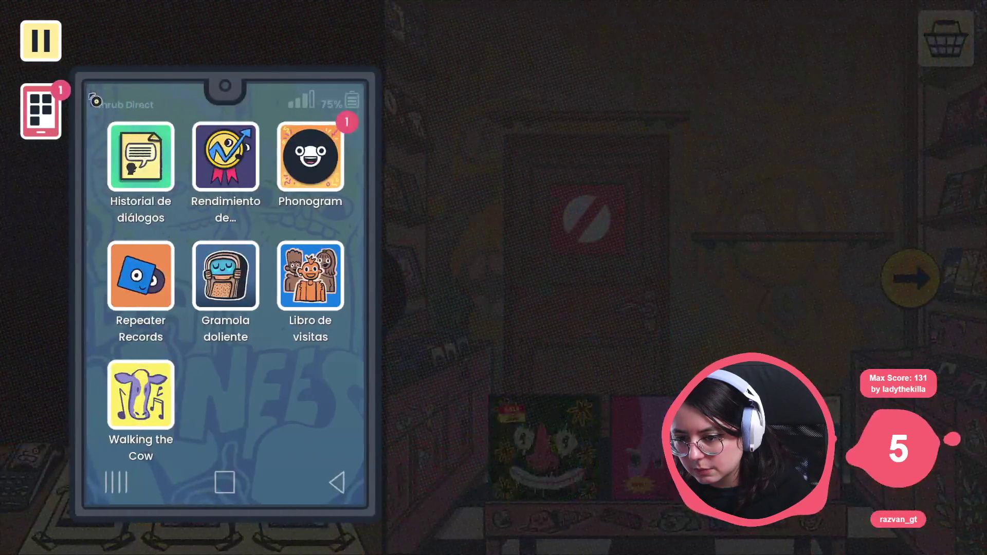
click(40, 40)
Turn the background volume down to about half, apply it, and resume the game.
click(422, 206)
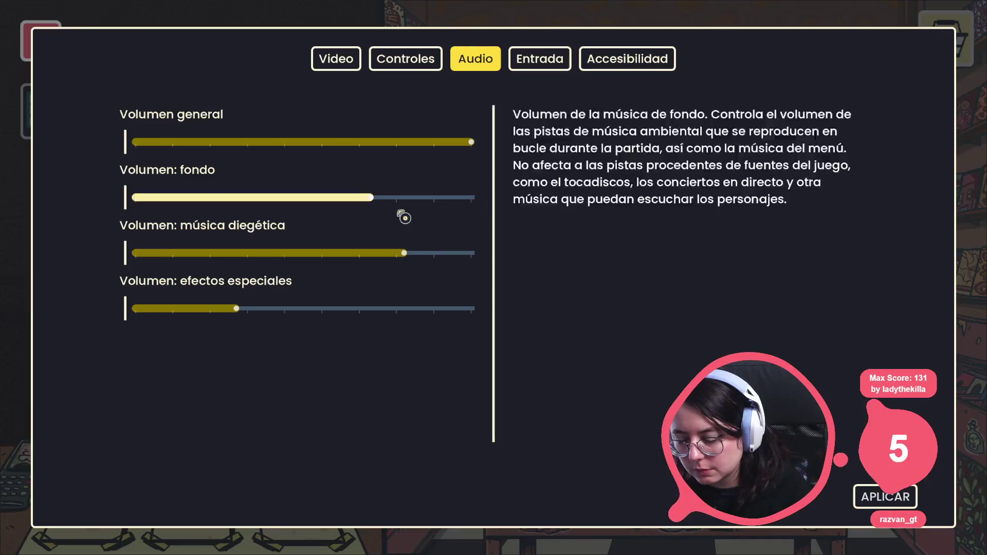
drag(359, 203, 169, 204)
click(885, 496)
key(Escape)
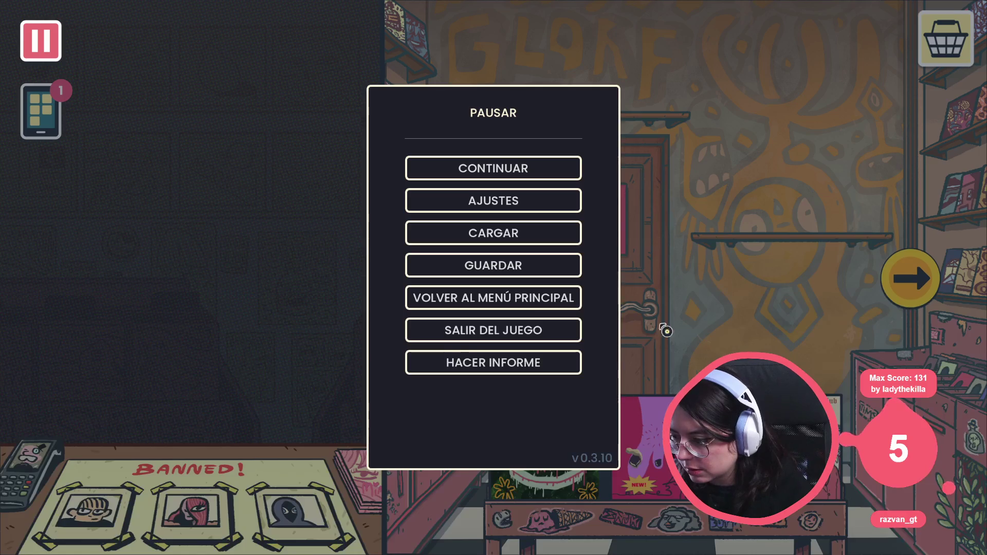
key(Escape)
Walk through the Mimi, Sister and storage-door rooms and back, then stop the game with F8.
click(901, 274)
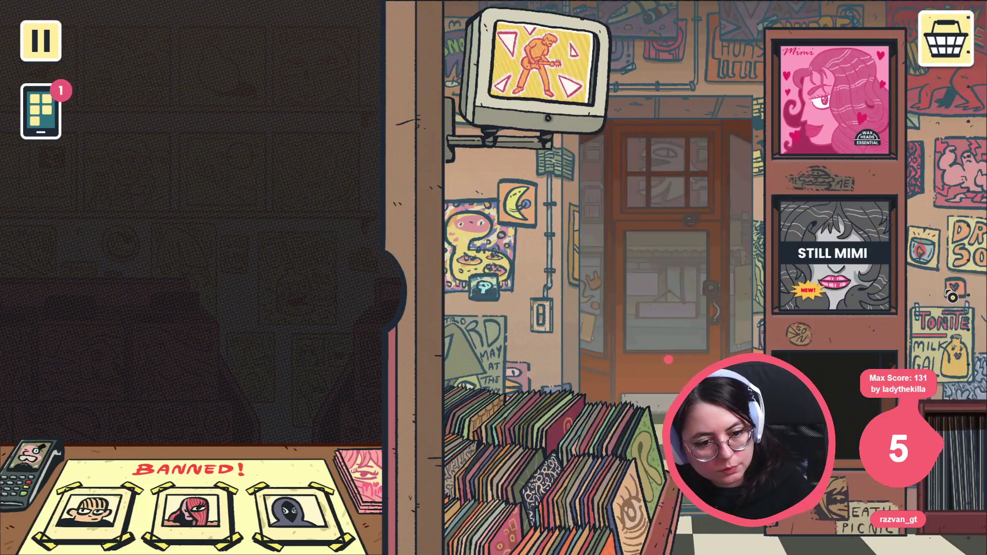
click(952, 296)
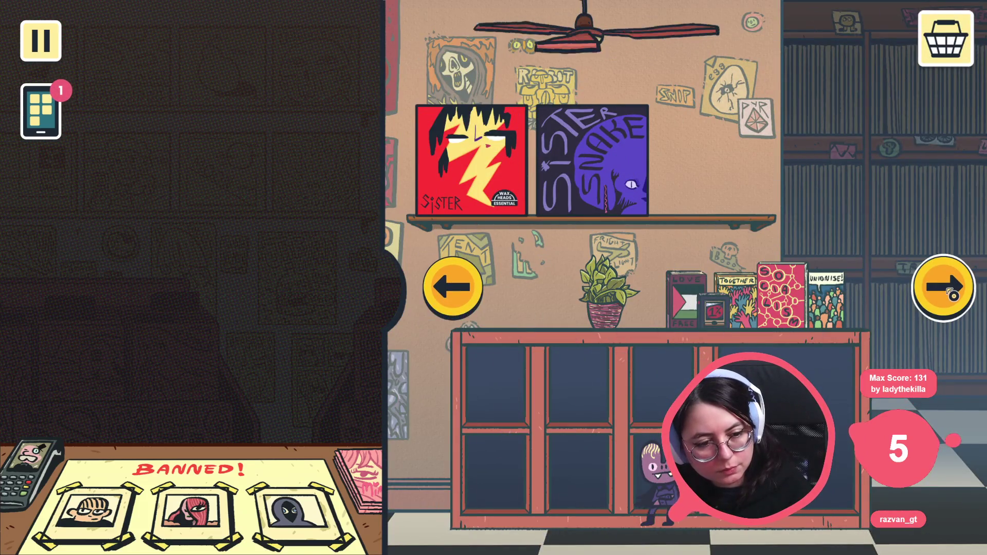
click(952, 297)
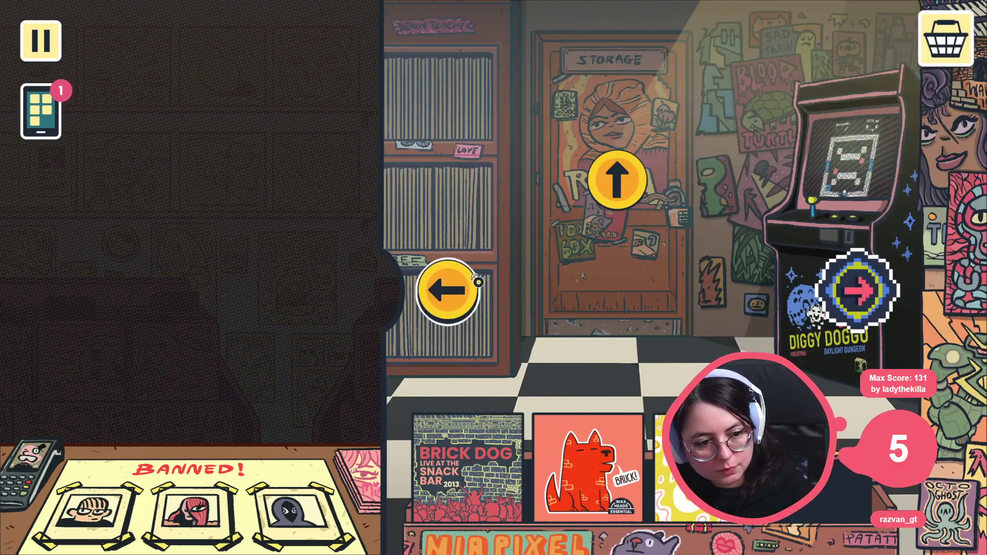
click(478, 283)
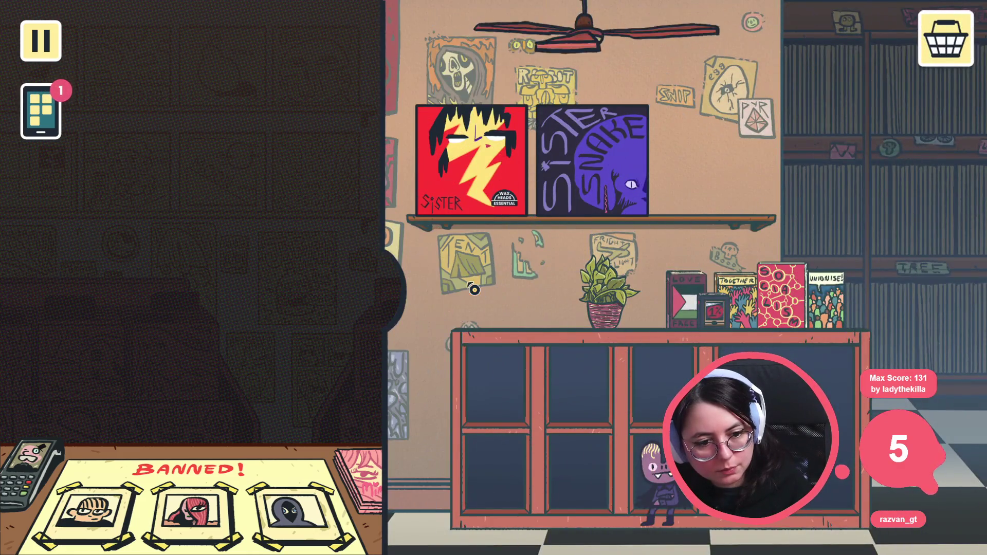
click(474, 289)
click(456, 293)
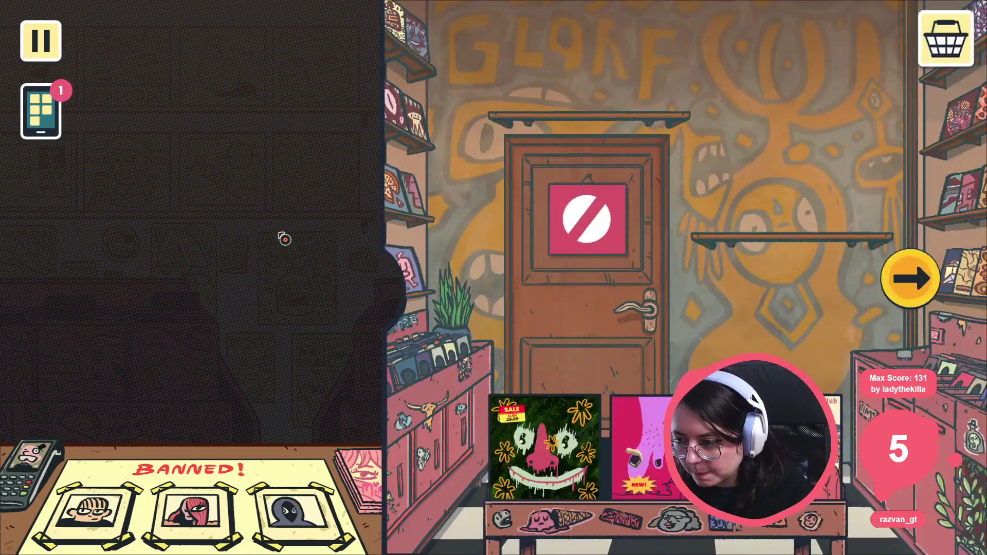
key(F8)
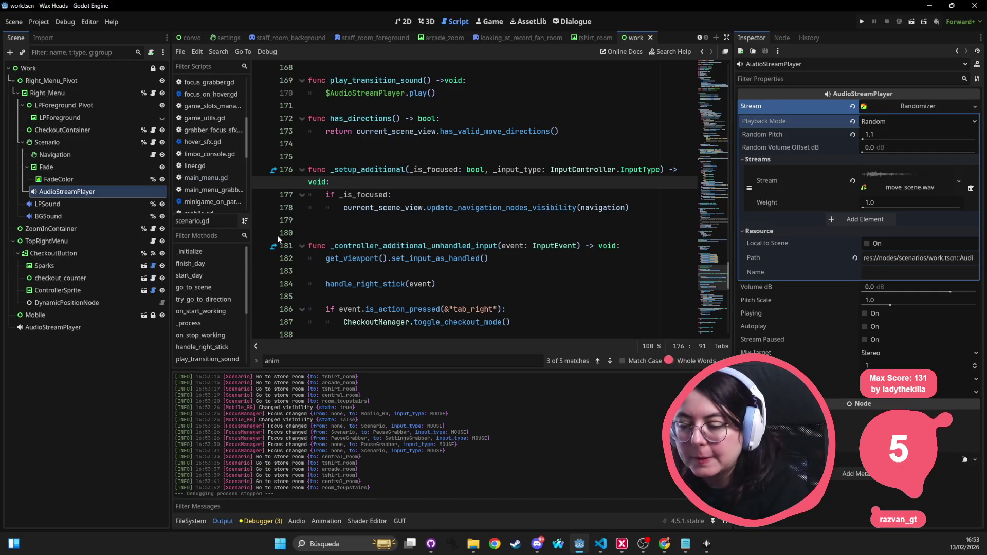
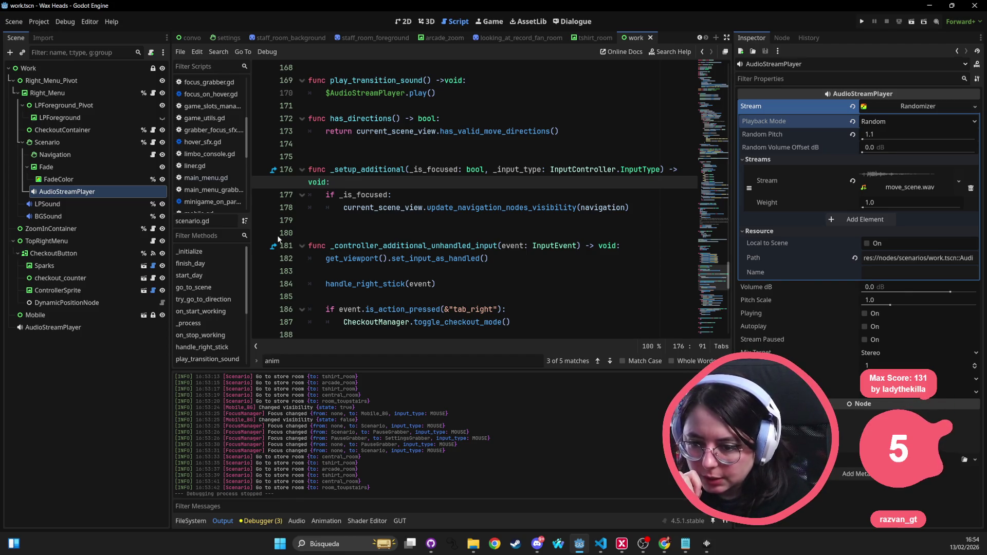
Quick-open front_store.tscn by searching 'store front' and select the FrontStore root in the 2D view.
key(shift+alt+o)
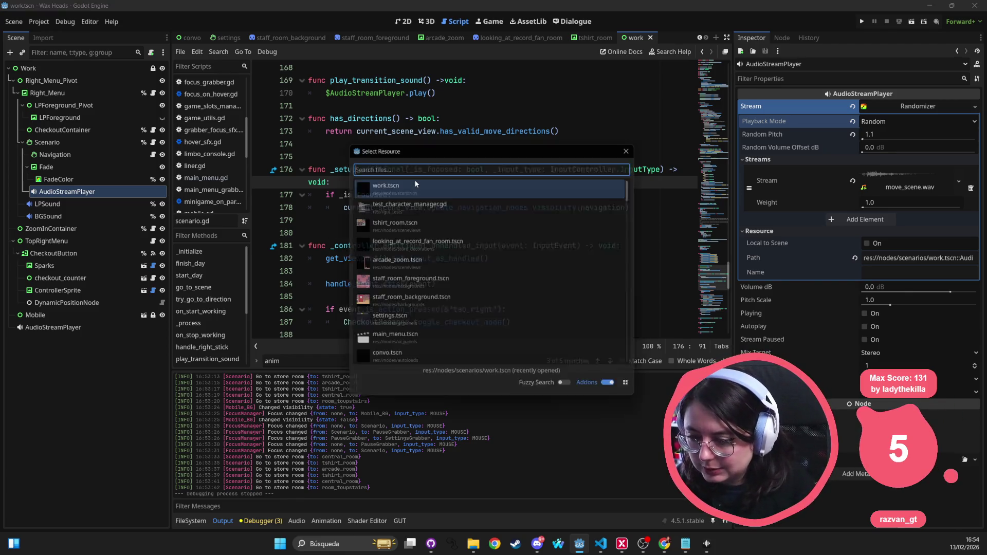
text(outsi)
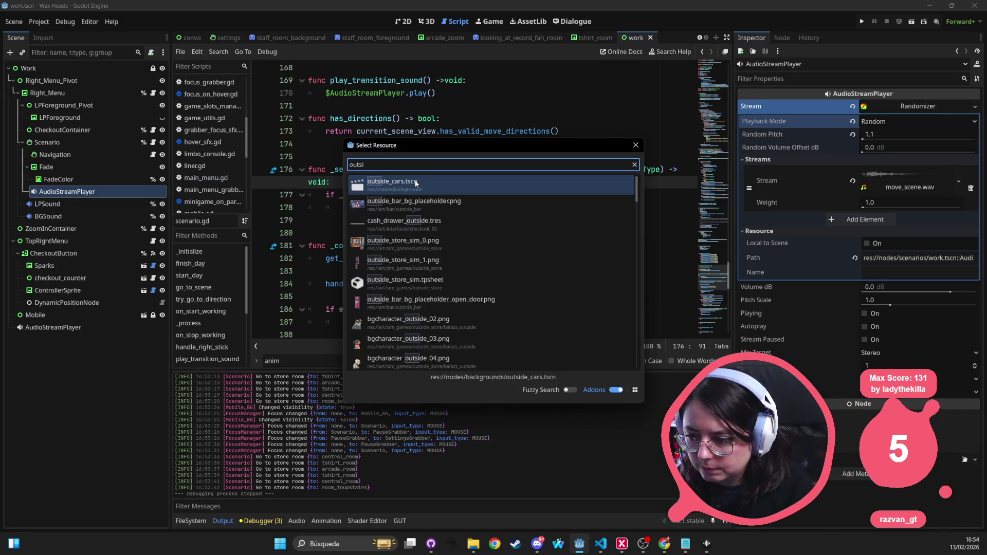
key(BackSpace)
key(BackSpace)
key(BackSpace)
text(store front)
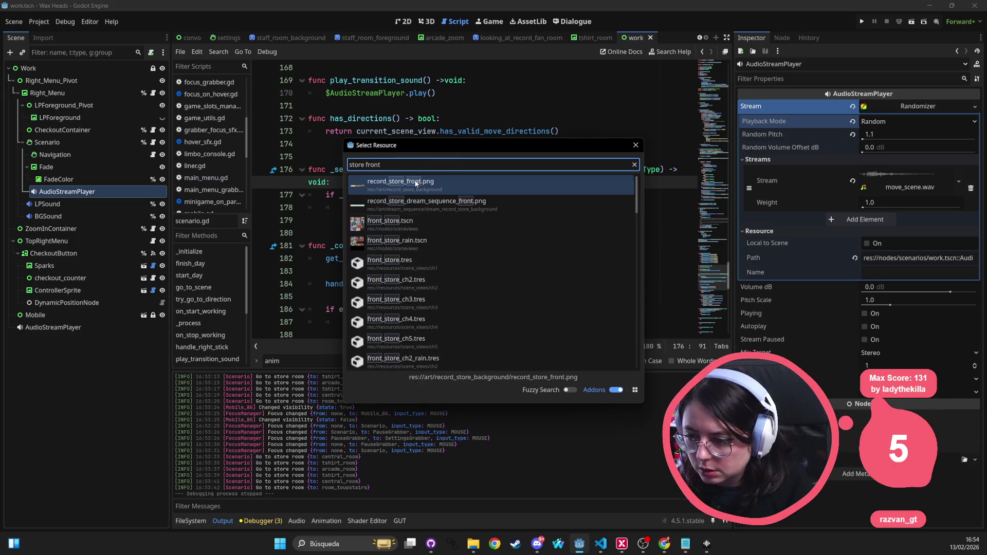
key(Down)
key(Down)
key(Return)
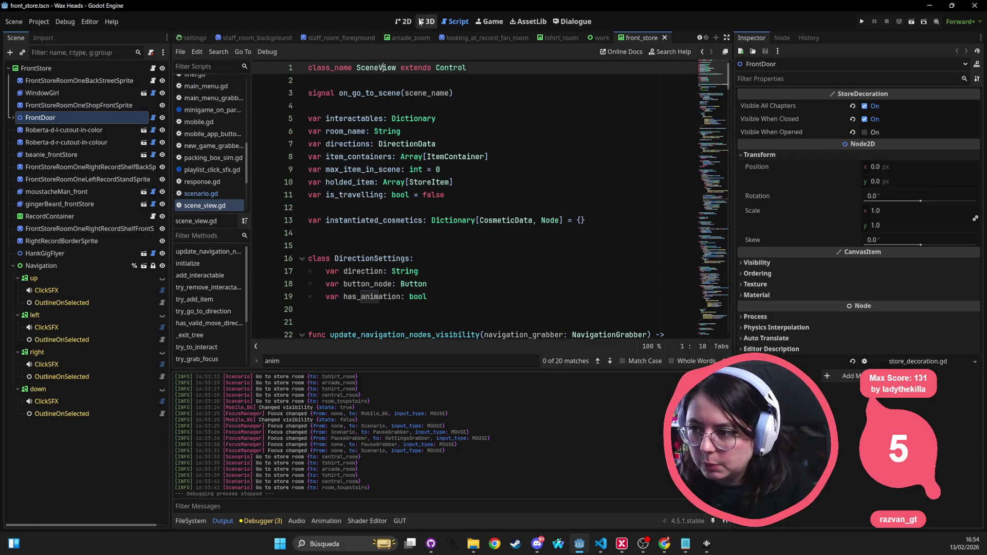
click(409, 22)
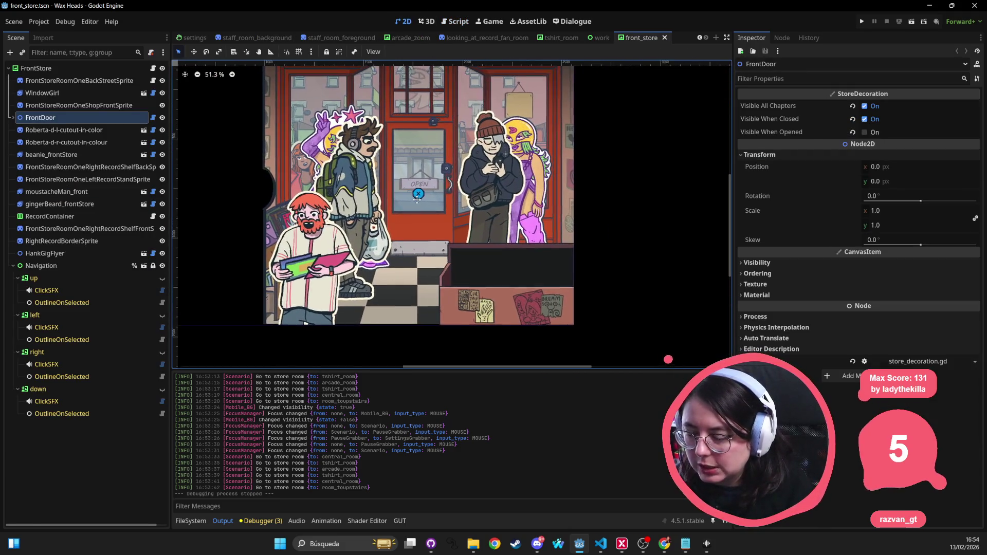
click(36, 67)
key(alt+Tab)
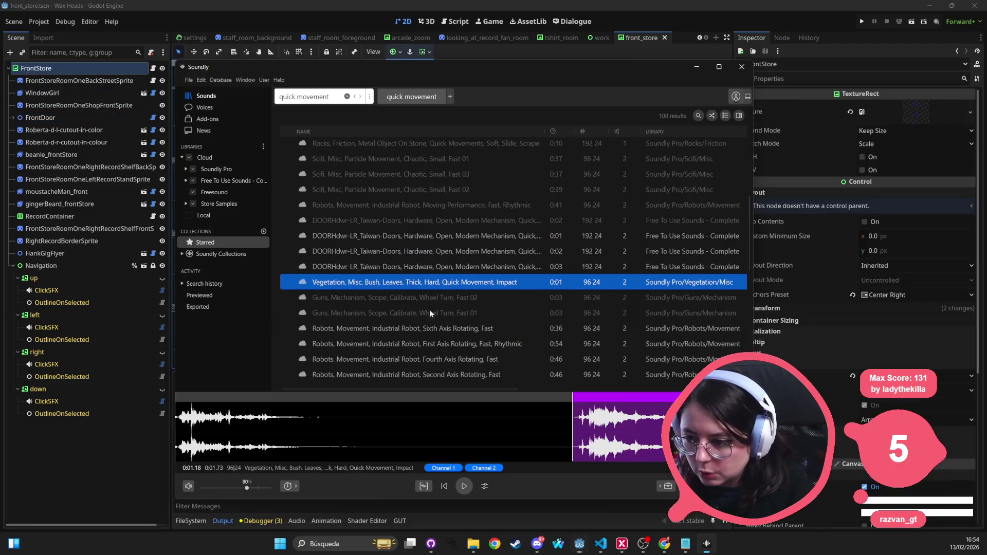
Search Soundly for 'street ambience' and preview the first, Woodchipper and La Paz traffic recordings.
triple_click(320, 96)
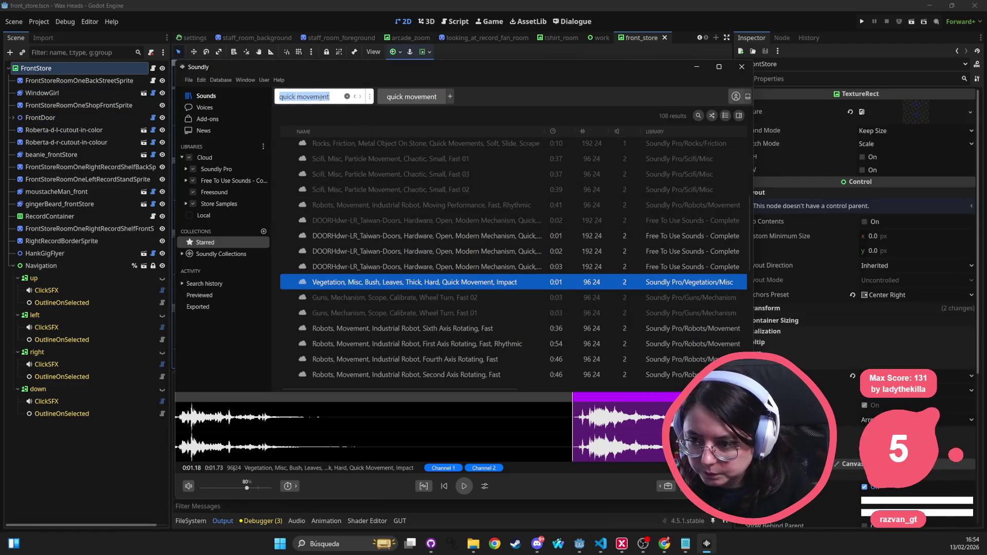
text(stree)
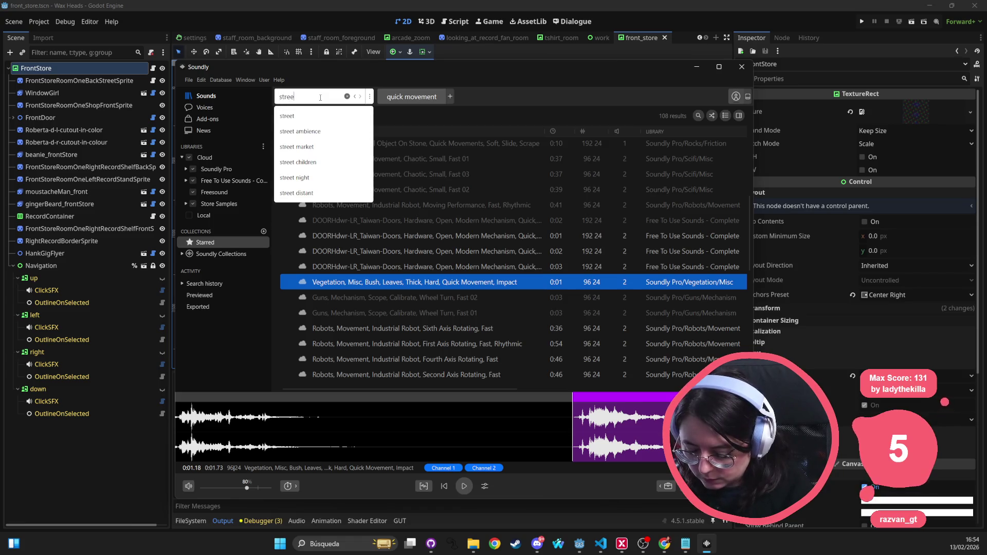
text(t ambien)
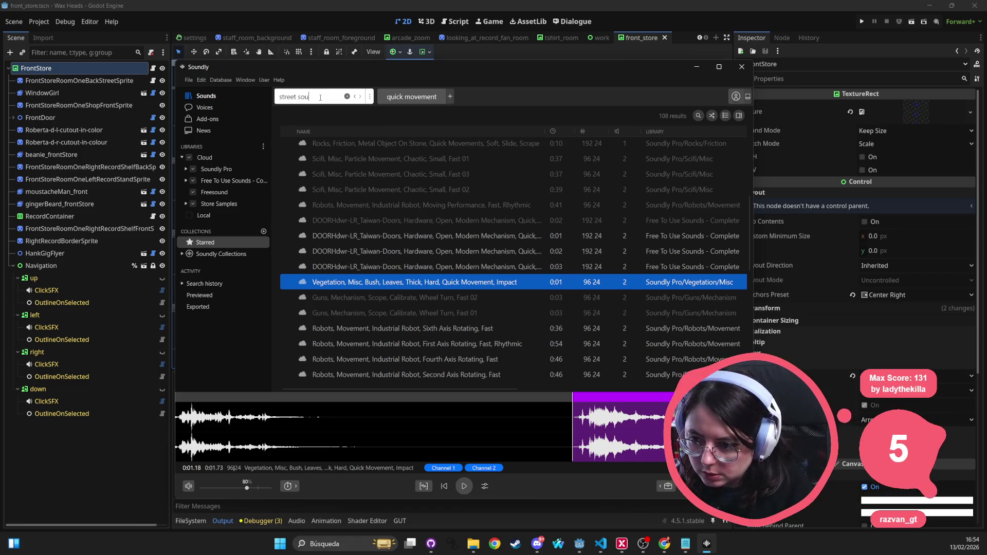
text(ce)
key(Return)
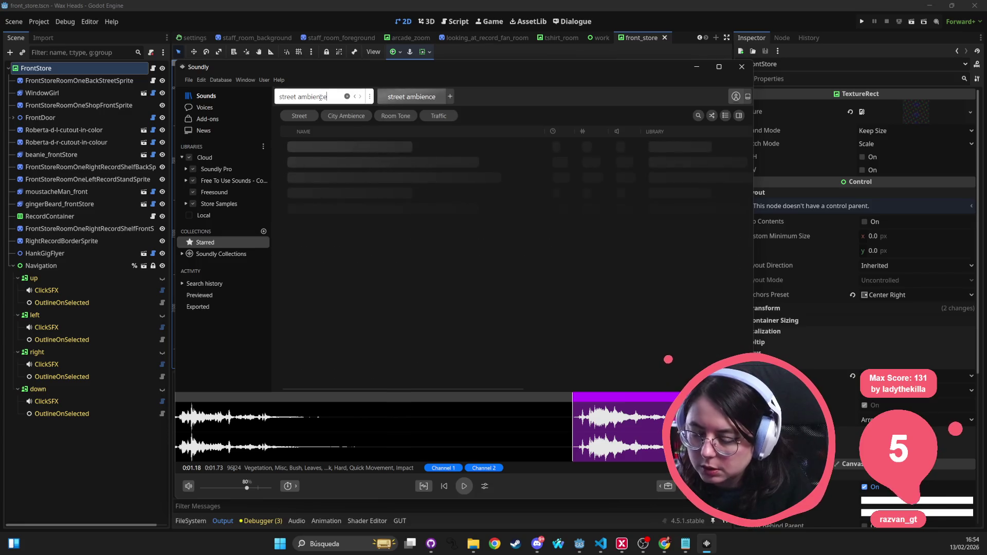
click(415, 151)
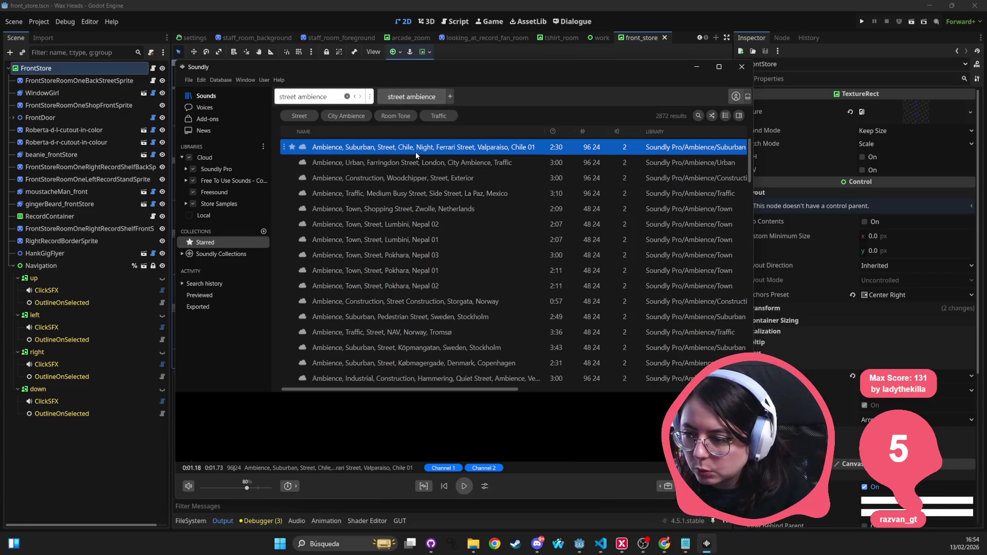
click(379, 177)
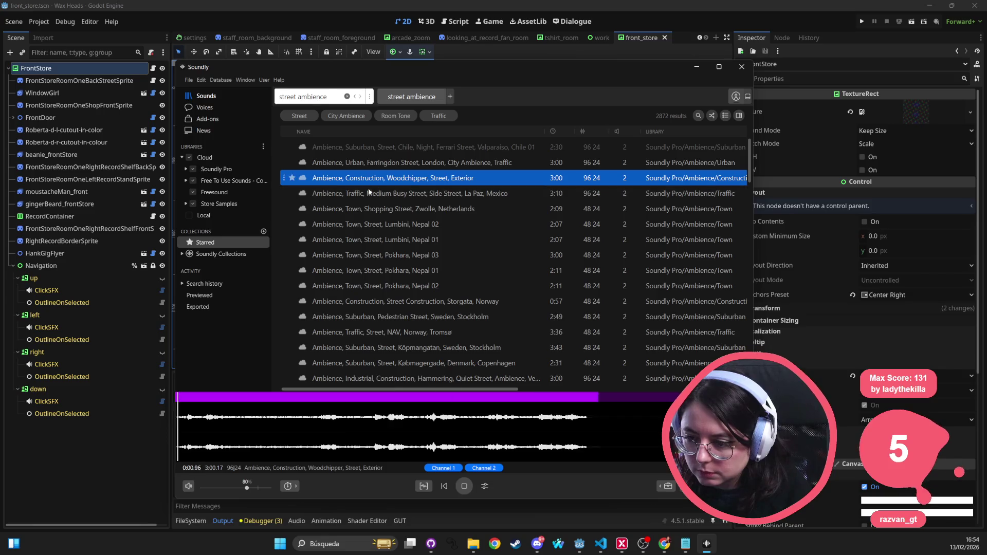
click(385, 193)
Narrow the search to 'street ambience from inside' and drag Busy Urban Rush Hour Street into Godot.
text(rom inside)
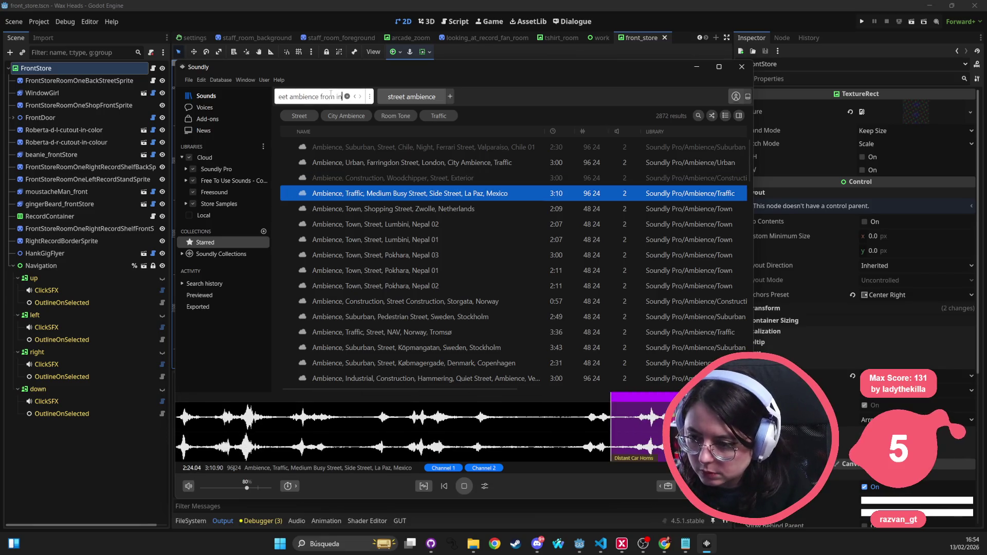
key(Return)
click(402, 147)
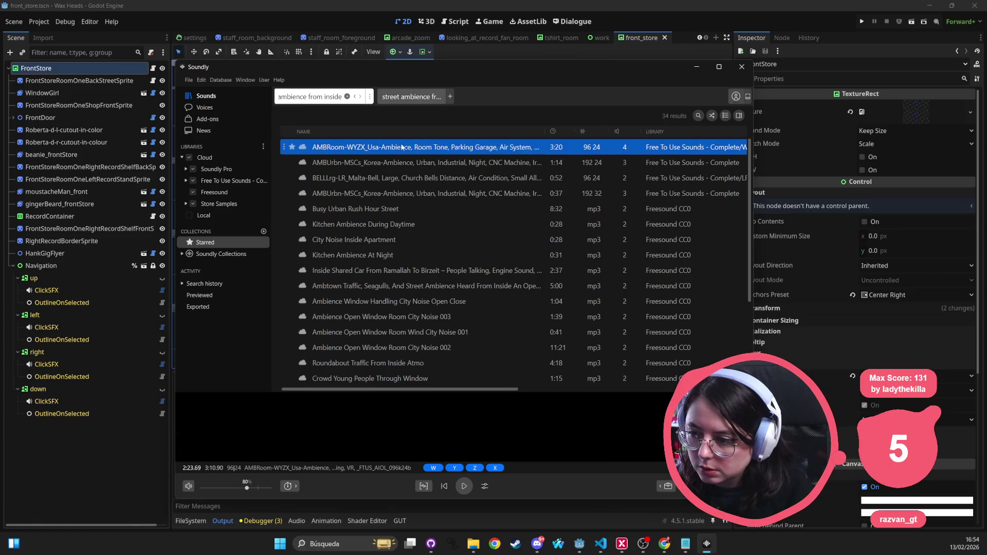
click(412, 163)
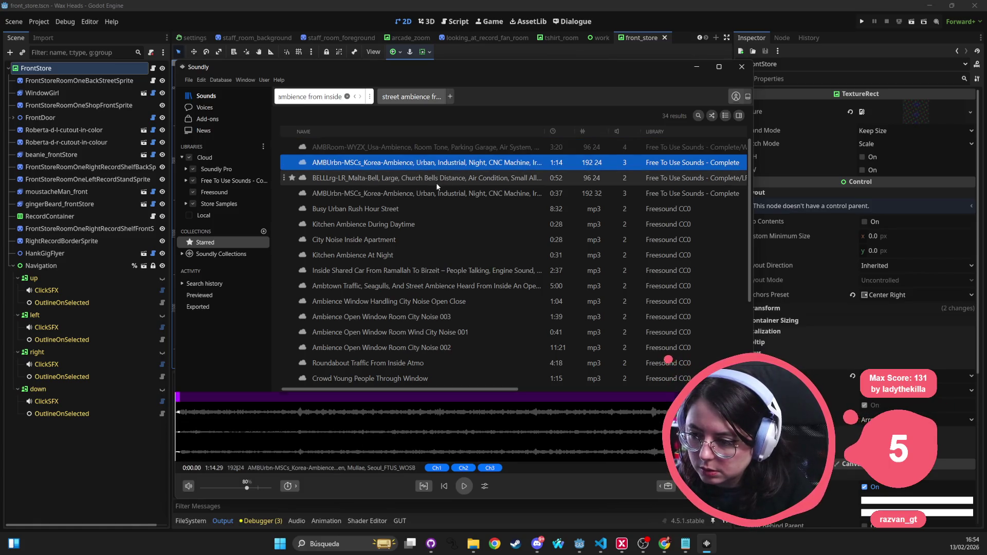
click(430, 180)
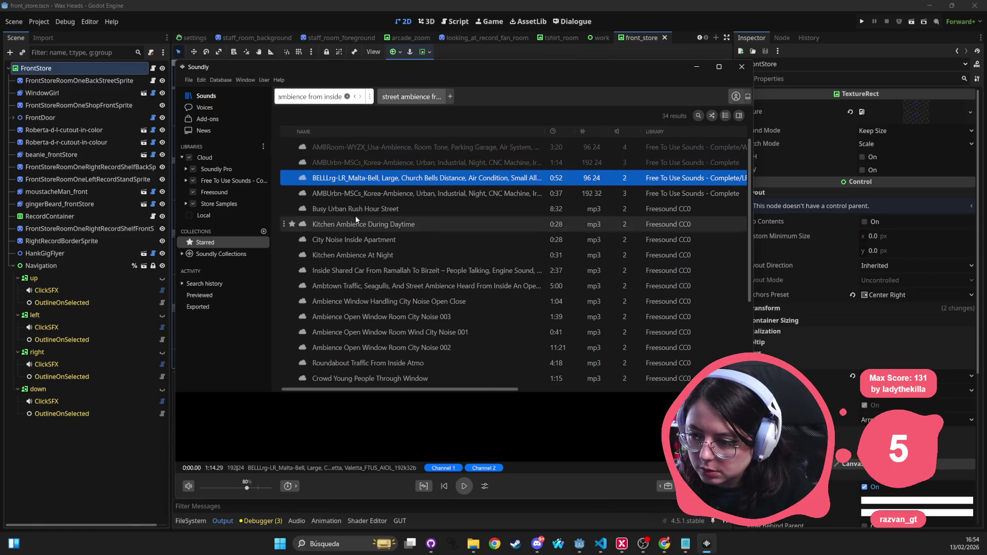
click(433, 195)
click(409, 210)
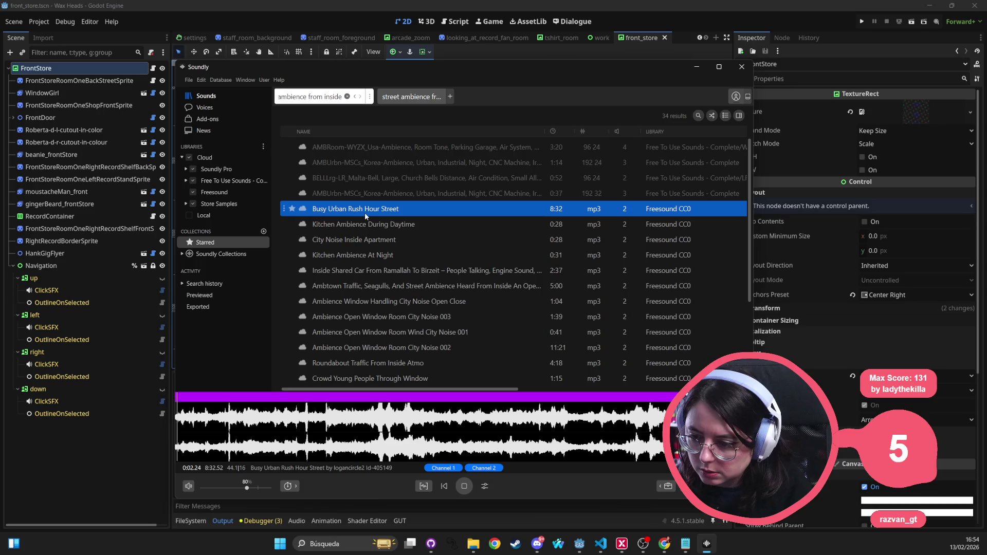
mouse_move(399, 210)
mouse_down()
mouse_move(375, 272)
mouse_move(392, 428)
mouse_move(194, 507)
mouse_move(427, 430)
mouse_move(445, 112)
mouse_move(470, 430)
mouse_up()
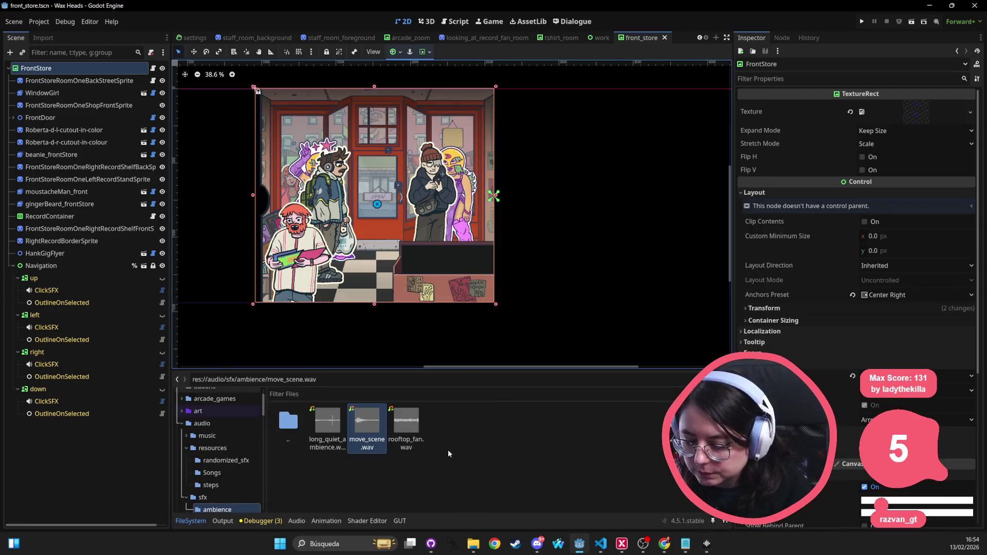
key(alt+Tab)
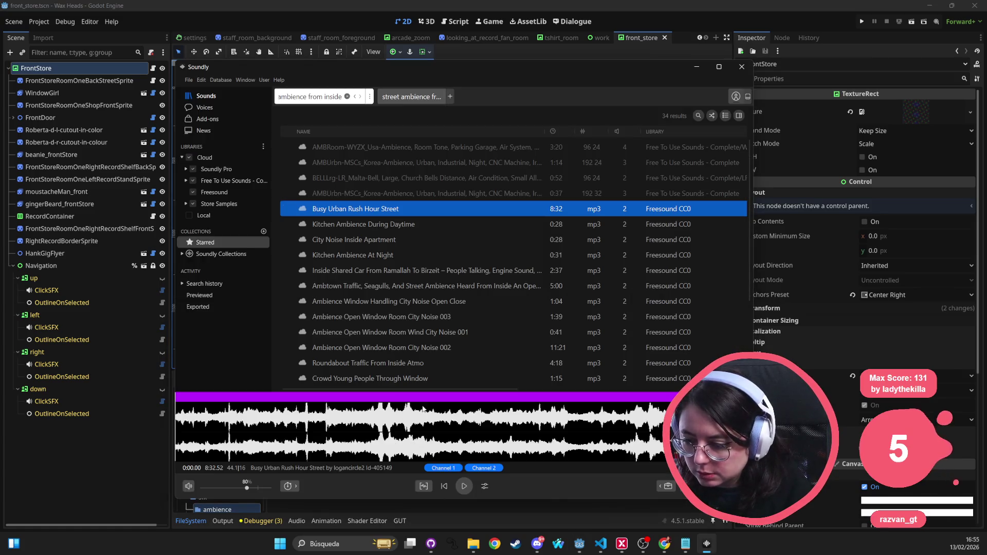
Switch between Soundly and Godot until the recording appears in res://audio/sfx/ambience.
key(alt+Tab)
key(alt+Tab)
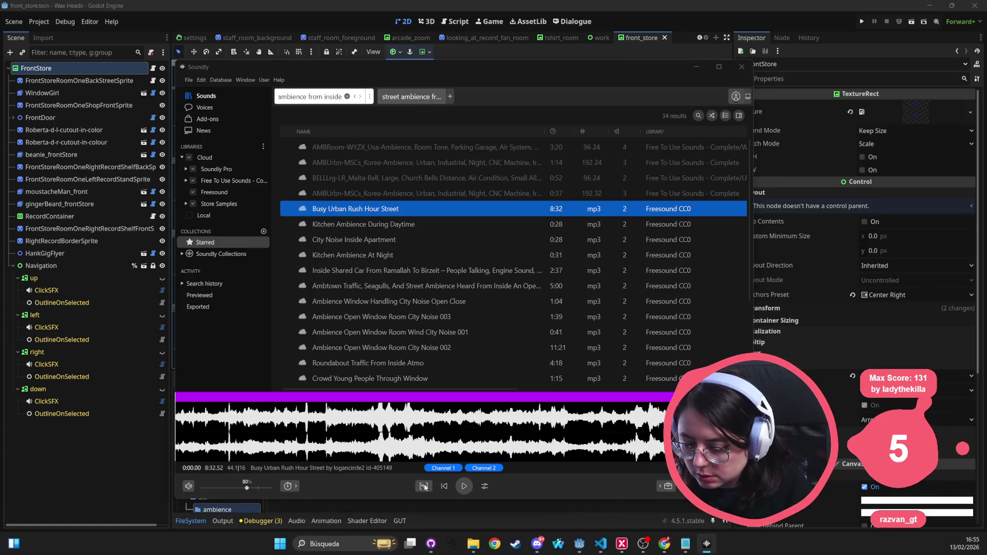
key(alt+Tab)
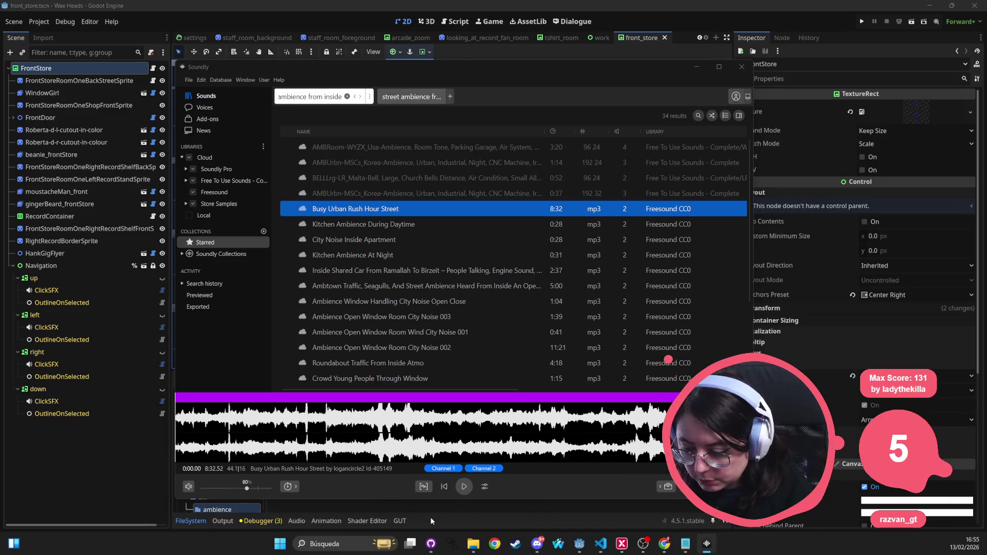
key(alt+Tab)
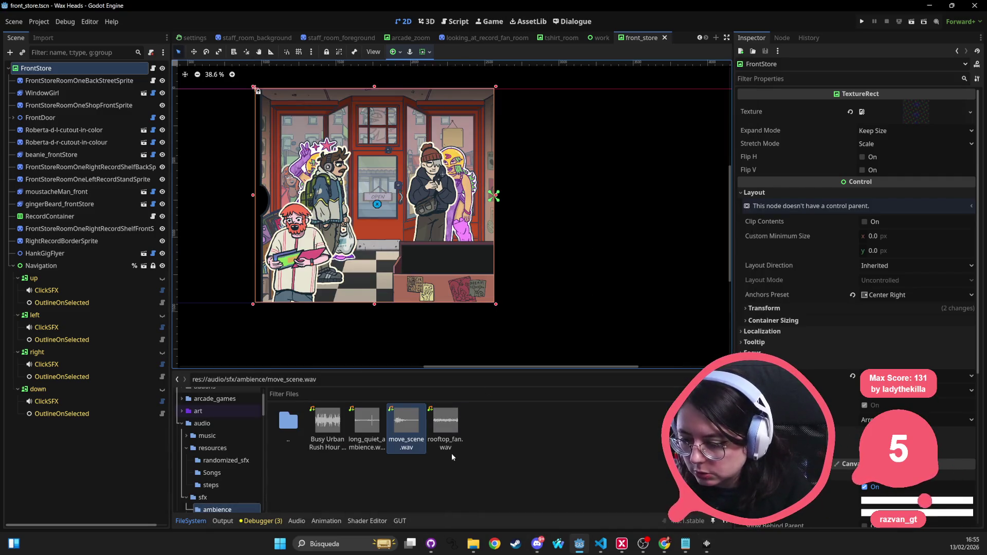
Rename the imported street recording to busy_urban.wav, then start adding a child node under FrontStore.
click(328, 424)
key(F2)
text(busy_urban)
key(Return)
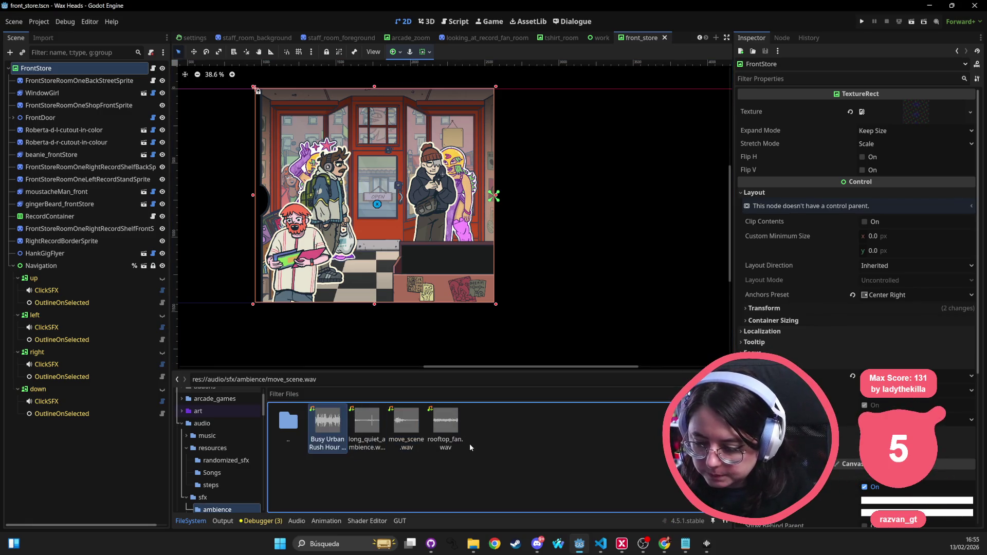
right_click(71, 70)
click(100, 79)
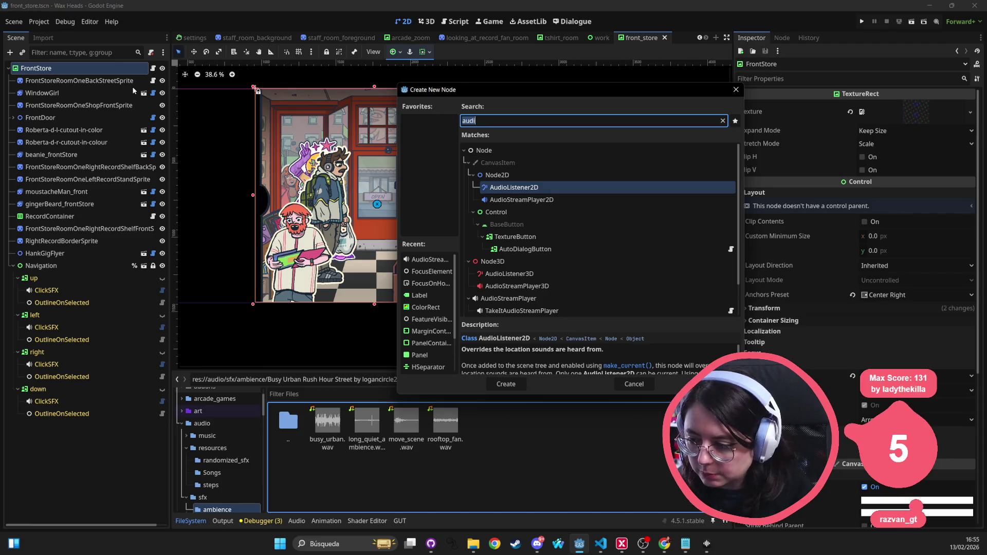
Create an AudioStreamPlayer, assign busy_urban.wav as its Stream, and show the file's import settings.
key(Down)
key(Down)
key(Down)
key(Return)
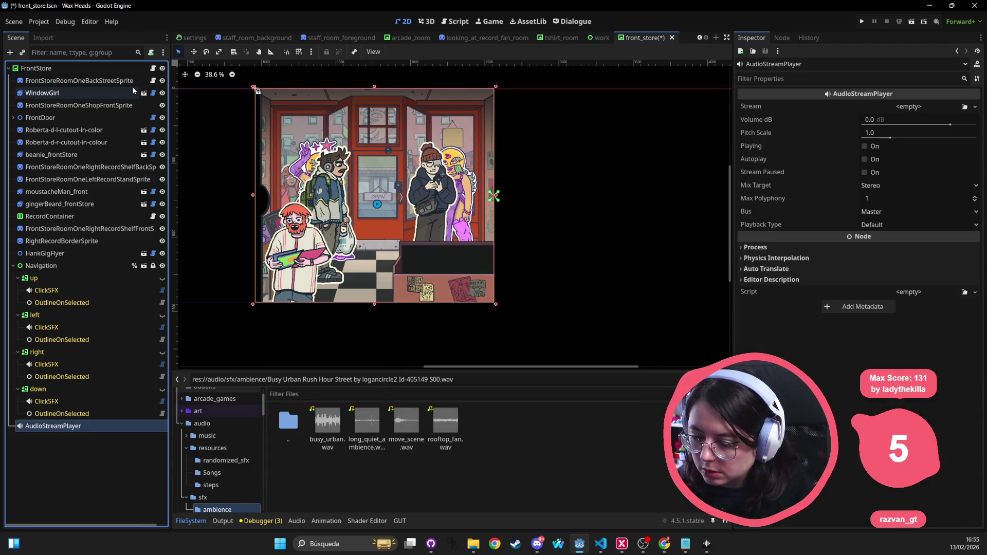
mouse_move(327, 423)
mouse_down()
mouse_move(935, 98)
mouse_move(932, 112)
mouse_up()
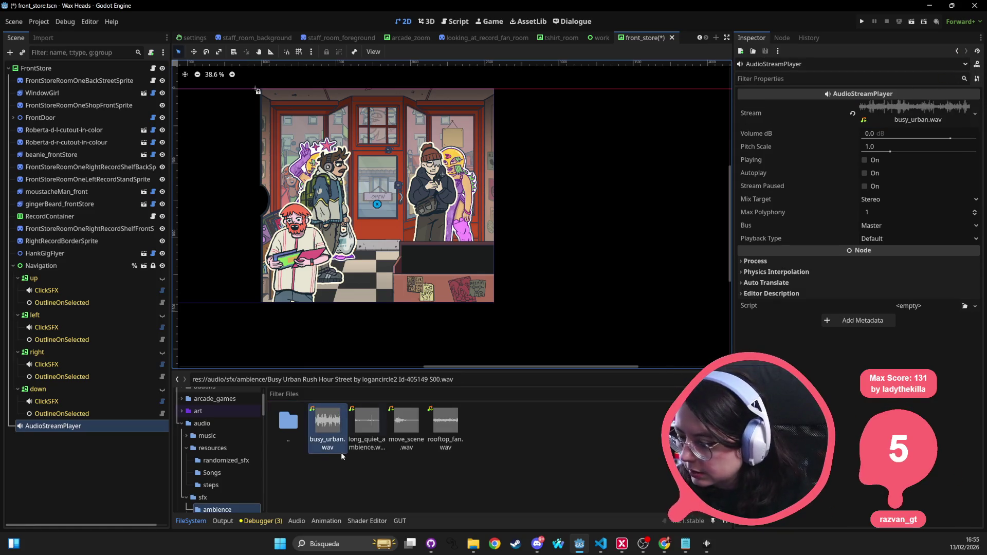
click(320, 431)
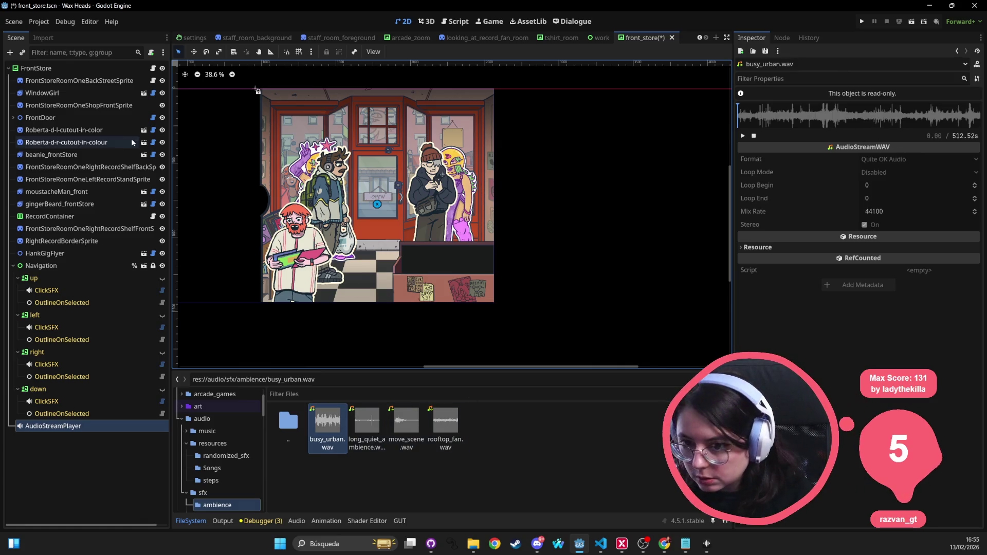
click(44, 37)
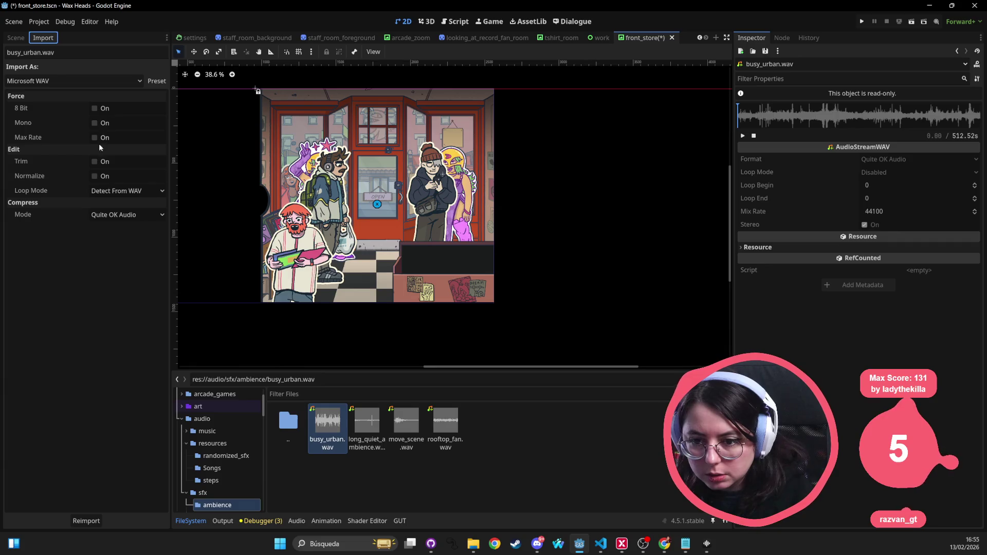
Set Loop Mode to Forward for busy_urban.wav and long_quiet_ambience.wav, saving the scene.
click(95, 191)
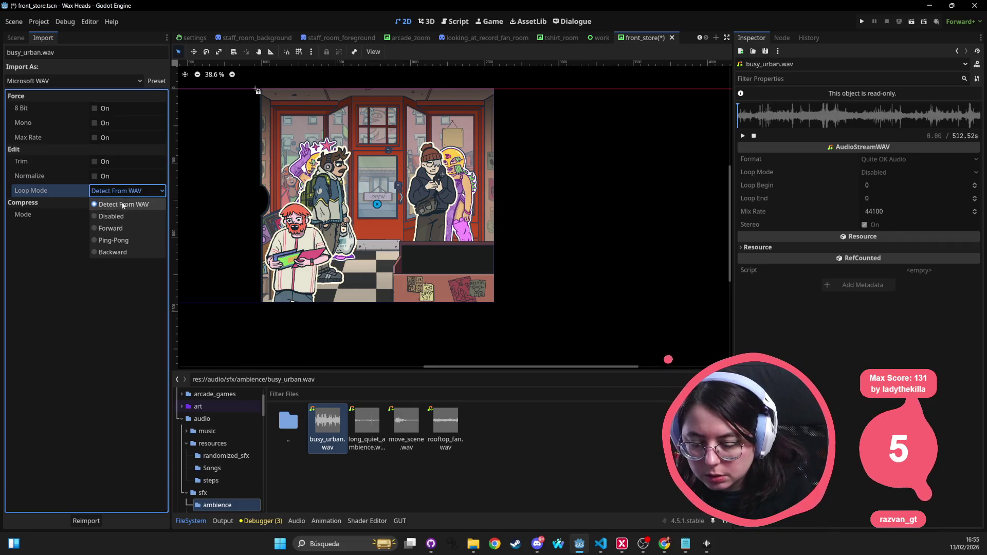
click(129, 229)
key(ctrl+s)
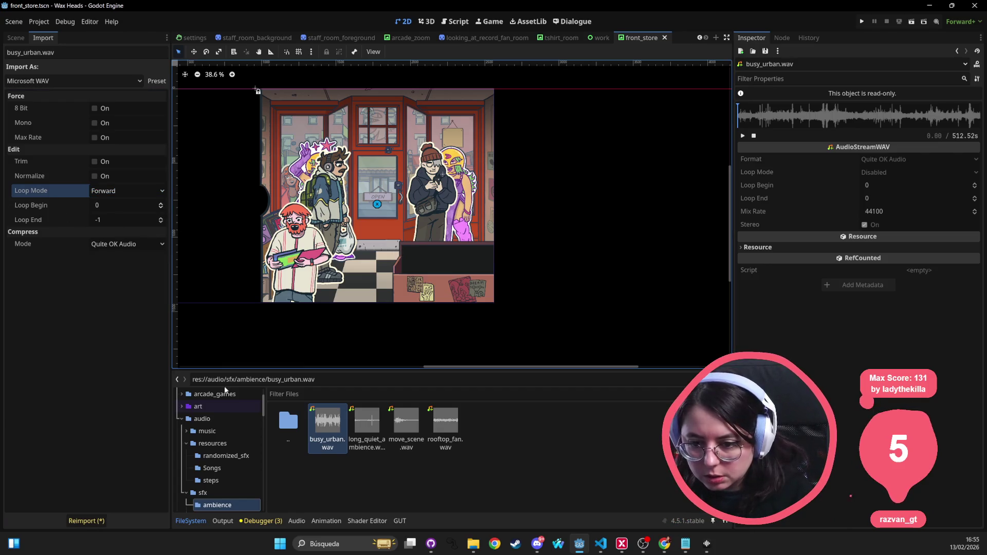
click(364, 424)
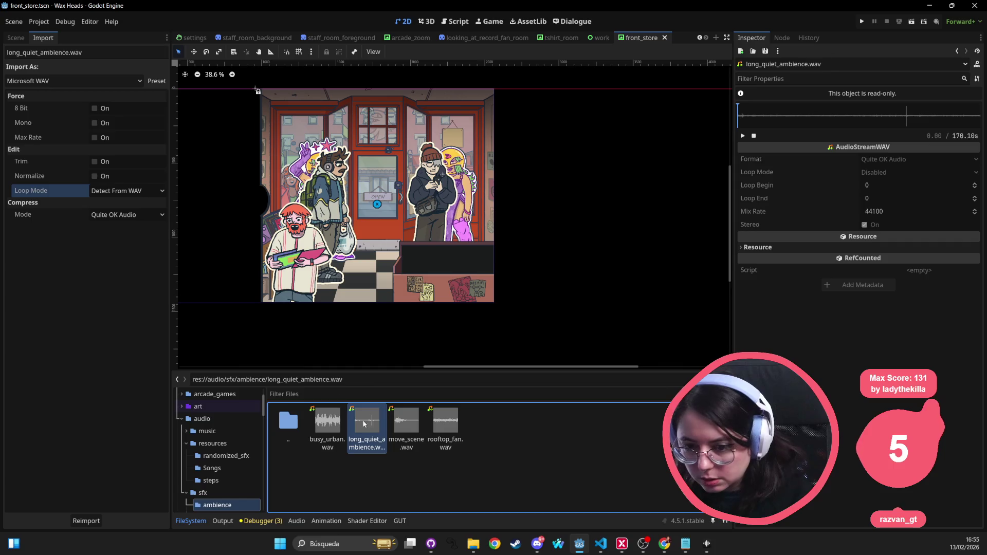
click(136, 194)
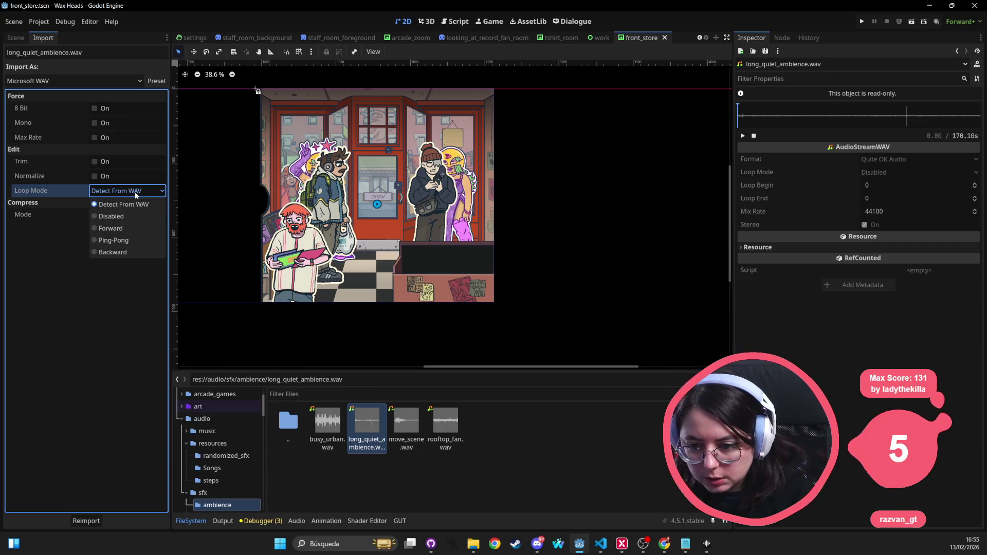
click(127, 226)
key(ctrl+s)
Set rooftop_fan.wav's Loop Mode to Forward and run the project.
click(445, 424)
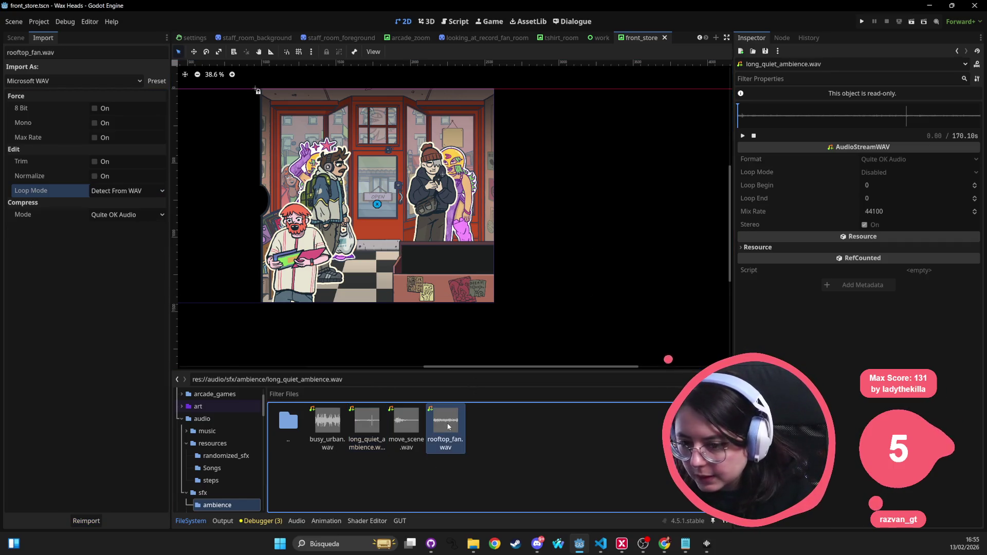
click(139, 192)
click(125, 227)
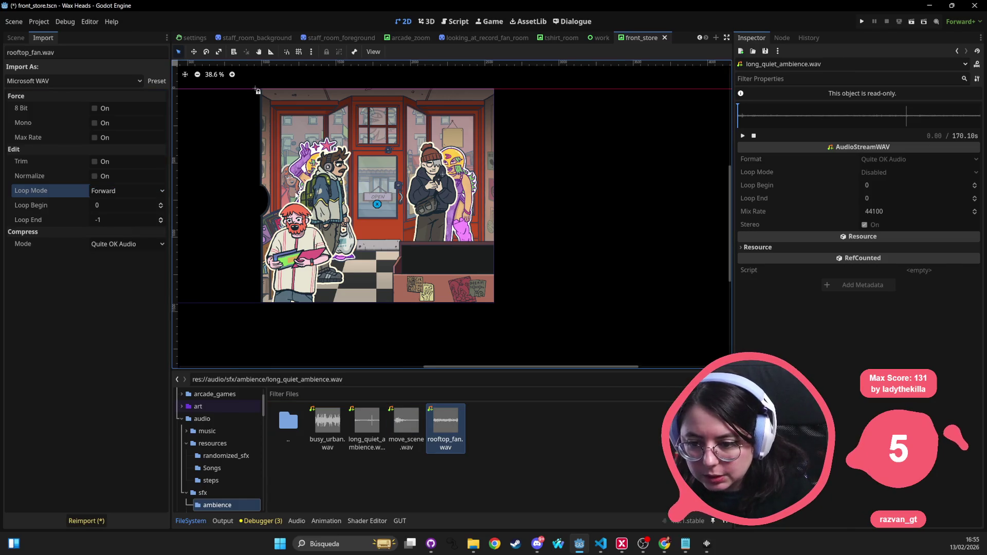
click(859, 22)
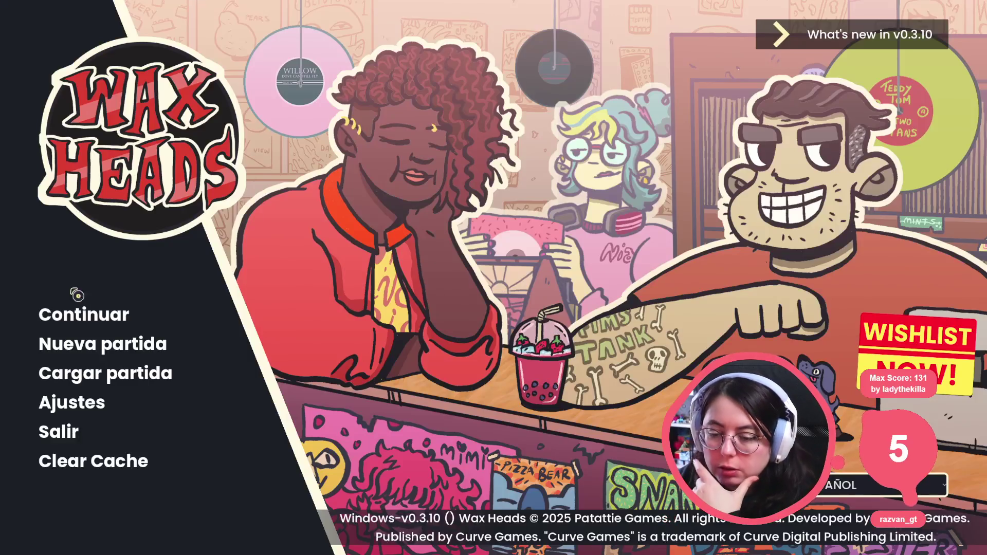
Continue the saved game, reply about saving a kitten, and click through the staff-room dialogue.
click(80, 312)
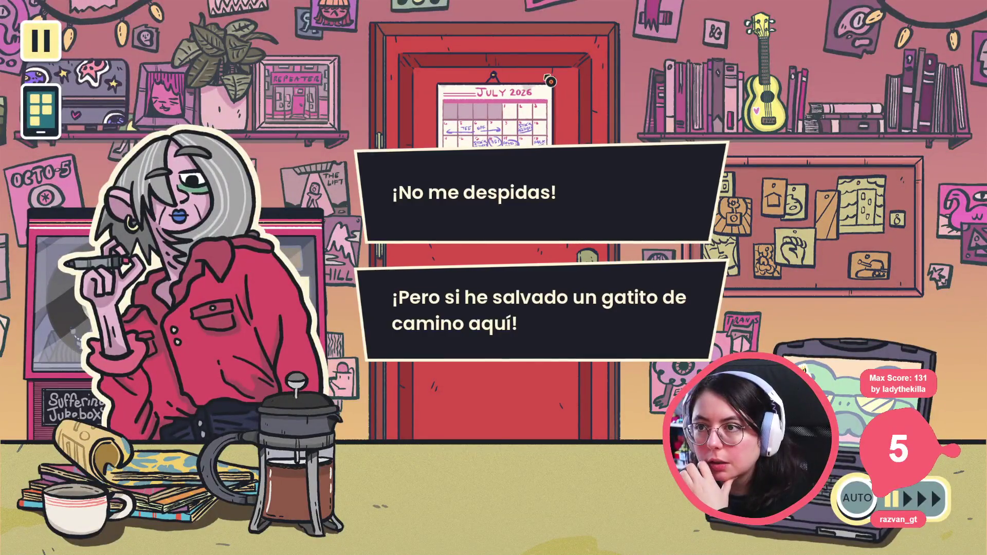
click(540, 311)
click(460, 149)
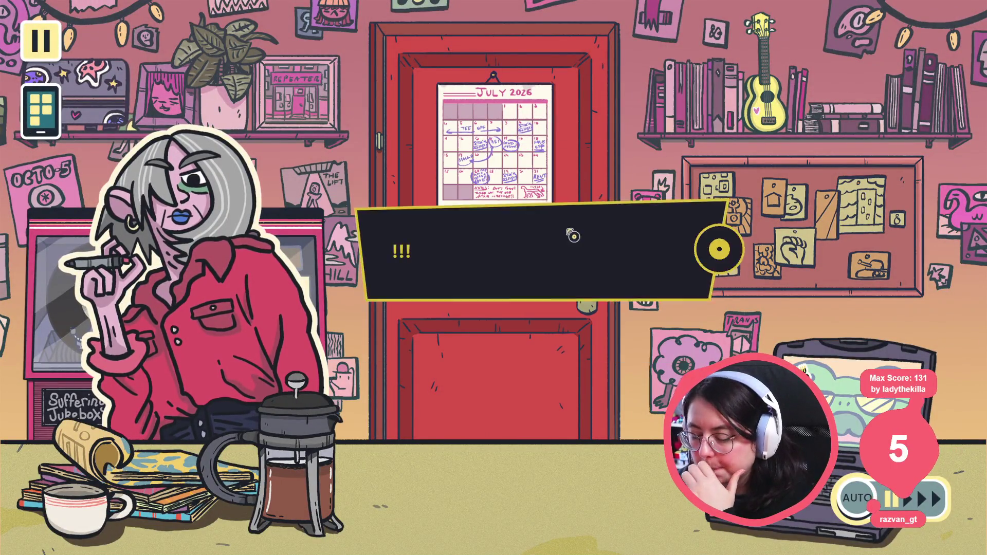
click(493, 245)
click(495, 242)
click(495, 242)
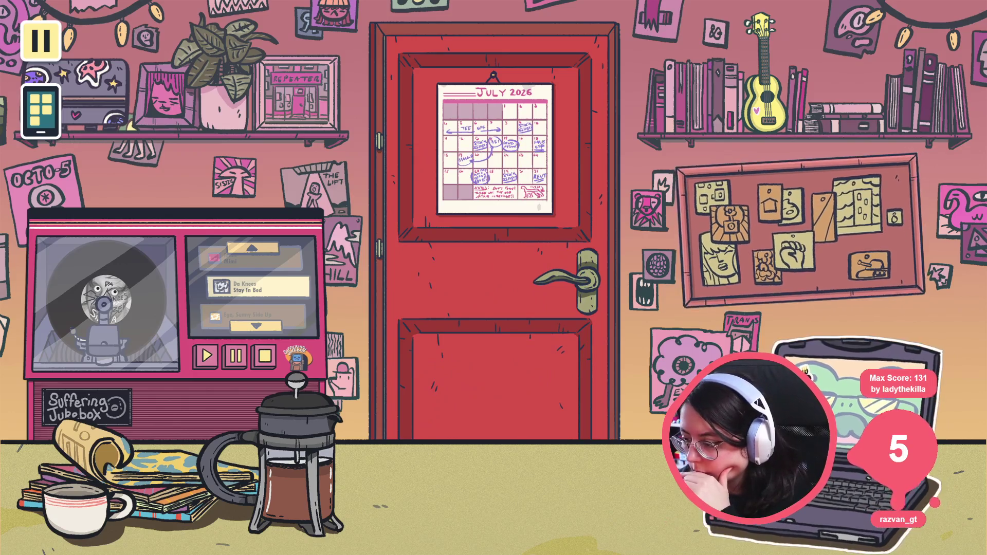
Leave the staff room with SÍ and choose ¡Abramos! to open the shop.
key(Escape)
click(382, 303)
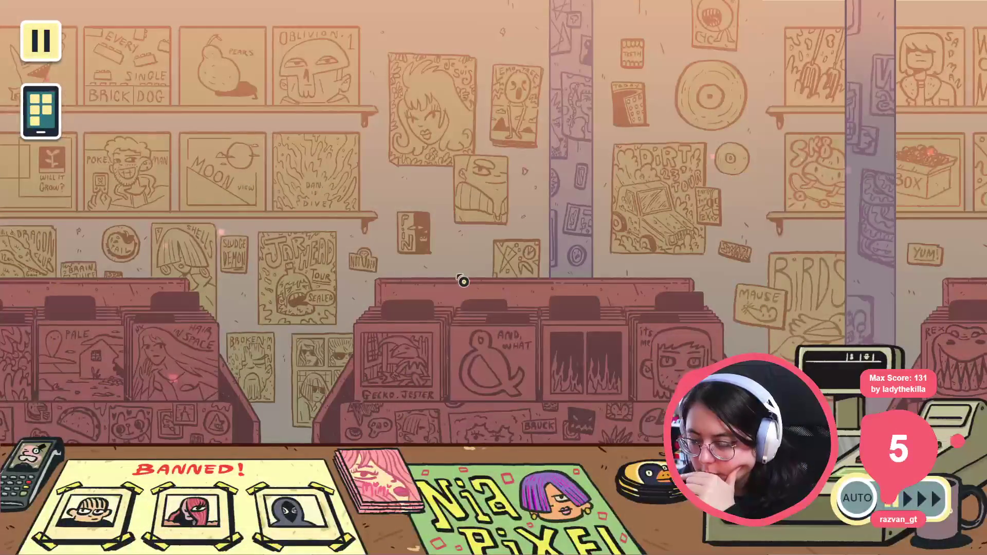
click(493, 226)
click(498, 220)
click(498, 216)
click(325, 282)
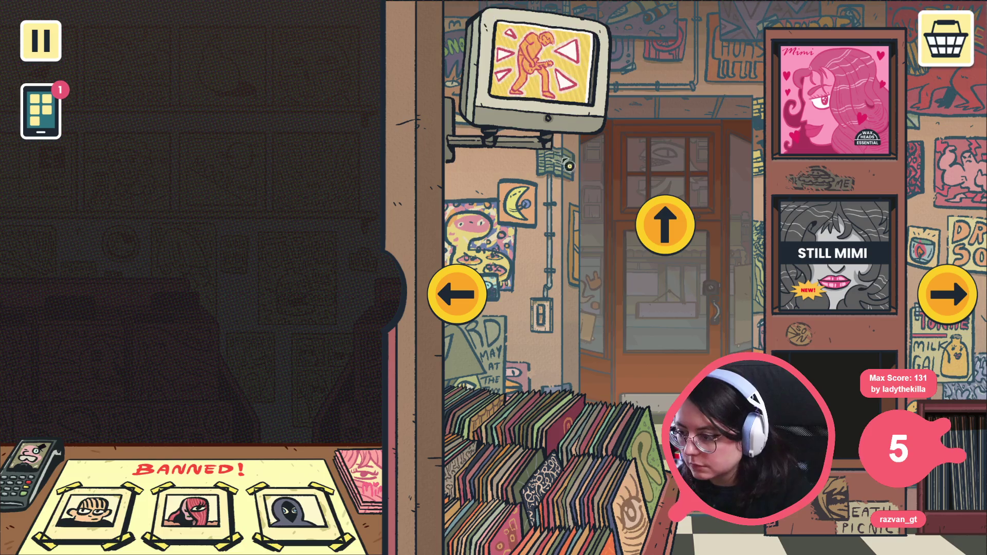
Visit the front door, record aisle, album wall and arcade room, then stop the game with F8.
click(688, 218)
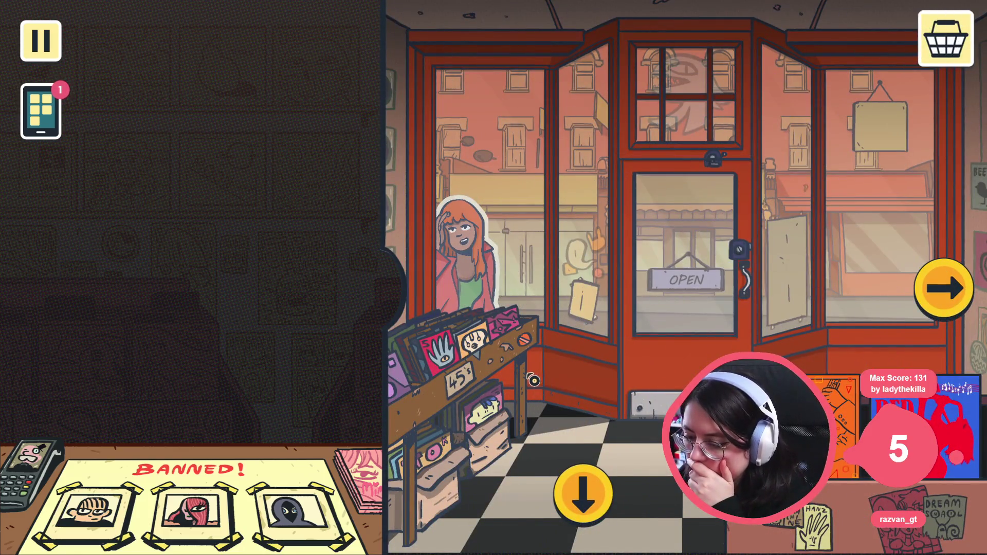
click(583, 494)
click(945, 290)
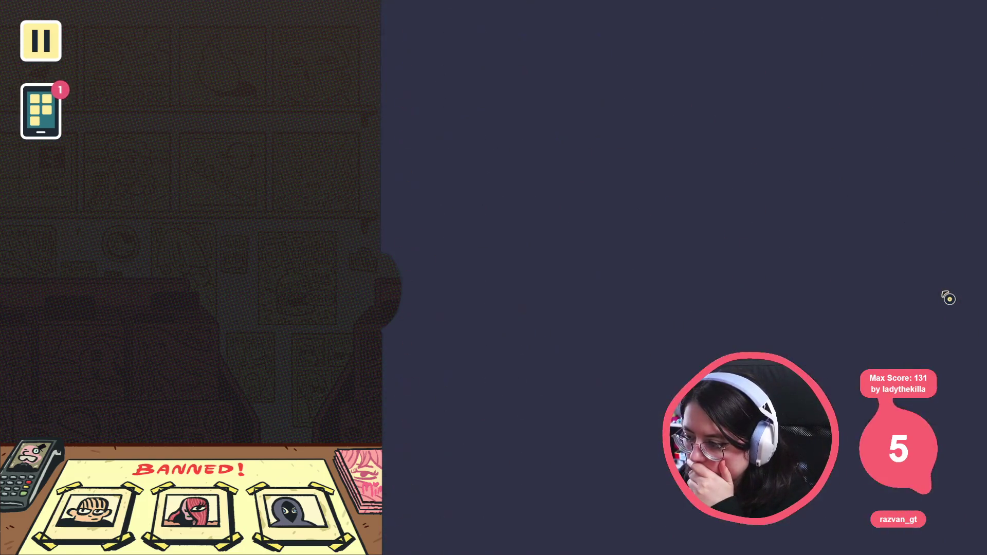
click(947, 298)
key(Left)
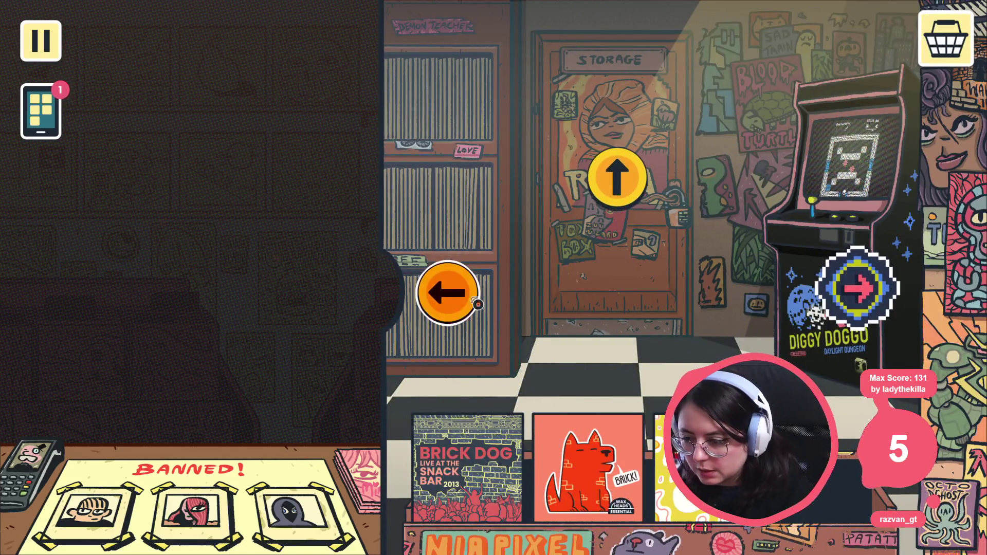
key(Left)
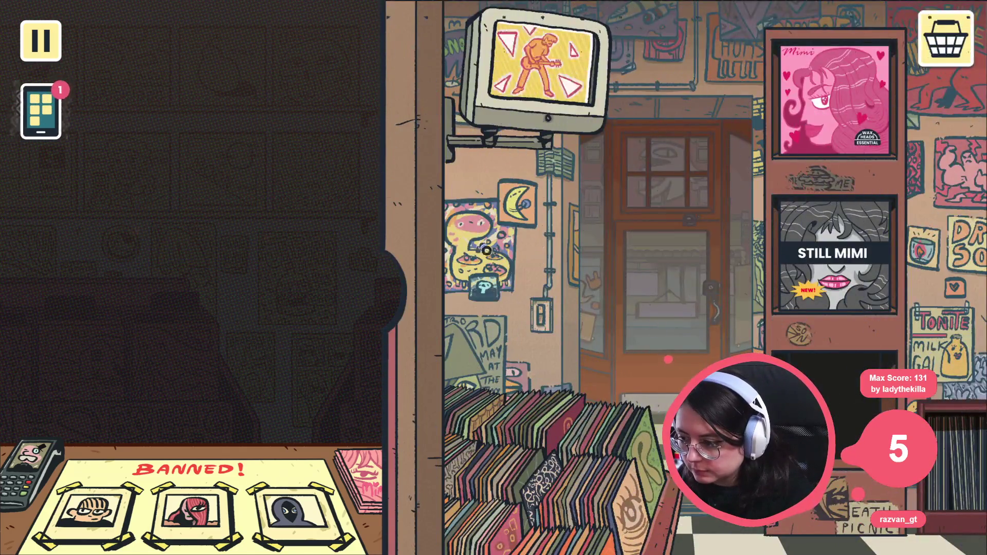
click(638, 239)
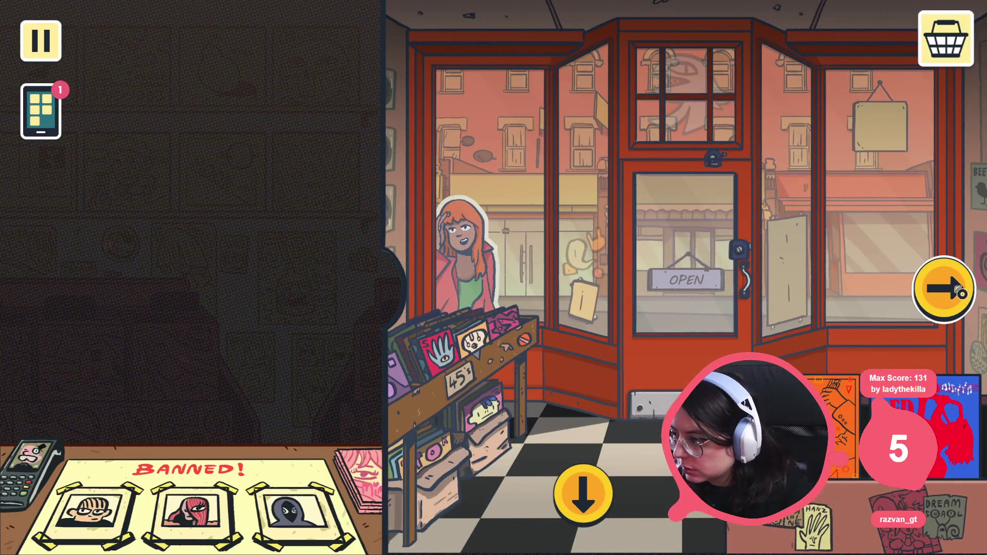
key(F8)
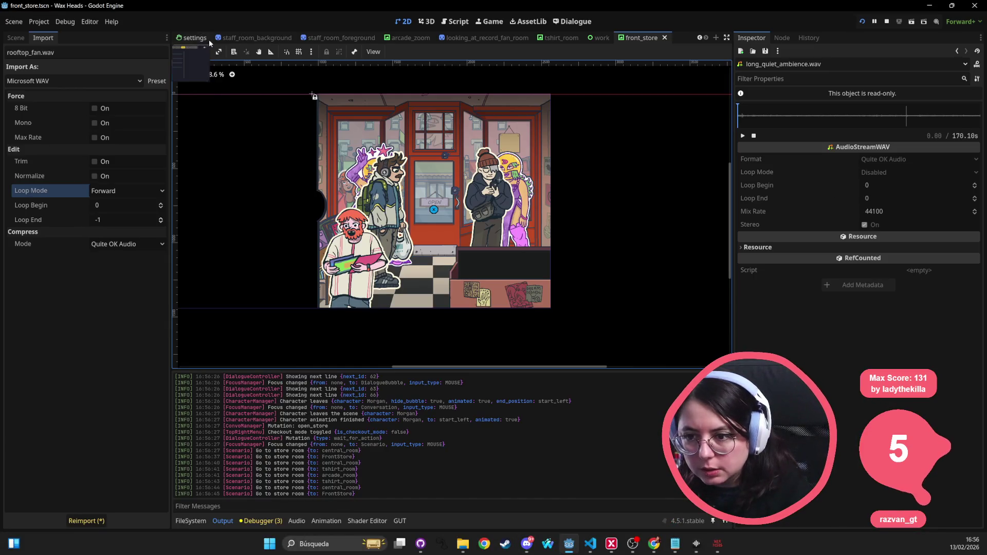
Turn on Autoplay for the front_store busy_urban.wav AudioStreamPlayer and relaunch with F5.
click(198, 39)
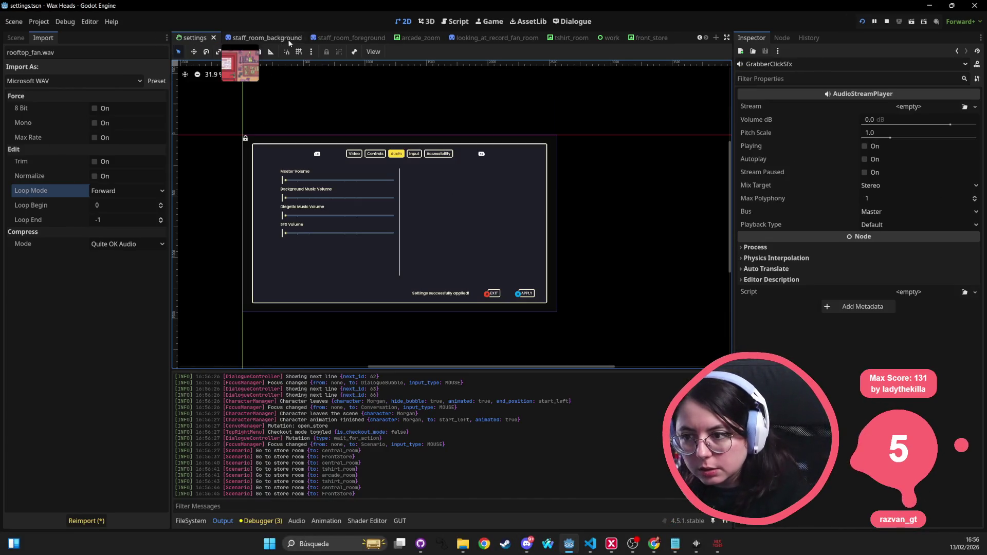
click(667, 41)
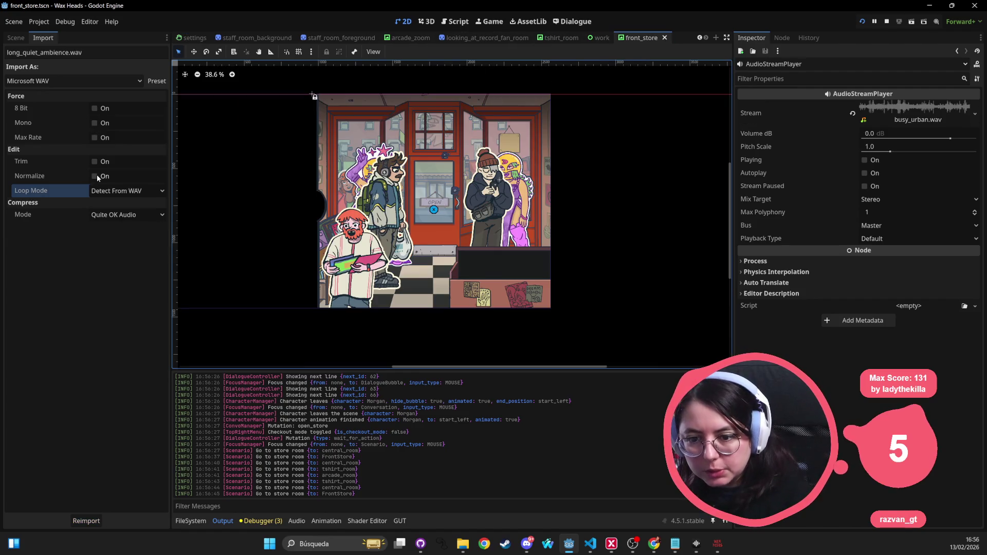
click(866, 173)
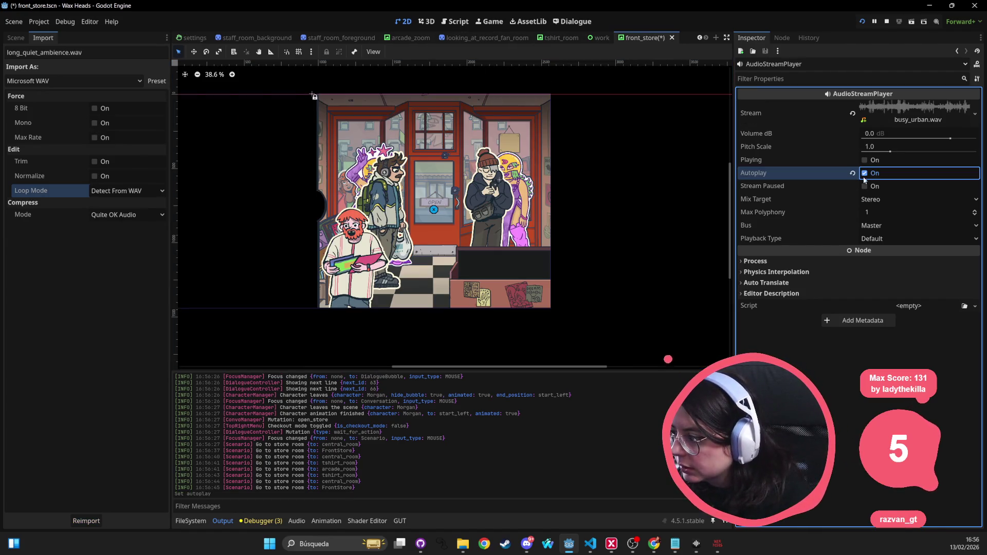
key(F5)
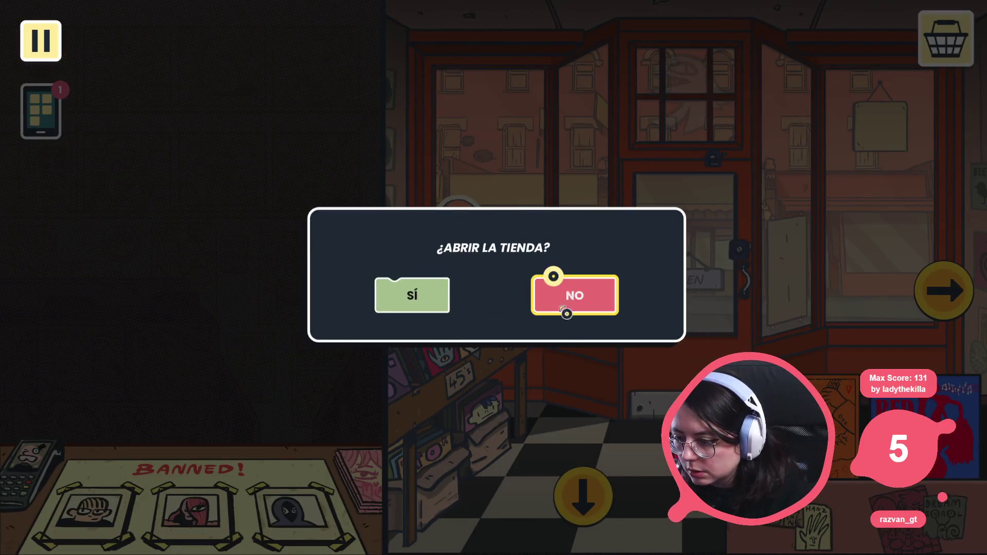
Decline opening the shop and move between the storefront, record shelves and no-entry door room.
click(572, 291)
click(584, 494)
click(678, 230)
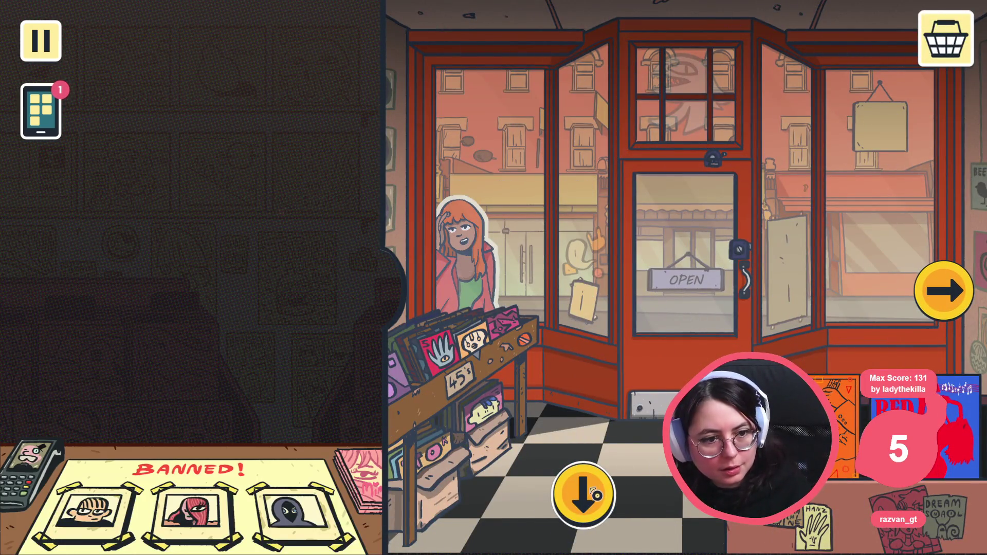
click(931, 302)
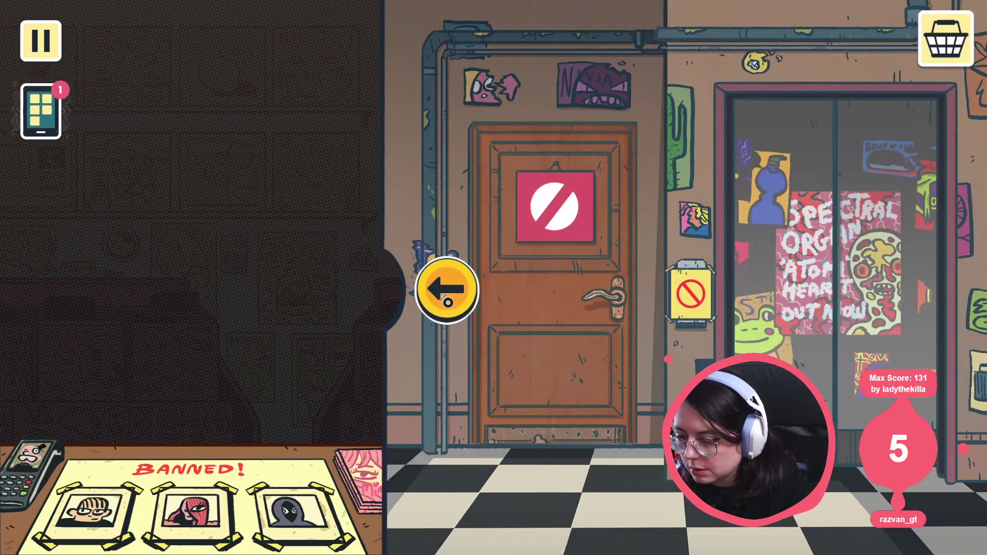
click(447, 302)
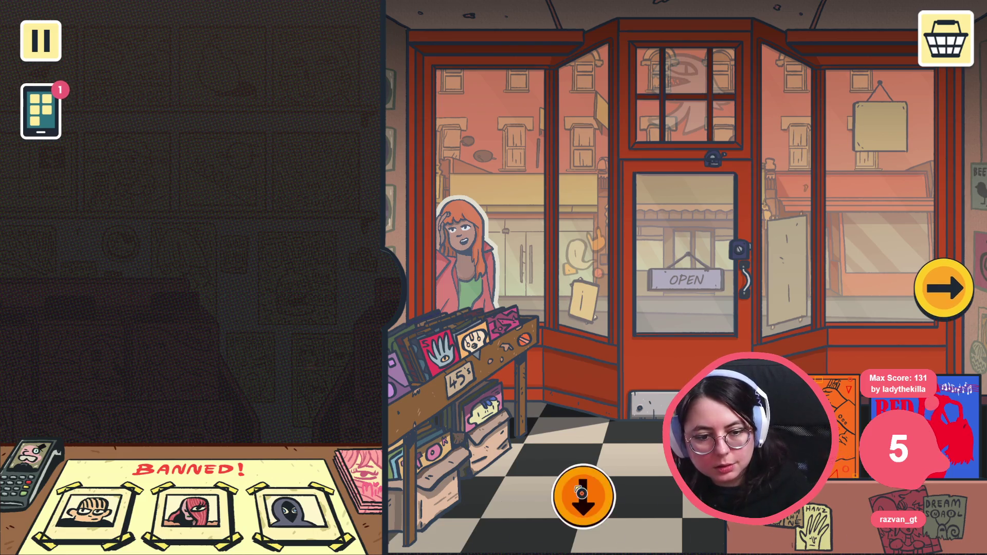
click(582, 495)
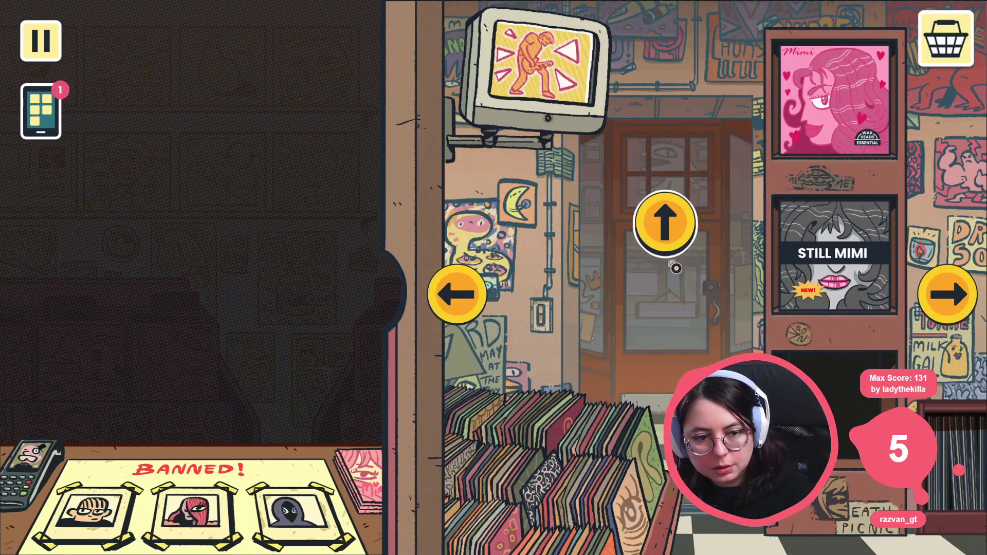
click(630, 306)
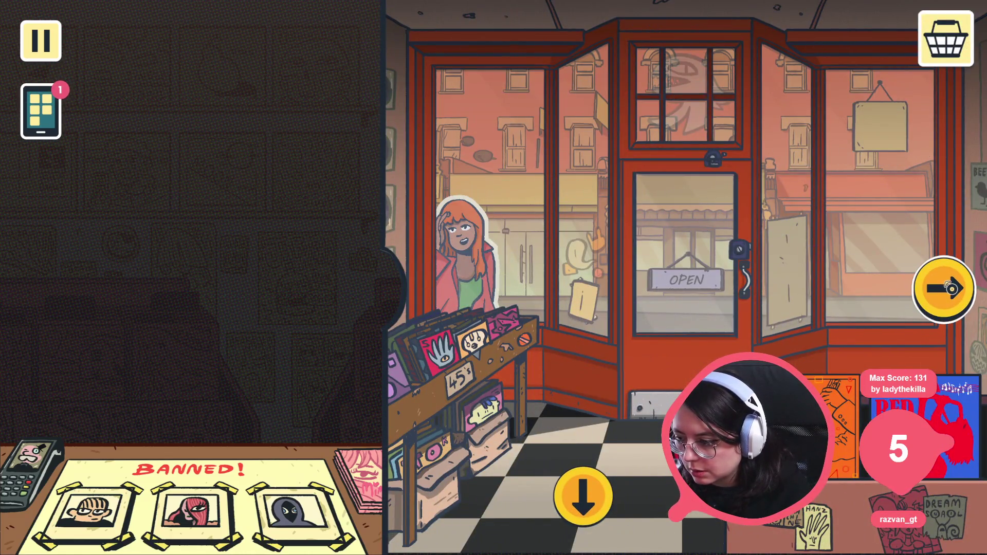
click(947, 289)
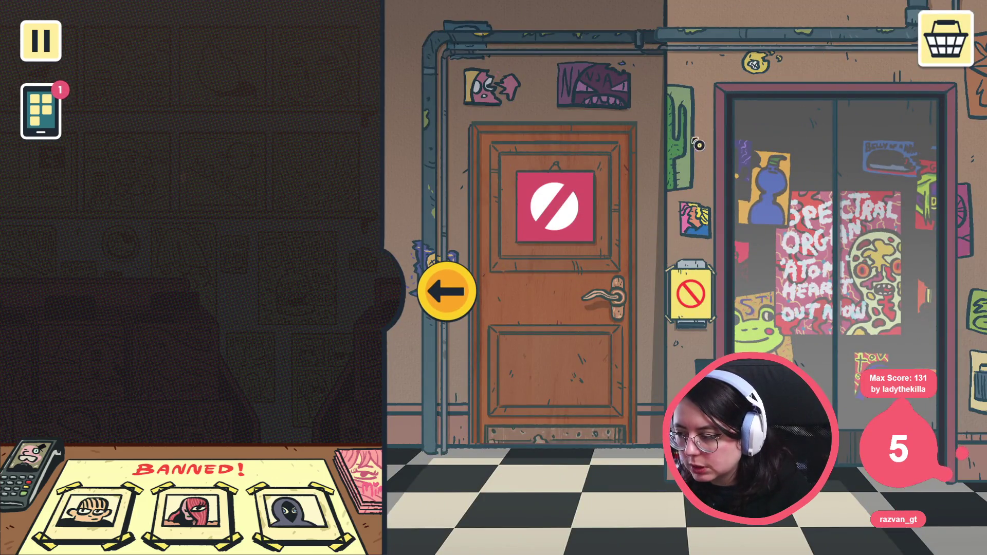
click(441, 291)
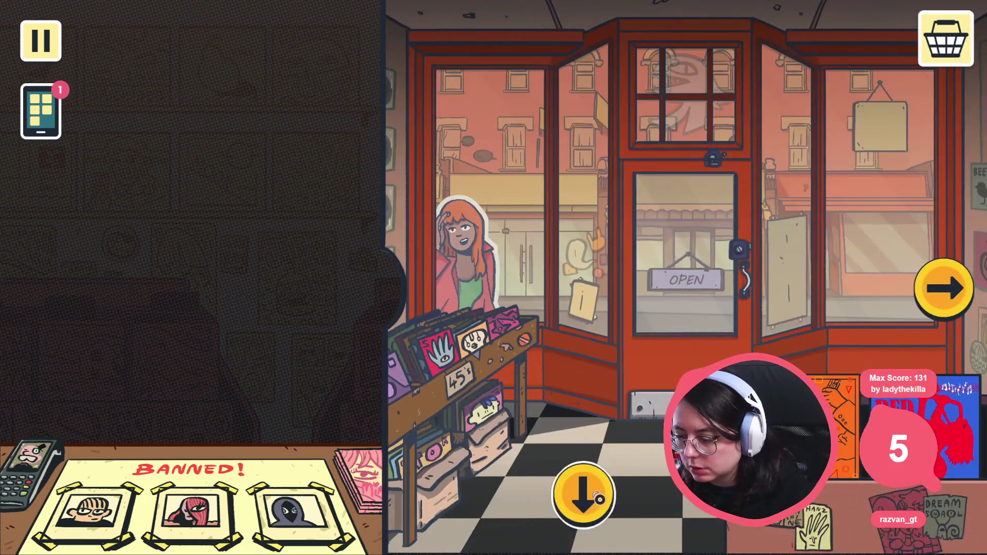
Tour the record bin, shelf and arcade rooms back to the storefront, then stop the game.
click(580, 495)
click(455, 292)
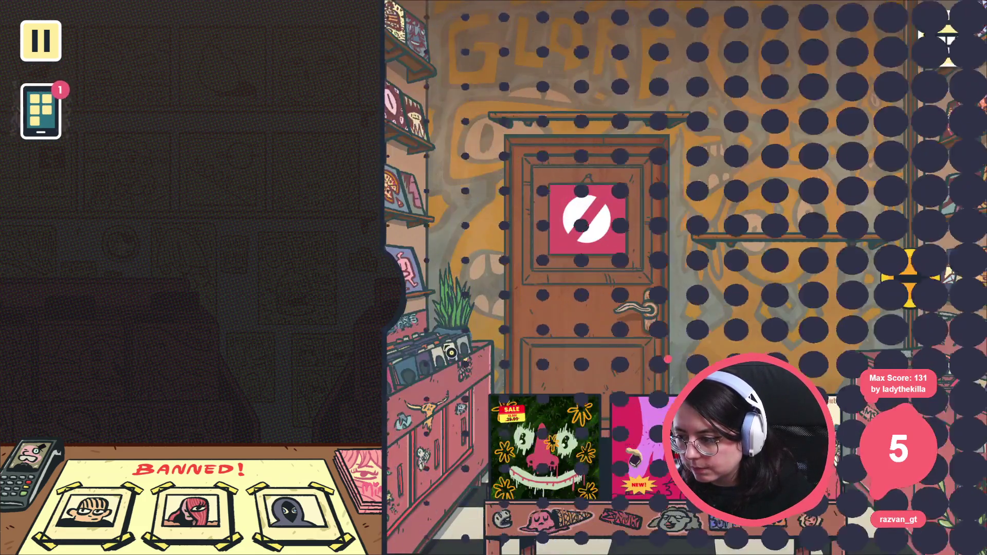
click(885, 273)
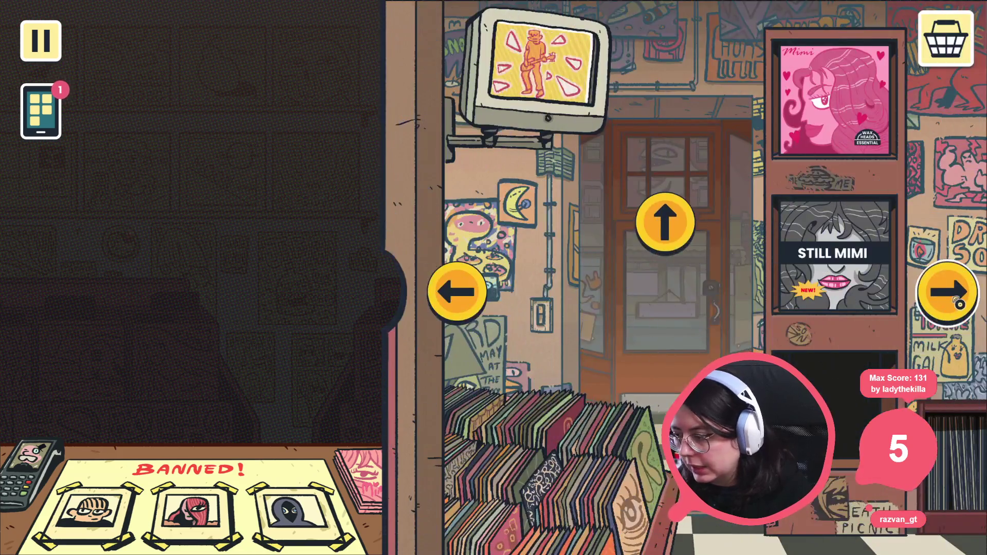
click(947, 296)
click(949, 300)
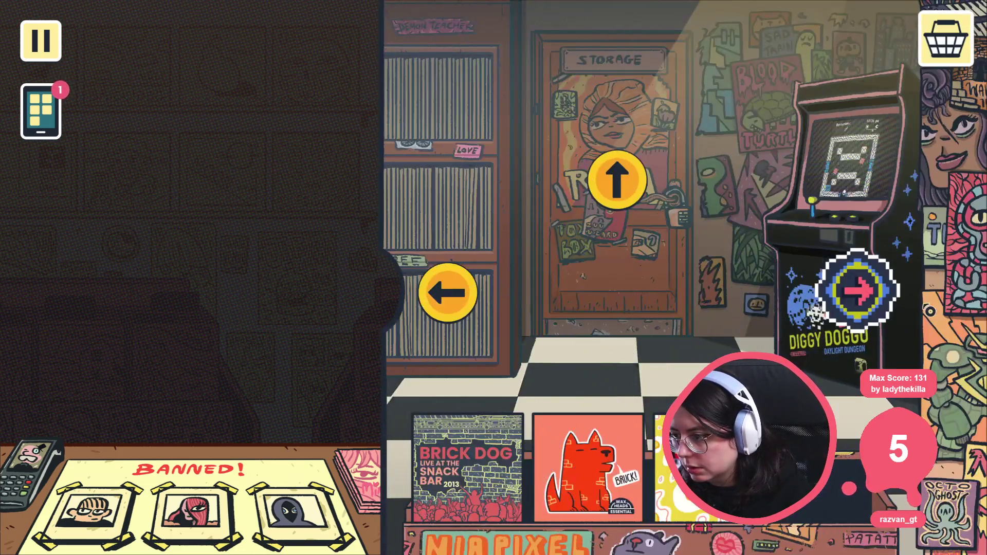
click(469, 297)
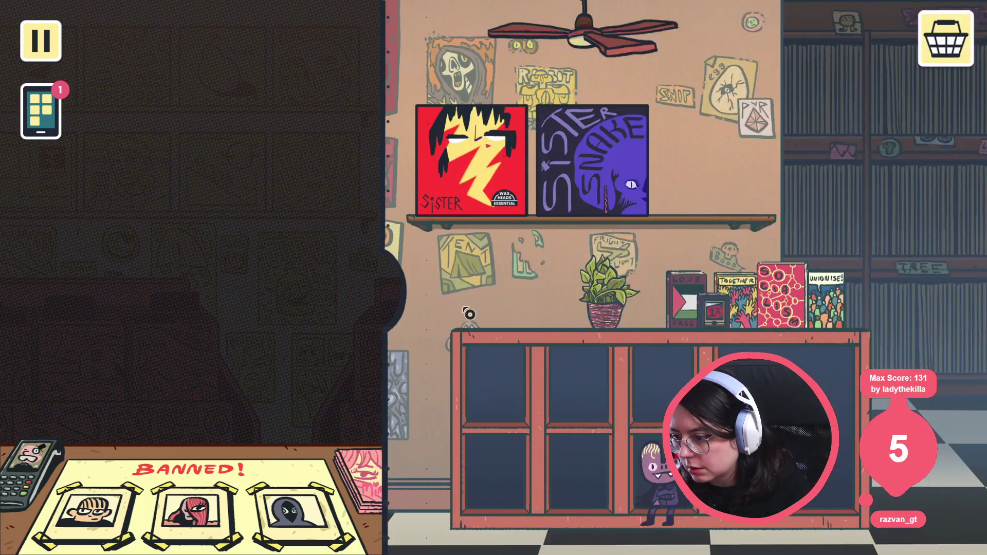
click(465, 308)
click(699, 249)
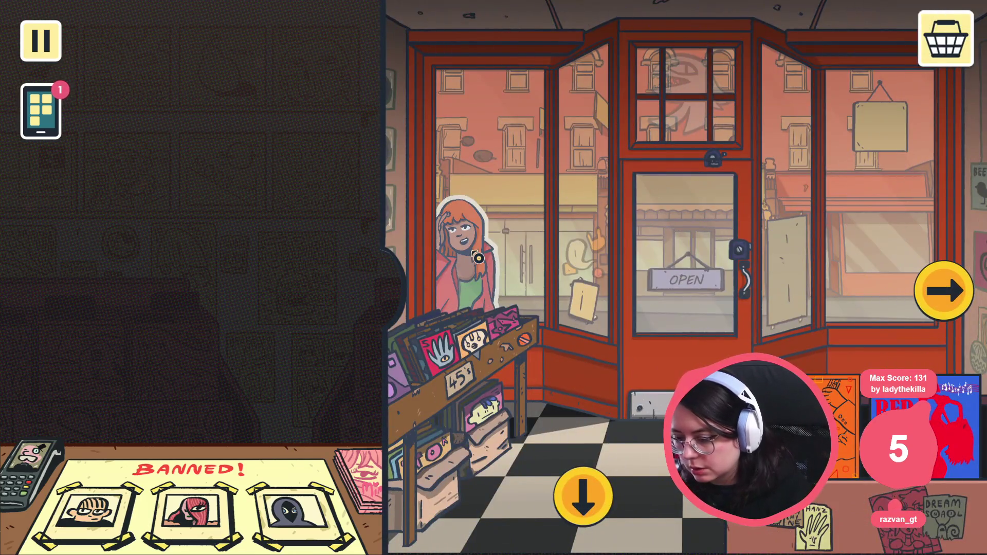
key(F8)
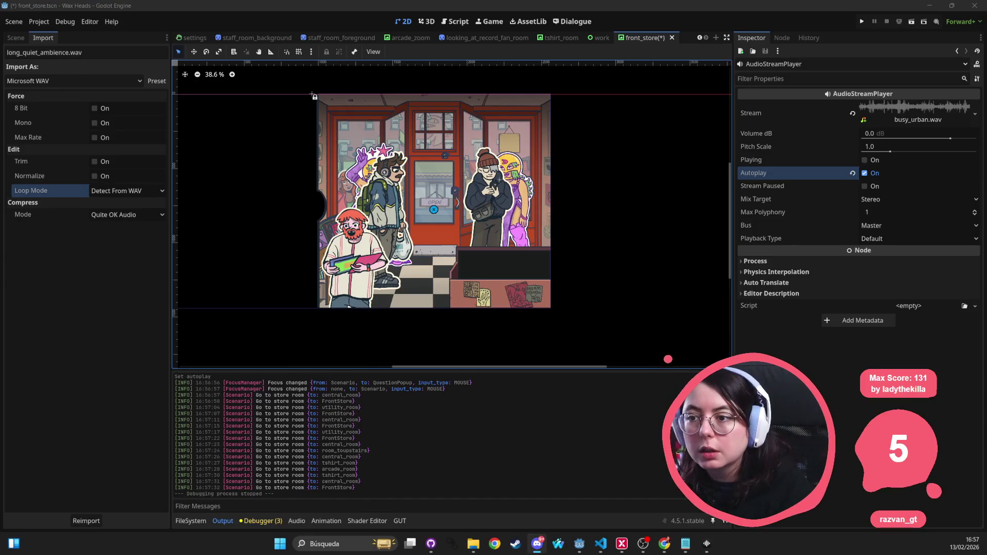